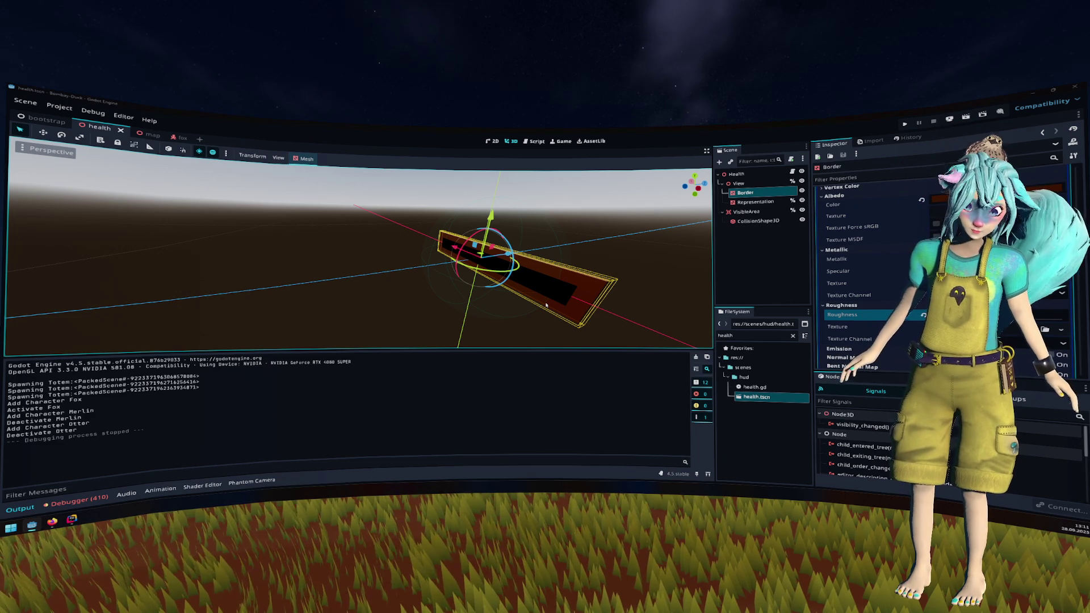
Step: Append ', dig icon,' to the Rider commit message and exclude description_otter.md
{"action": "key", "text": "alt+Tab"}
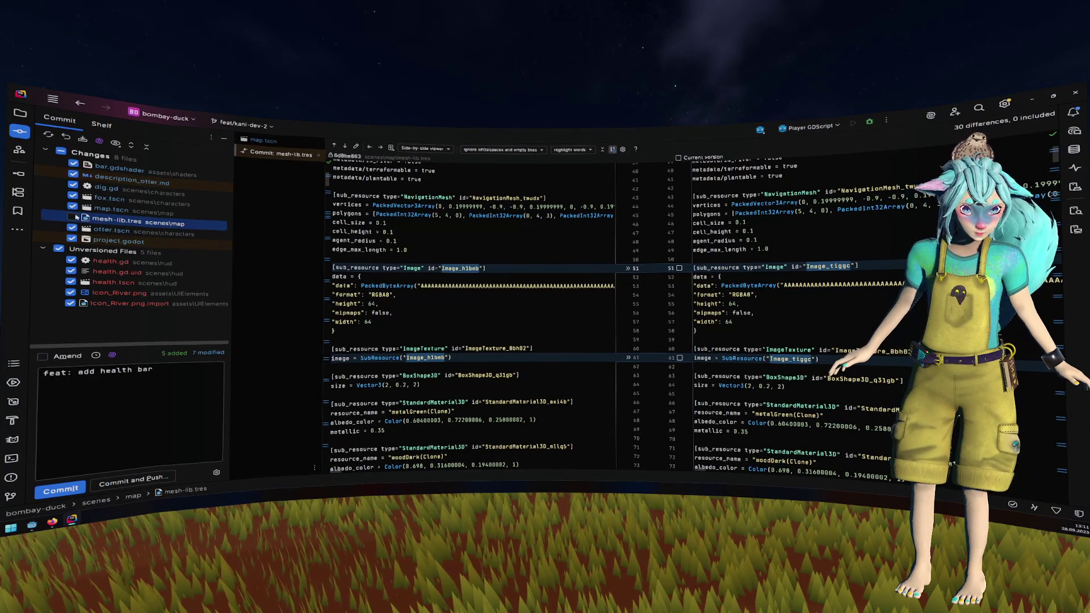
{"action": "left_click", "coordinate": [183, 387]}
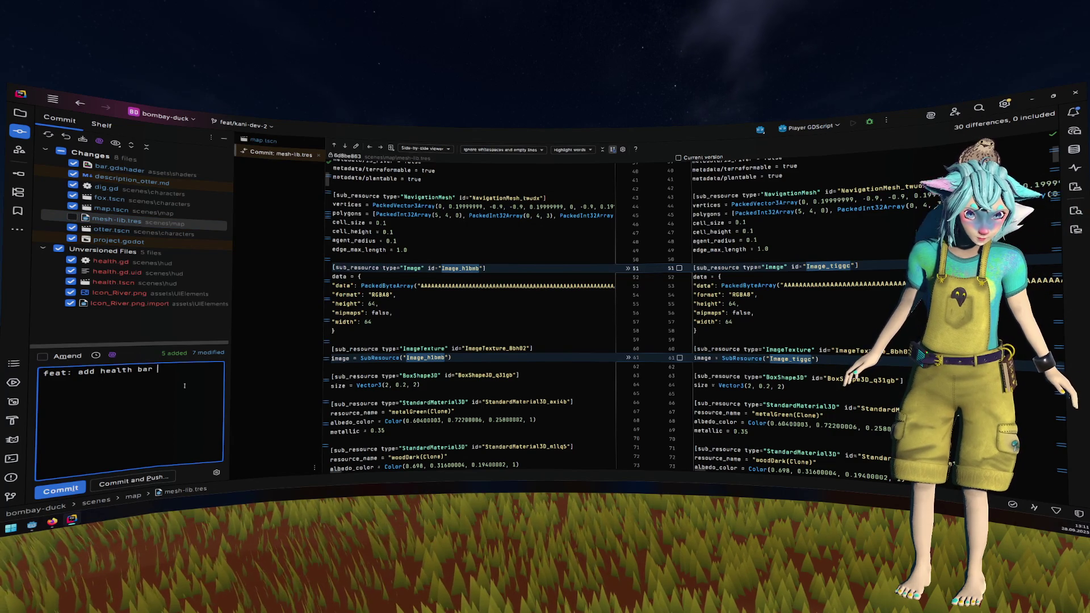
{"action": "type", "text": ", "}
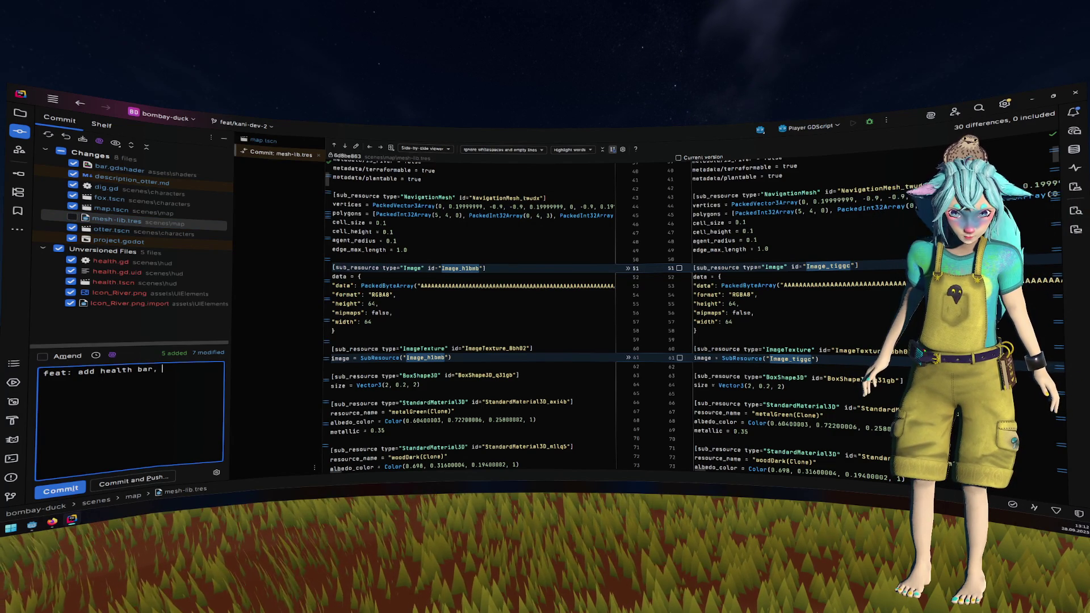
{"action": "type", "text": "dig icon,"}
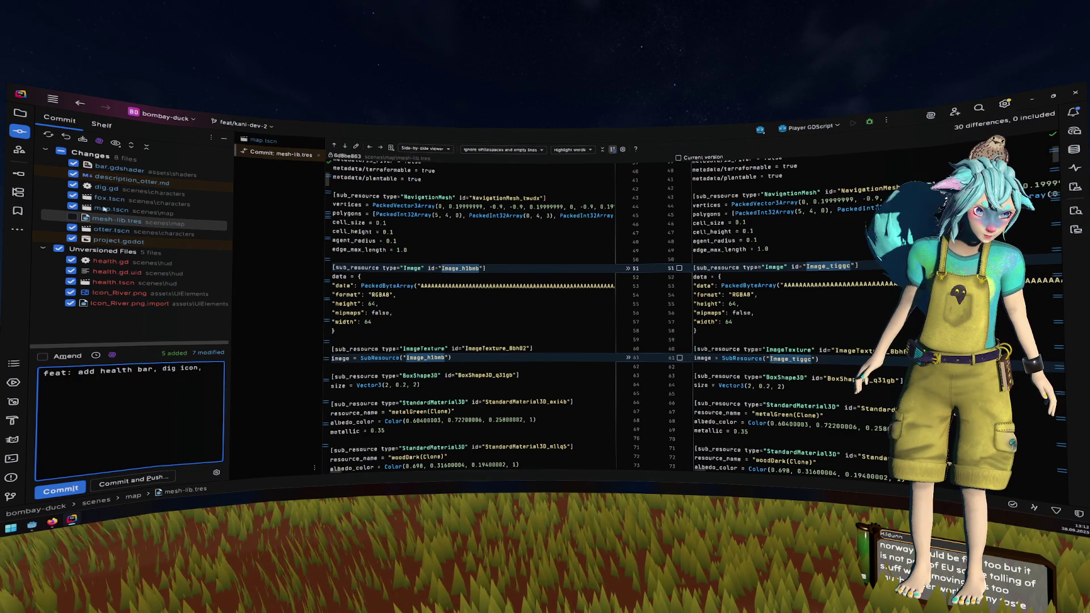
{"action": "left_click", "coordinate": [73, 175]}
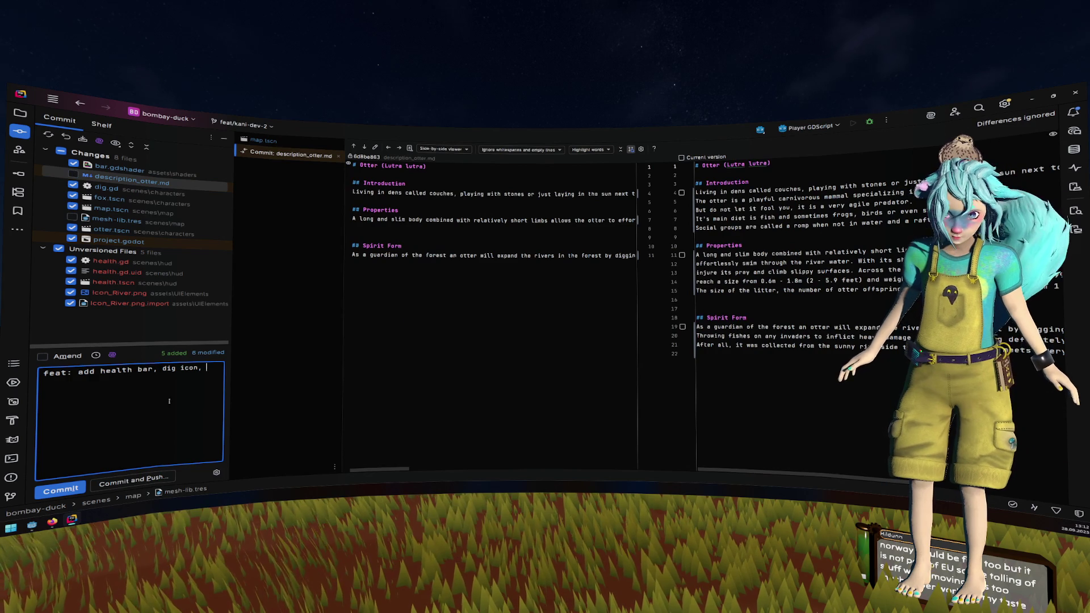
Step: Commit and push the checked changes to feat/kani-dev-2, then go back to Godot
{"action": "left_click", "coordinate": [148, 478]}
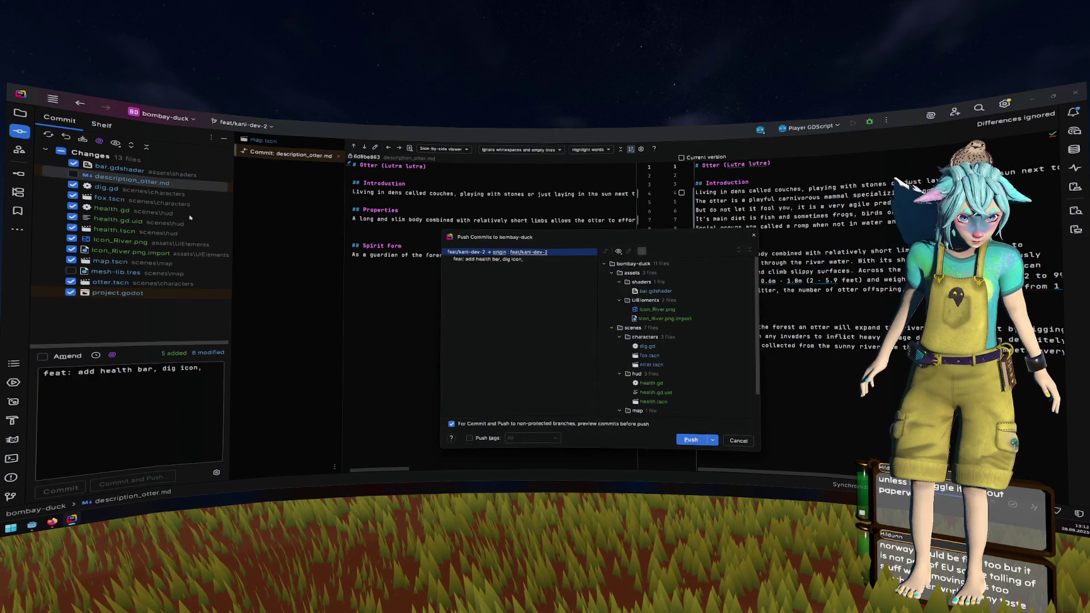
{"action": "left_click", "coordinate": [691, 440]}
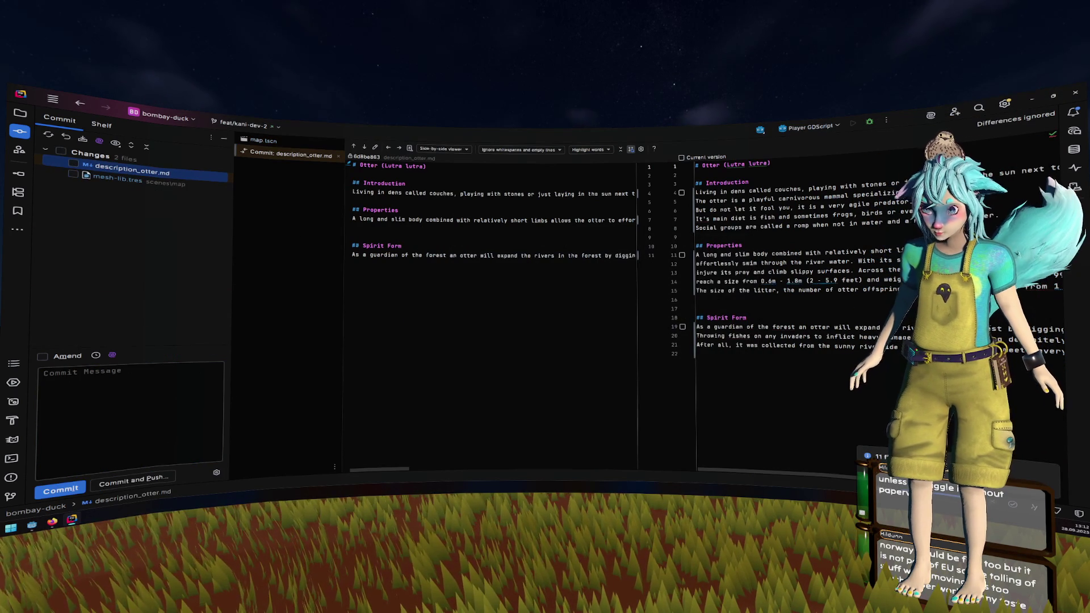
{"action": "key", "text": "alt+Tab"}
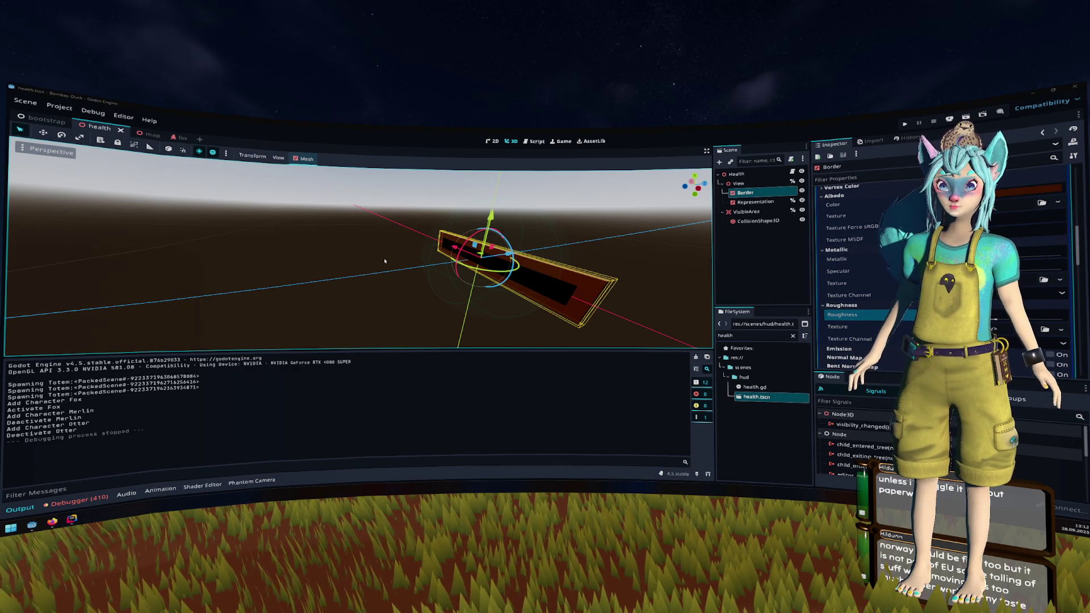
{"action": "key", "text": "alt+Tab"}
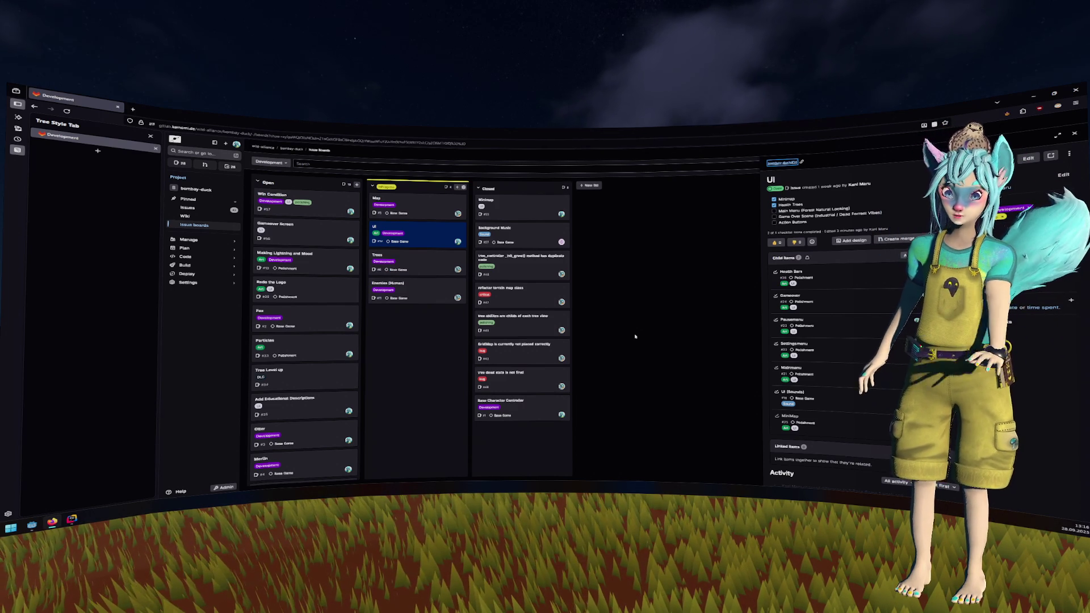
Step: Close the UI issue details panel and minimize Firefox to return to the Godot editor
{"action": "key", "text": "Escape"}
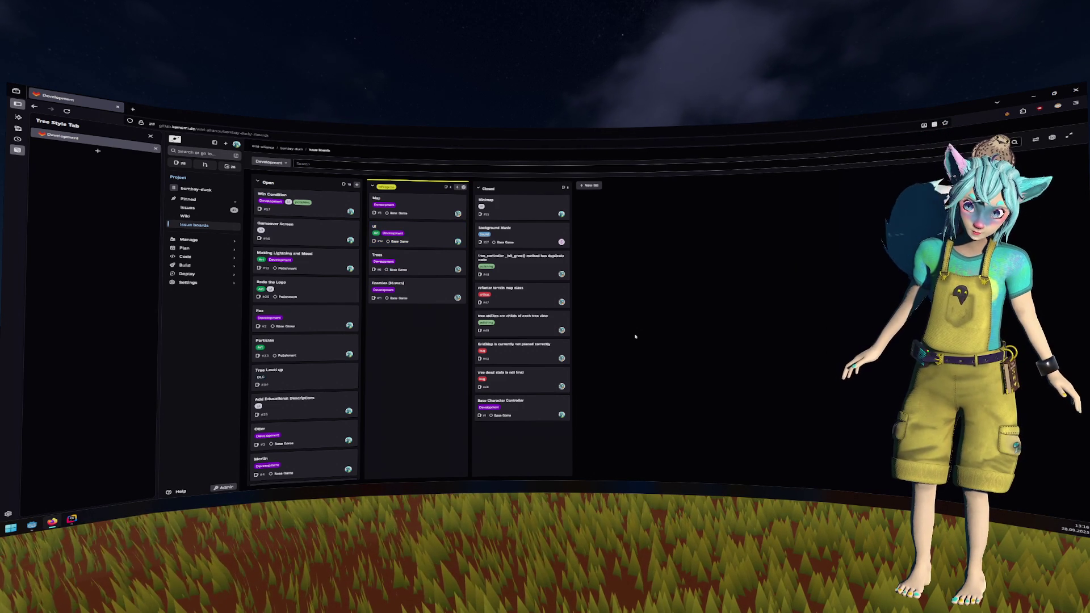
{"action": "left_click", "coordinate": [420, 235]}
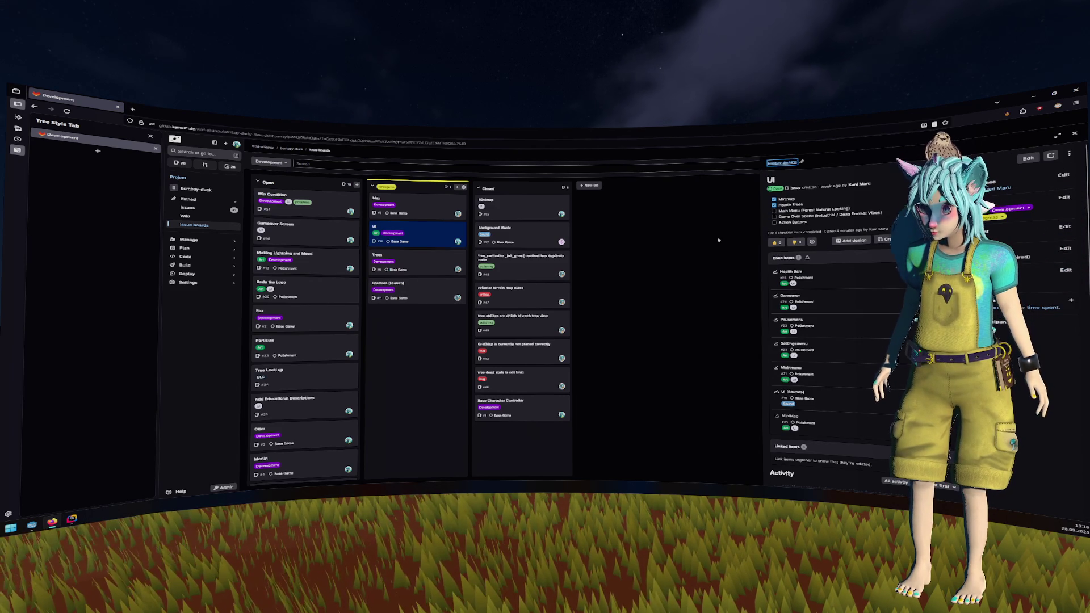
{"action": "left_click", "coordinate": [647, 239]}
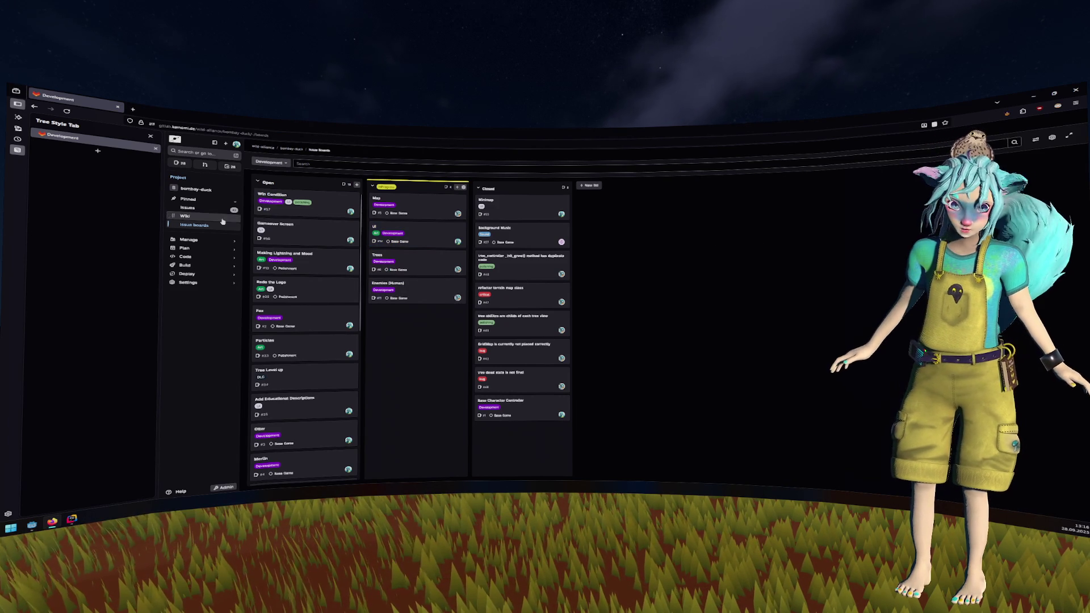
{"action": "left_click", "coordinate": [1034, 96]}
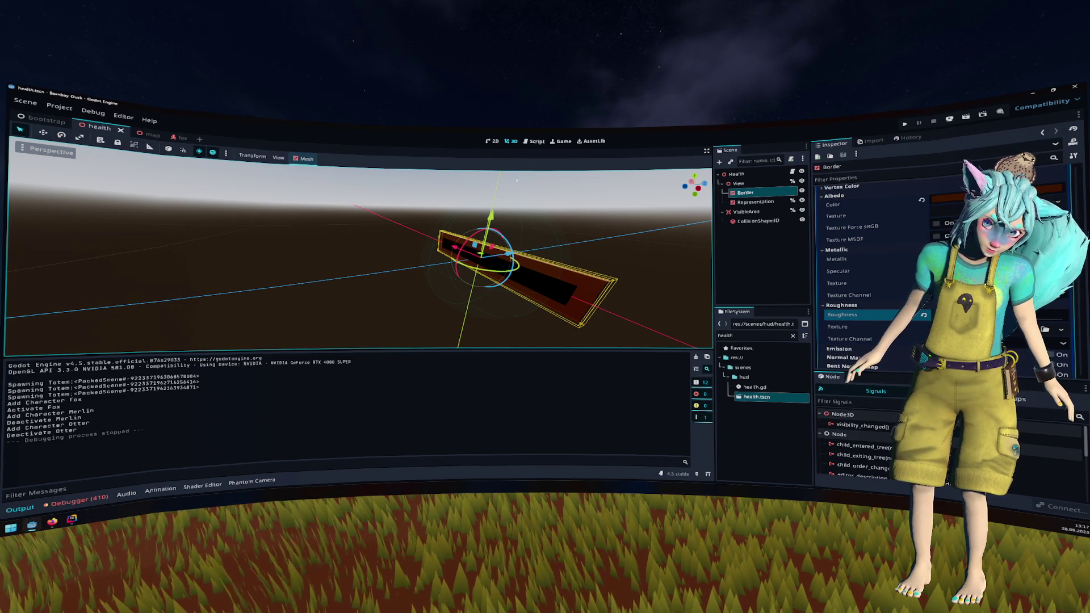
Step: Close the health, map and fox scene tabs and start a new scene with a Node root
{"action": "left_click", "coordinate": [120, 129]}
{"action": "left_click", "coordinate": [122, 130]}
{"action": "left_click", "coordinate": [124, 130]}
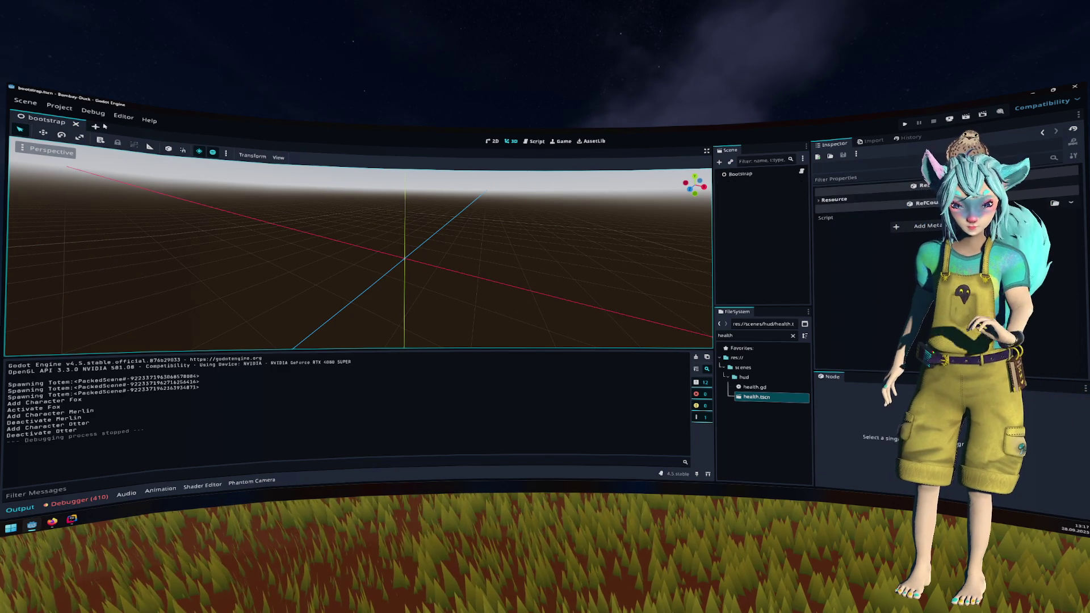
{"action": "left_click", "coordinate": [95, 127]}
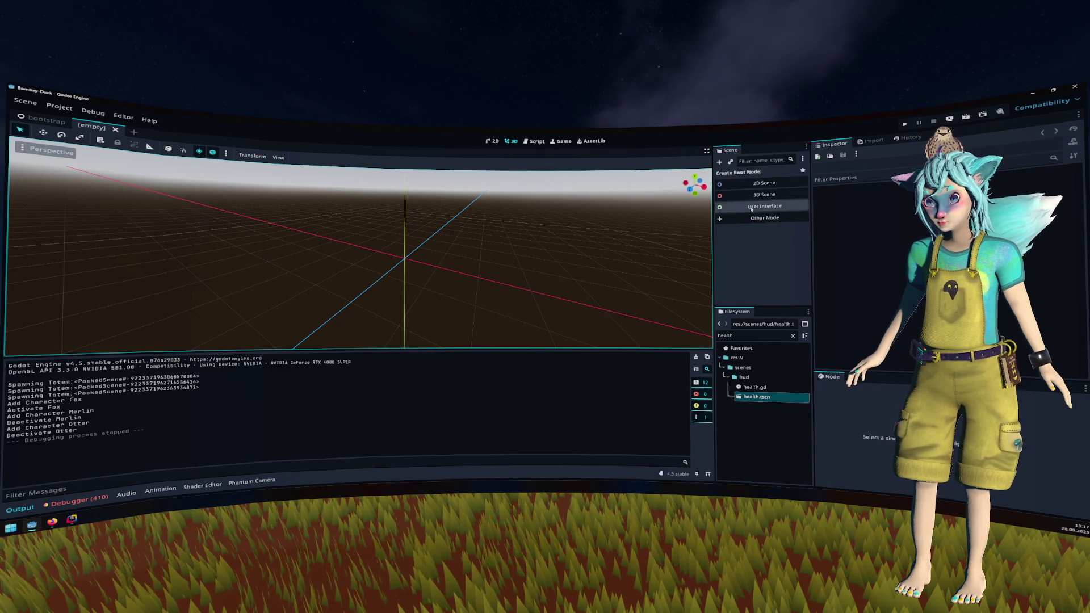
{"action": "left_click", "coordinate": [765, 218]}
{"action": "left_click", "coordinate": [410, 232]}
{"action": "double_click", "coordinate": [410, 235]}
Step: Rename the root node to WinningCondition
{"action": "key", "text": "F2"}
{"action": "type", "text": "WinningTr"}
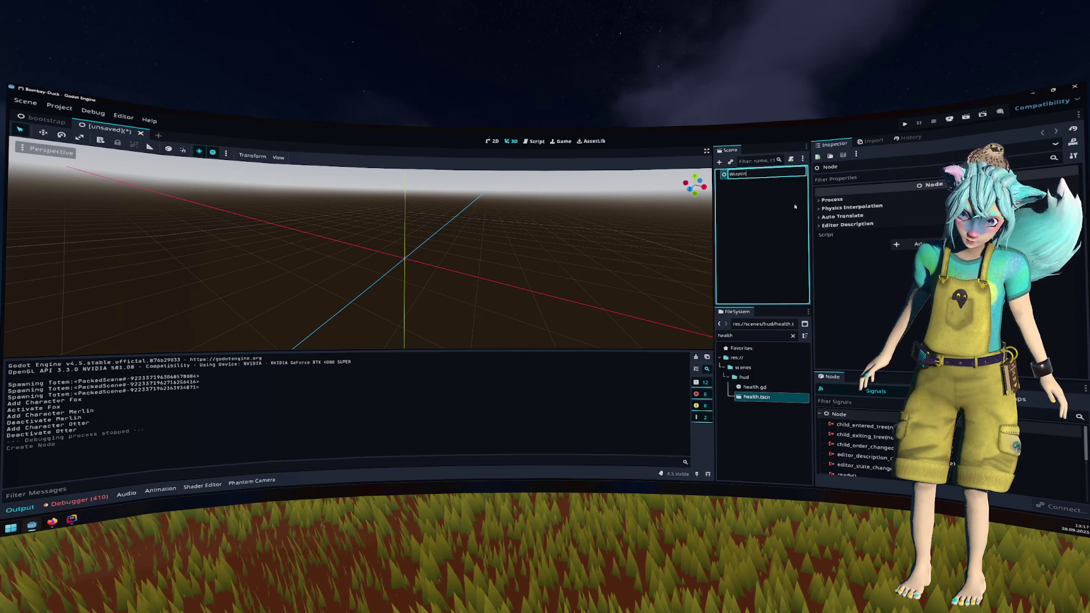
{"action": "type", "text": "e"}
{"action": "key", "text": "Return"}
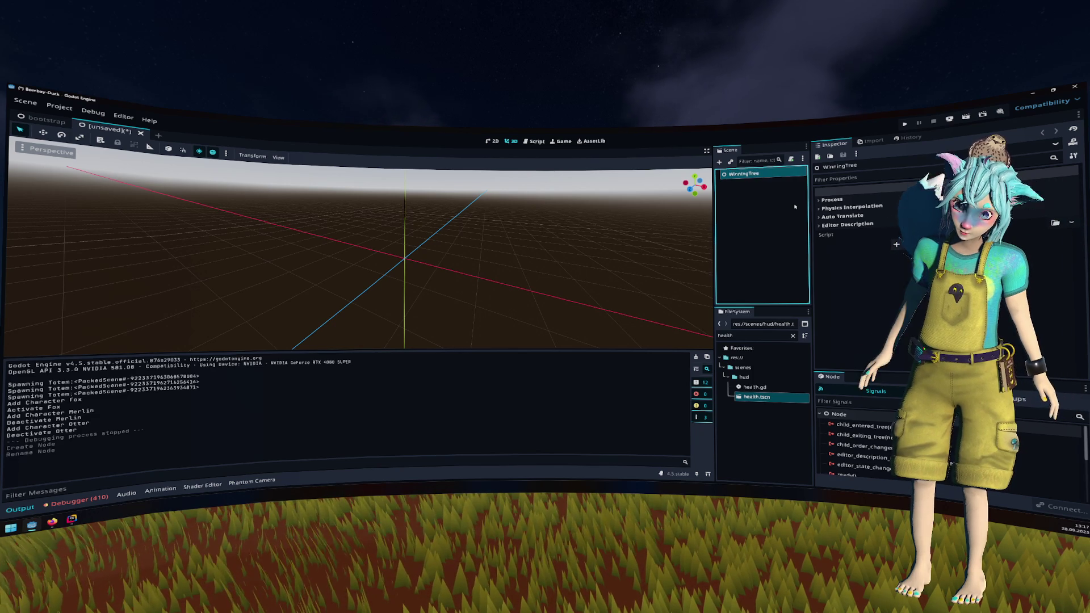
{"action": "right_click", "coordinate": [763, 173]}
{"action": "left_click", "coordinate": [787, 174]}
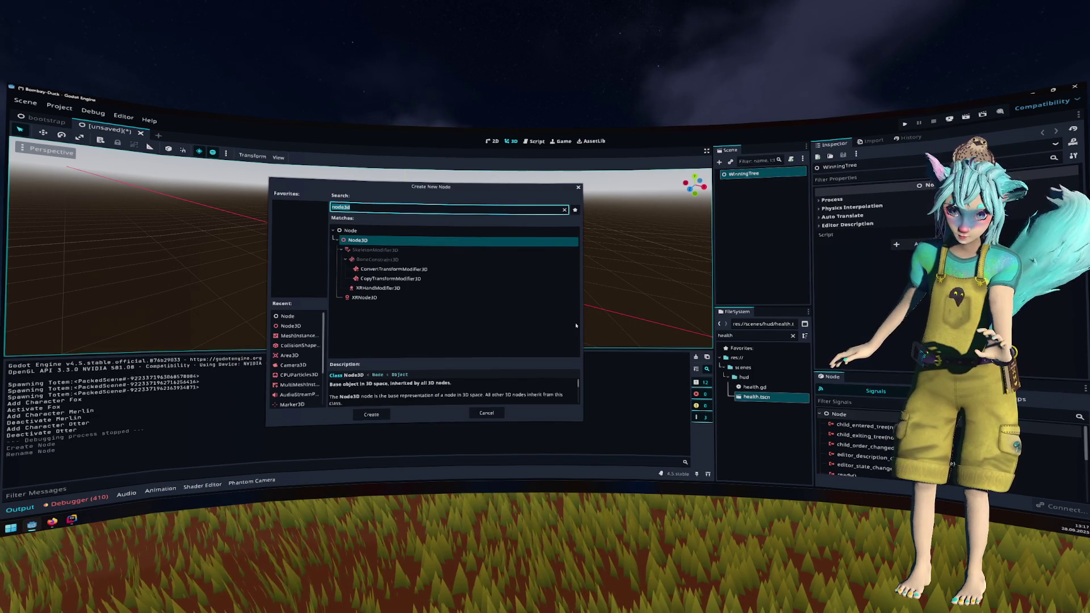
{"action": "key", "text": "Escape"}
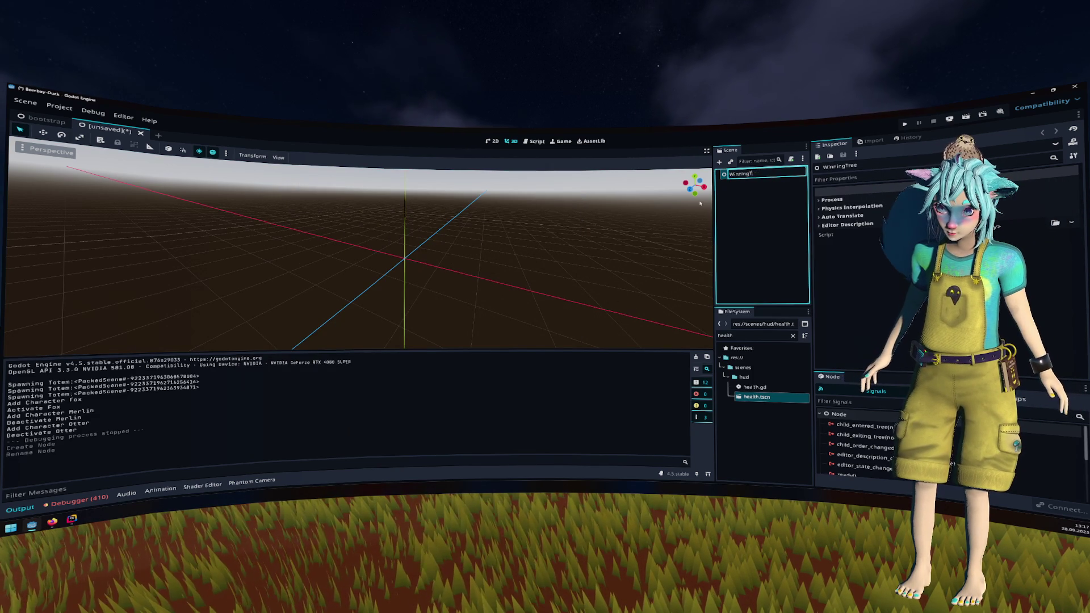
{"action": "type", "text": "ndition"}
{"action": "key", "text": "Return"}
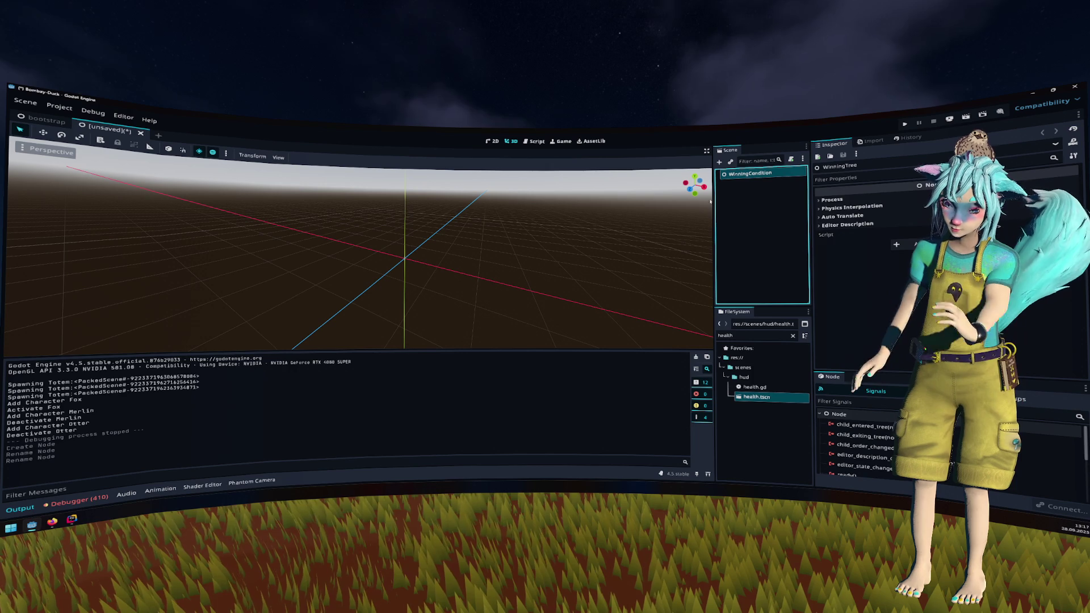
{"action": "right_click", "coordinate": [758, 175]}
{"action": "left_click", "coordinate": [742, 211]}
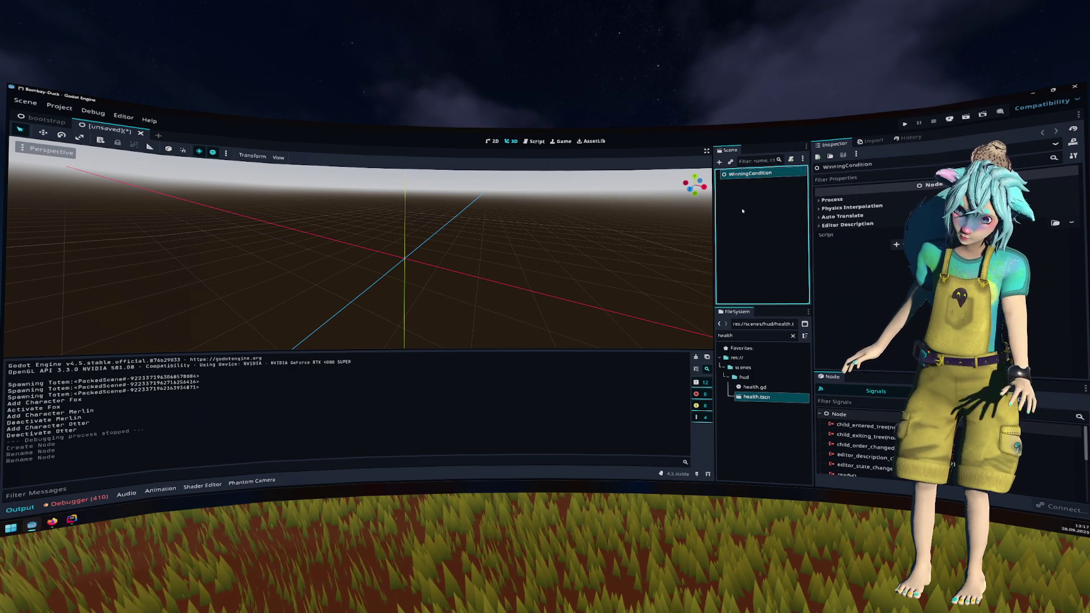
Step: Save the scene as winning_condition.tscn in a new scenes/gamestate folder
{"action": "key", "text": "ctrl+s"}
{"action": "left_click", "coordinate": [563, 250]}
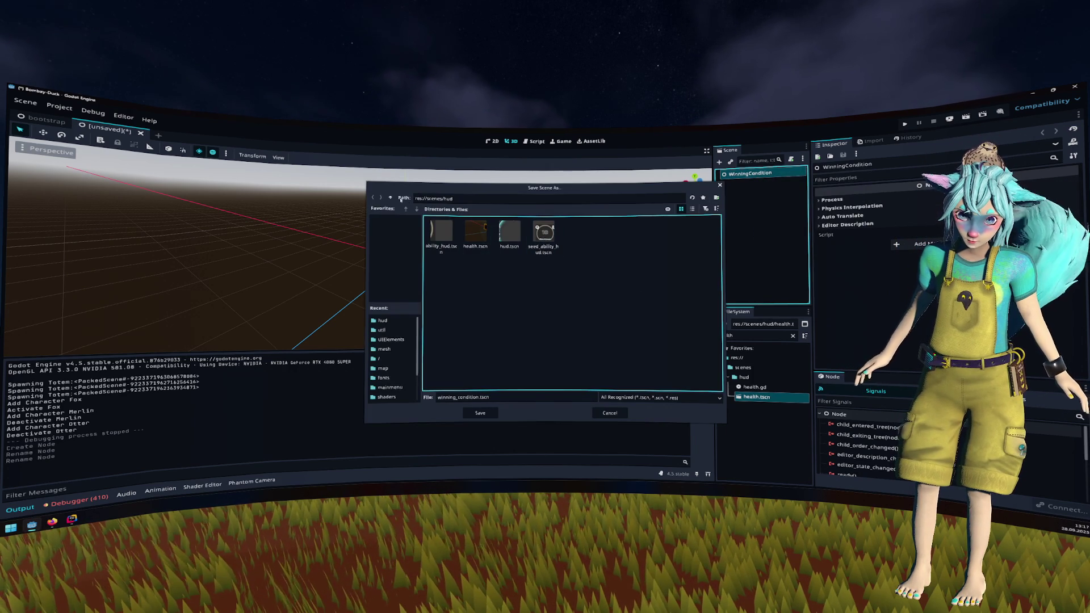
{"action": "left_click", "coordinate": [390, 197]}
{"action": "right_click", "coordinate": [558, 274]}
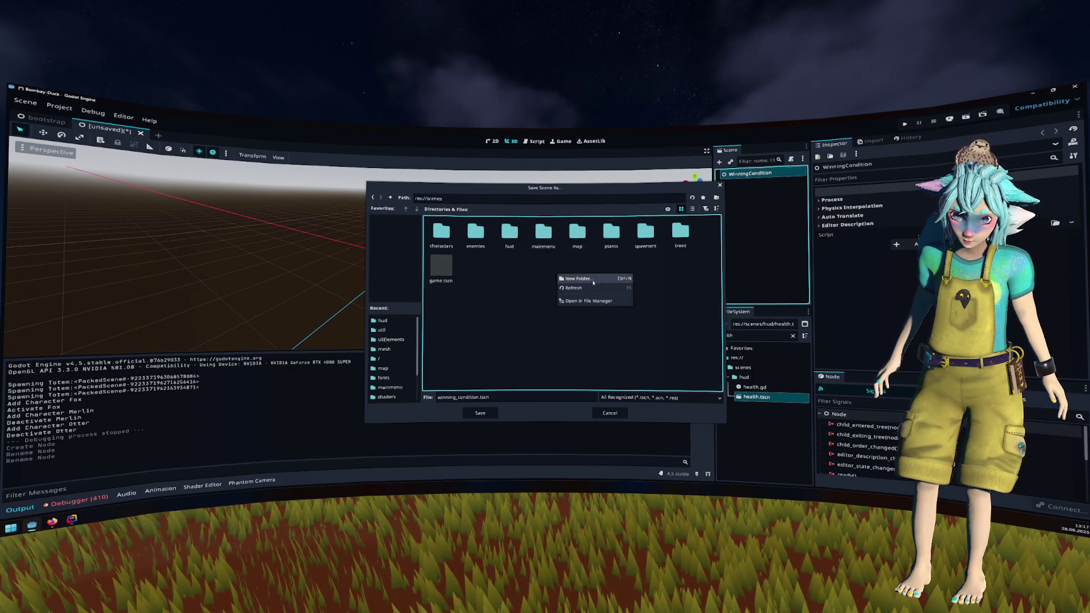
{"action": "left_click", "coordinate": [577, 279]}
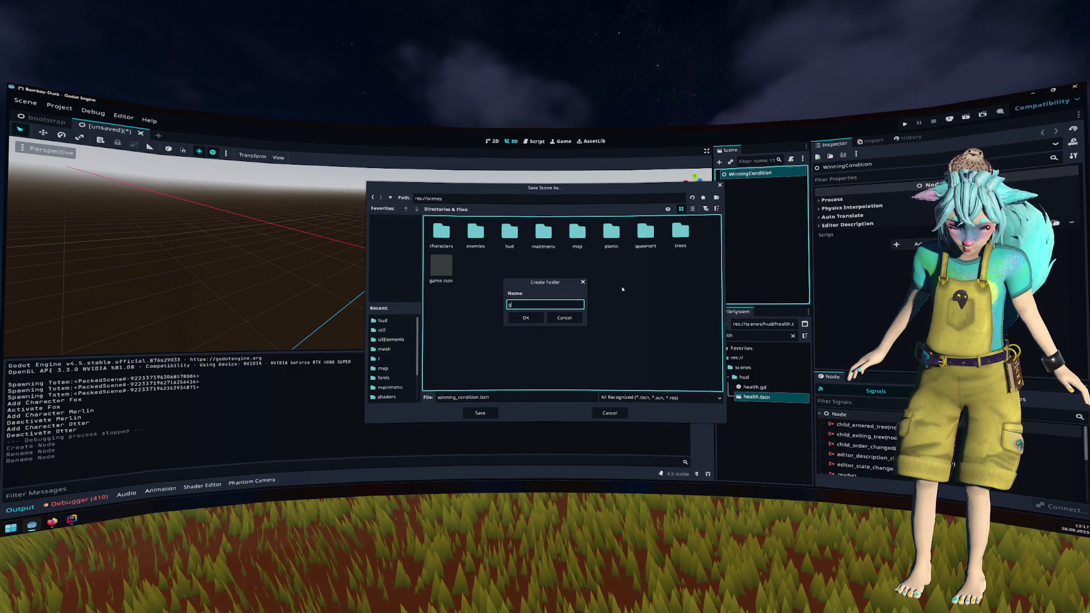
{"action": "type", "text": "amestate"}
{"action": "key", "text": "Return"}
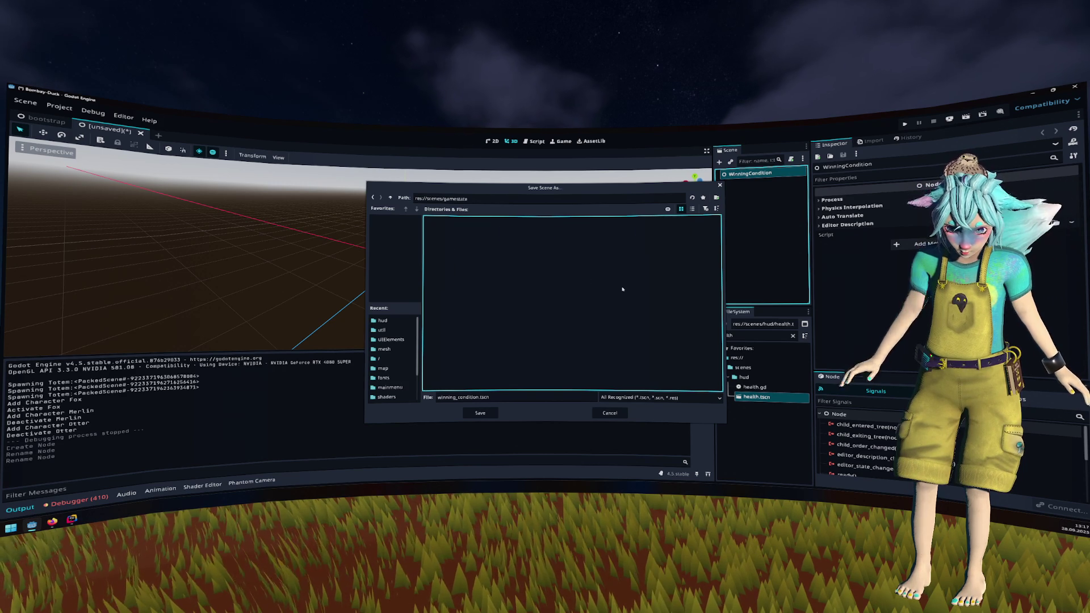
{"action": "left_click", "coordinate": [481, 413]}
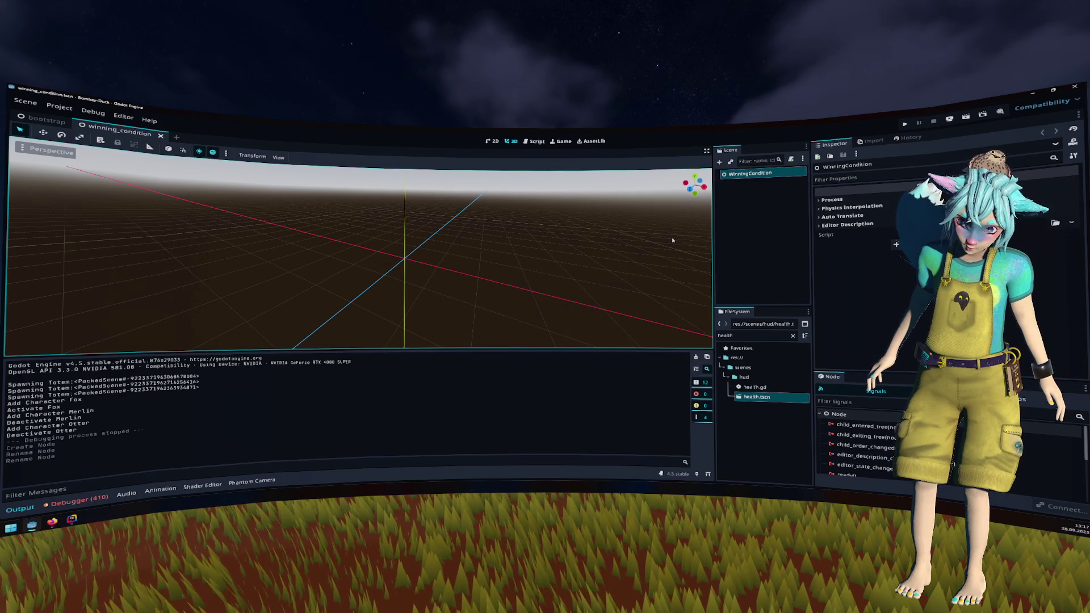
{"action": "right_click", "coordinate": [749, 172]}
Step: Attach a new winning_condition.gd script to WinningCondition and begin a func line
{"action": "left_click", "coordinate": [784, 230]}
{"action": "left_click", "coordinate": [513, 357]}
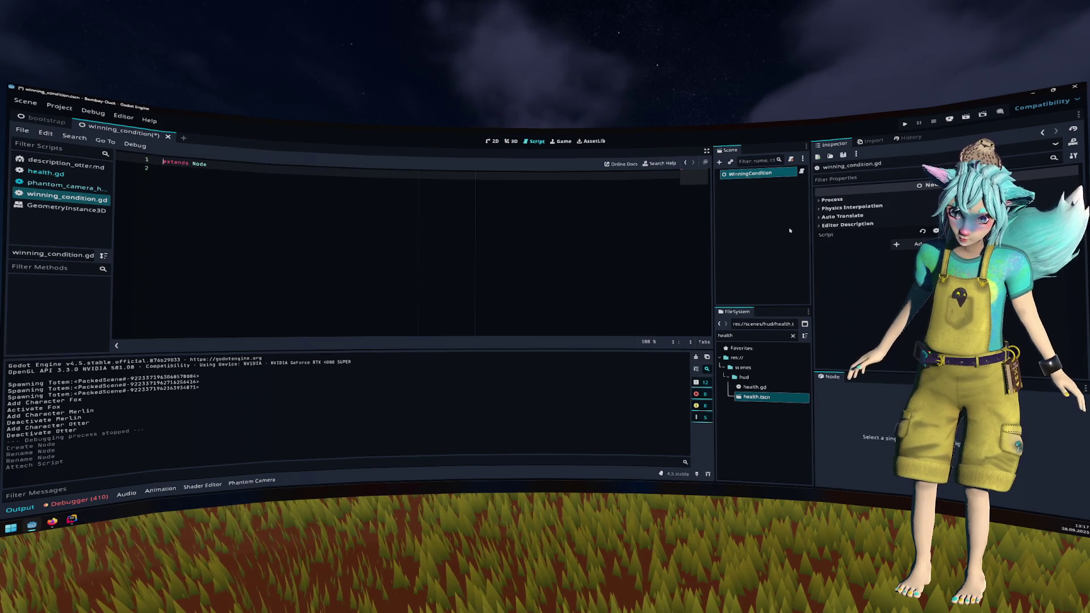
{"action": "key", "text": "Return"}
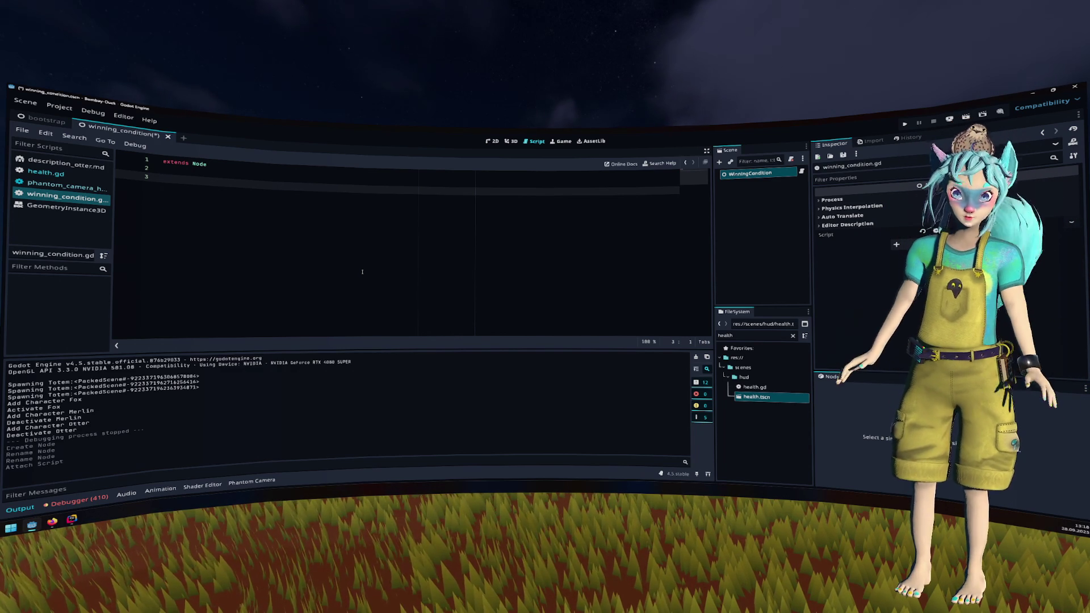
{"action": "type", "text": "func"}
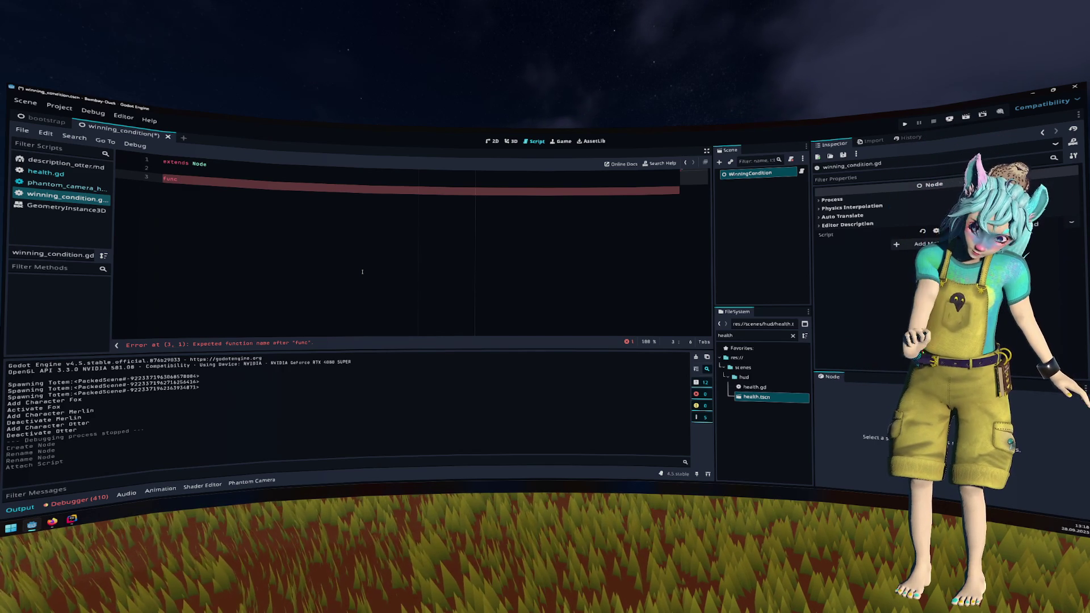
Step: Complete an empty func _ready() -> void: stub with a blank line above it
{"action": "type", "text": "_rea"}
{"action": "key", "text": "Return"}
{"action": "key", "text": "Return"}
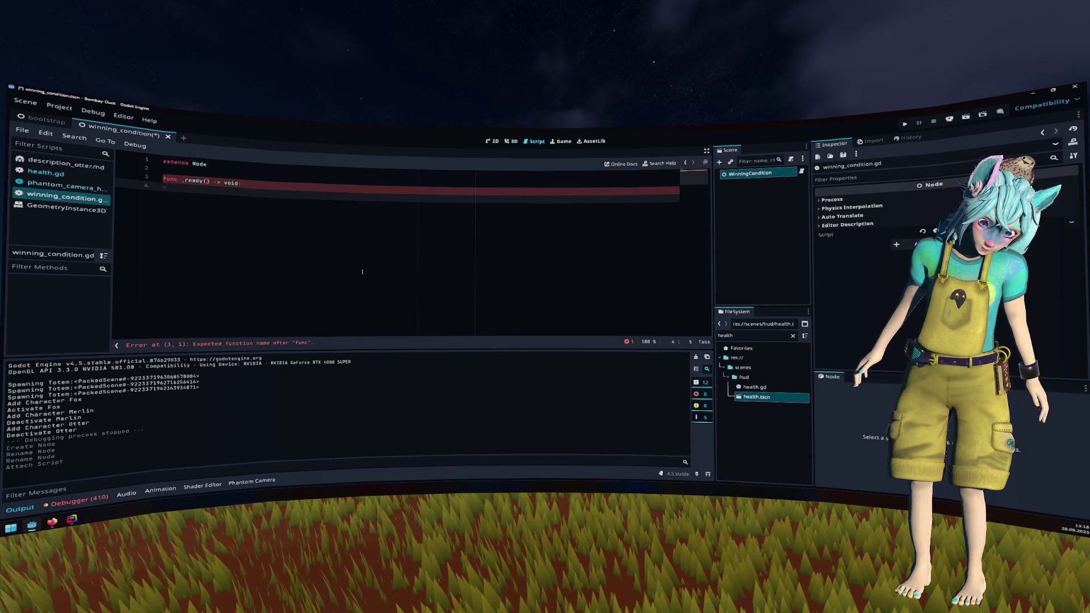
{"action": "key", "text": "Up"}
{"action": "key", "text": "Home"}
{"action": "key", "text": "Return"}
{"action": "key", "text": "Up"}
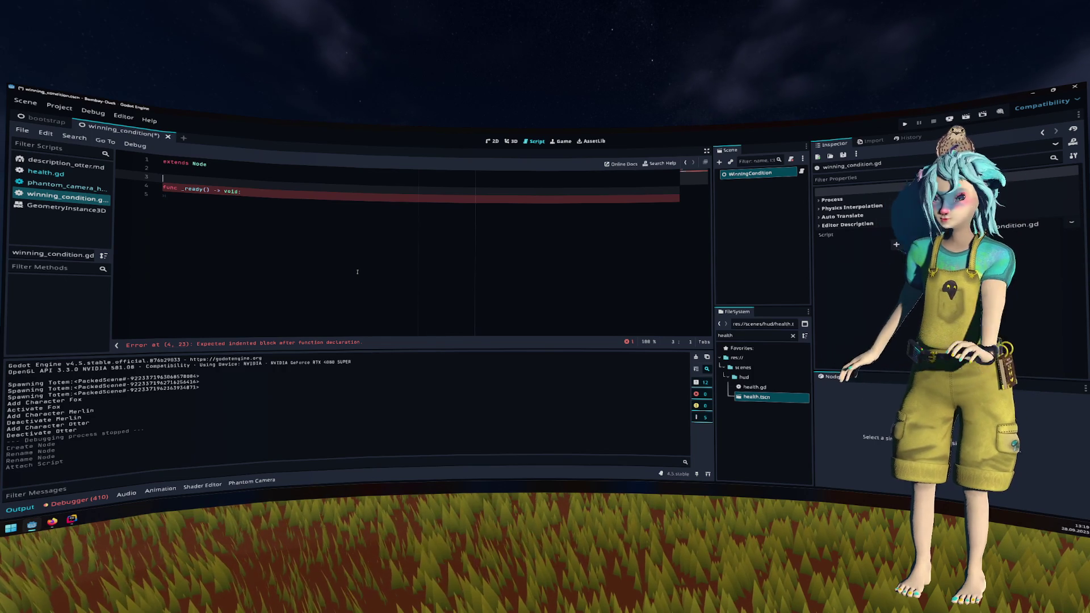
Step: Clear the health filter in the FileSystem dock and collapse the scenes folder
{"action": "left_click", "coordinate": [792, 335]}
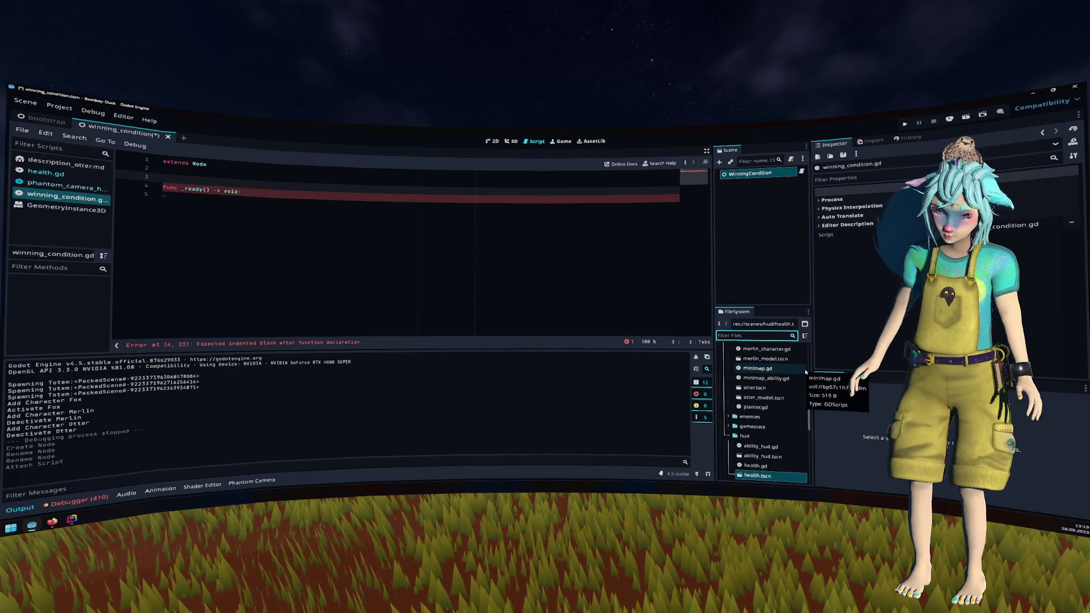
{"action": "scroll", "coordinate": [805, 381], "scroll_direction": "up", "scroll_amount": 10}
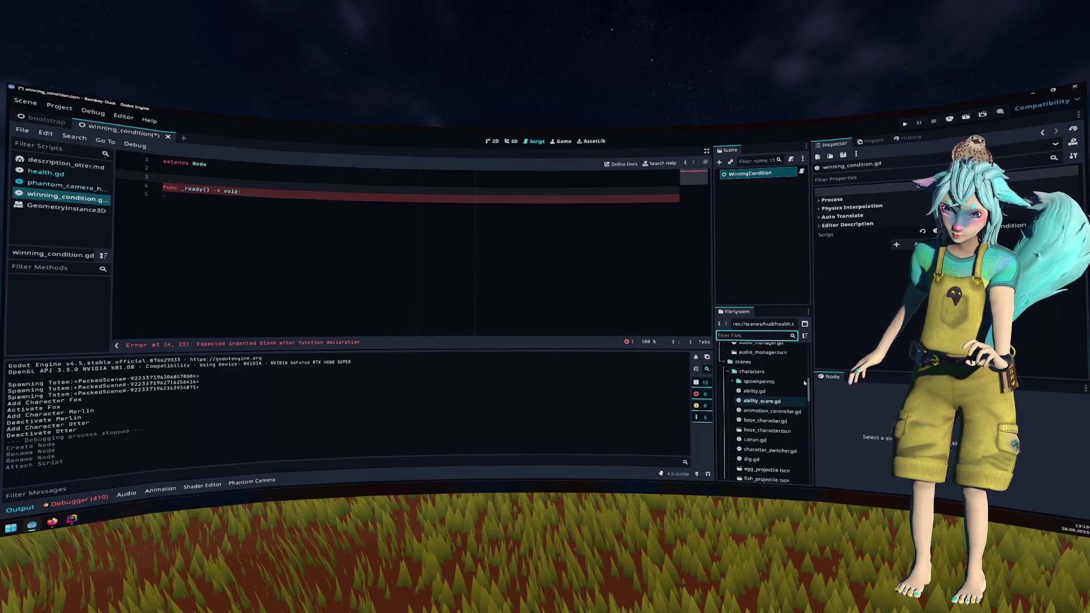
{"action": "double_click", "coordinate": [743, 414]}
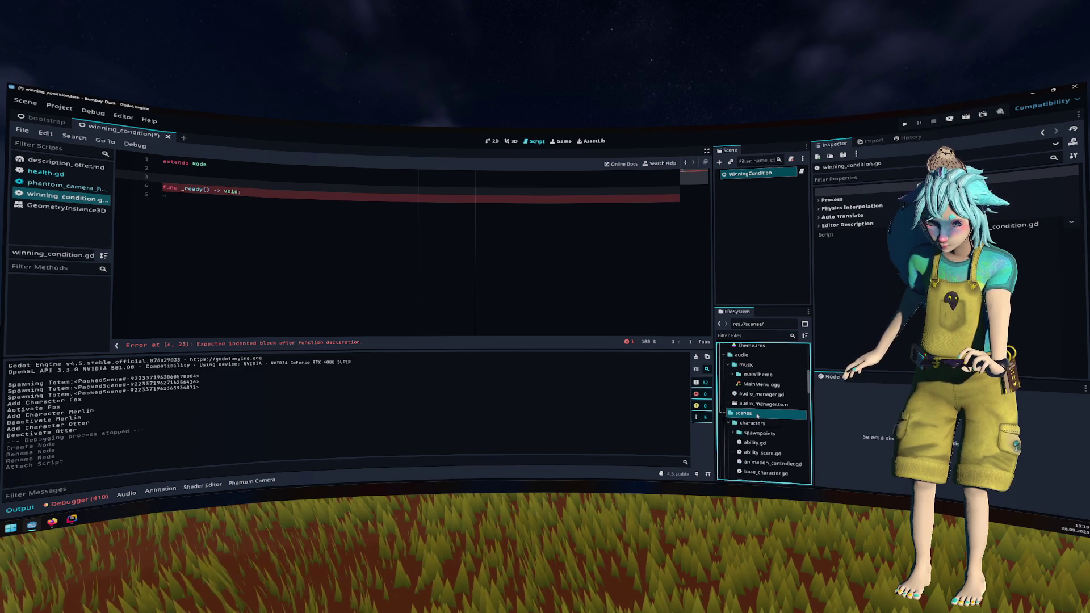
Step: Create a new event.gd script in the util/events folder from the FileSystem dock
{"action": "right_click", "coordinate": [747, 423]}
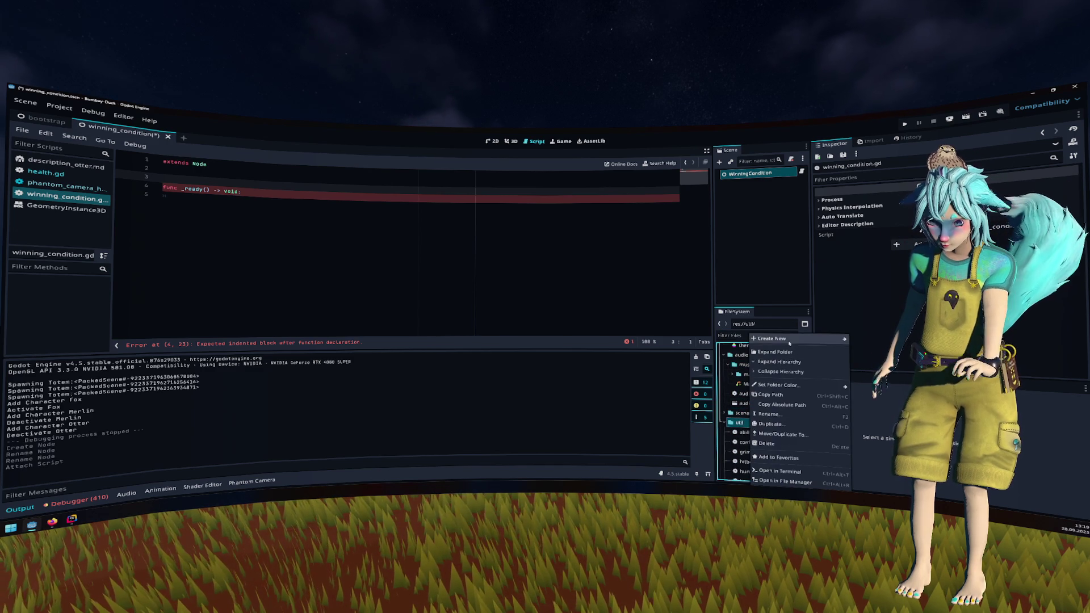
{"action": "left_click", "coordinate": [869, 348]}
{"action": "key", "text": "Escape"}
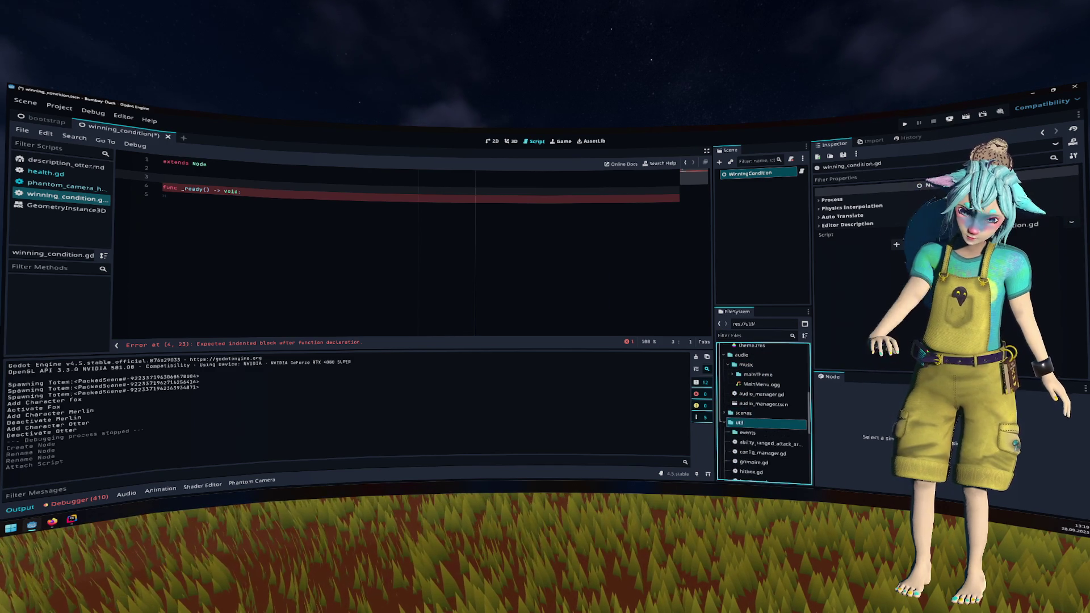
{"action": "right_click", "coordinate": [745, 433]}
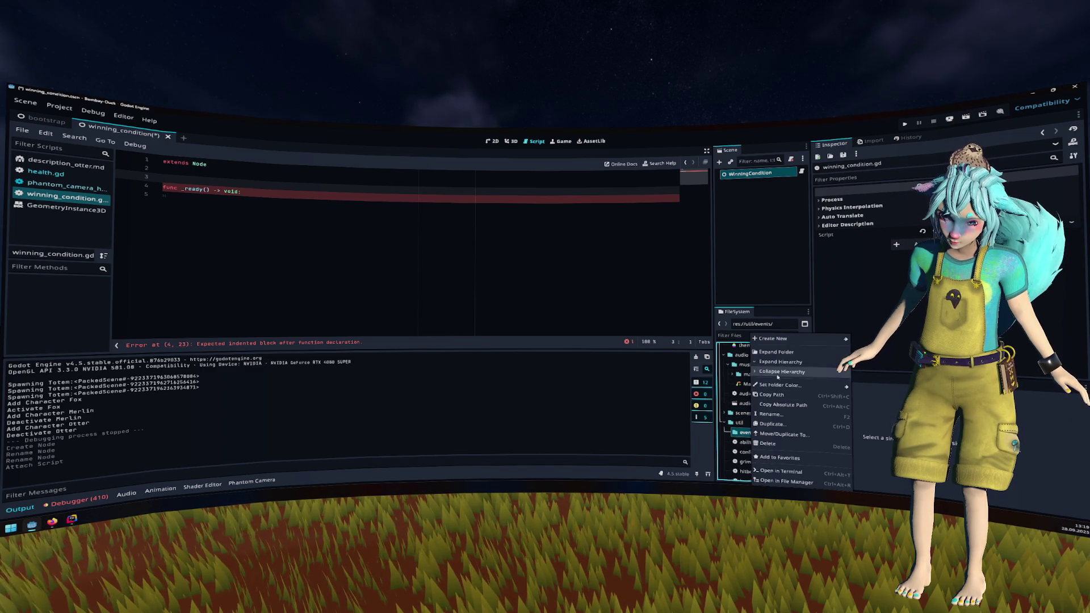
{"action": "left_click", "coordinate": [869, 359]}
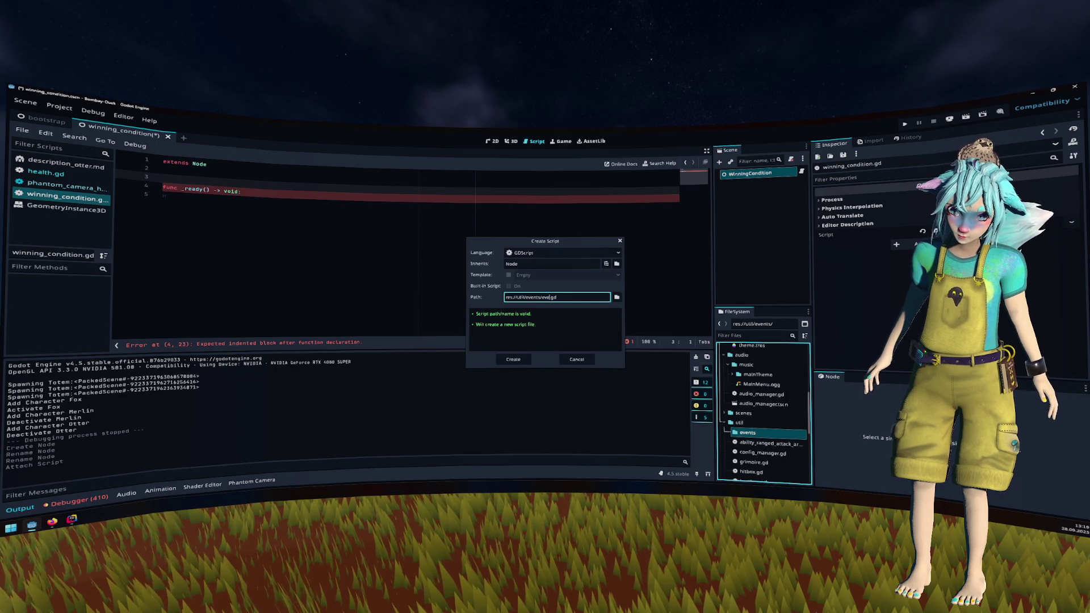
{"action": "key", "text": "Escape"}
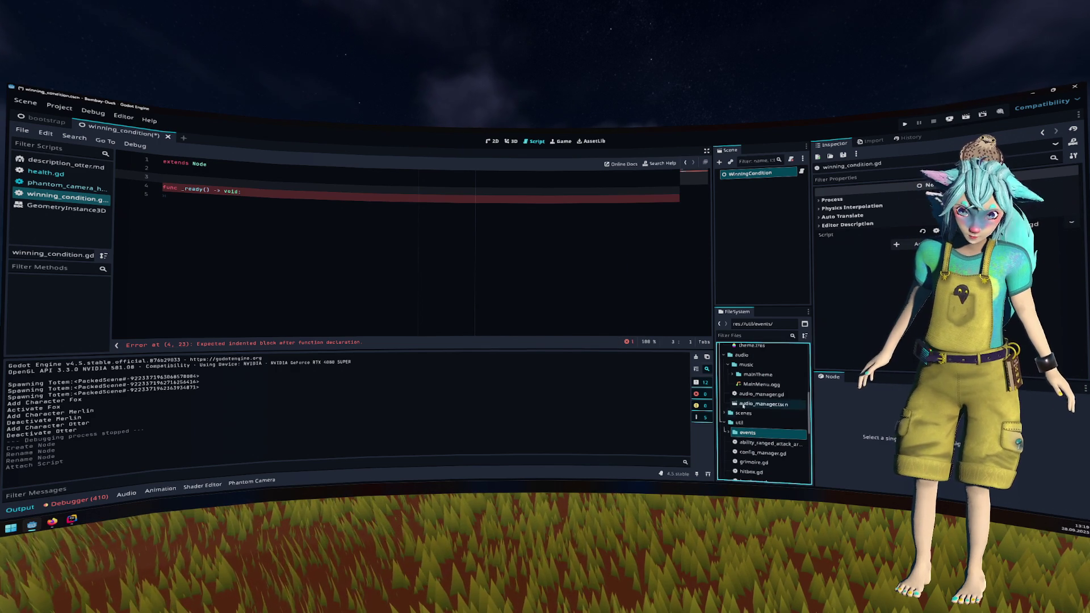
{"action": "left_click", "coordinate": [481, 272]}
Step: Make event.gd extend Resource and declare signal called
{"action": "key", "text": "Up"}
{"action": "key", "text": "End"}
{"action": "key", "text": "BackSpace"}
{"action": "key", "text": "BackSpace"}
{"action": "key", "text": "BackSpace"}
{"action": "type", "text": "Resource"}
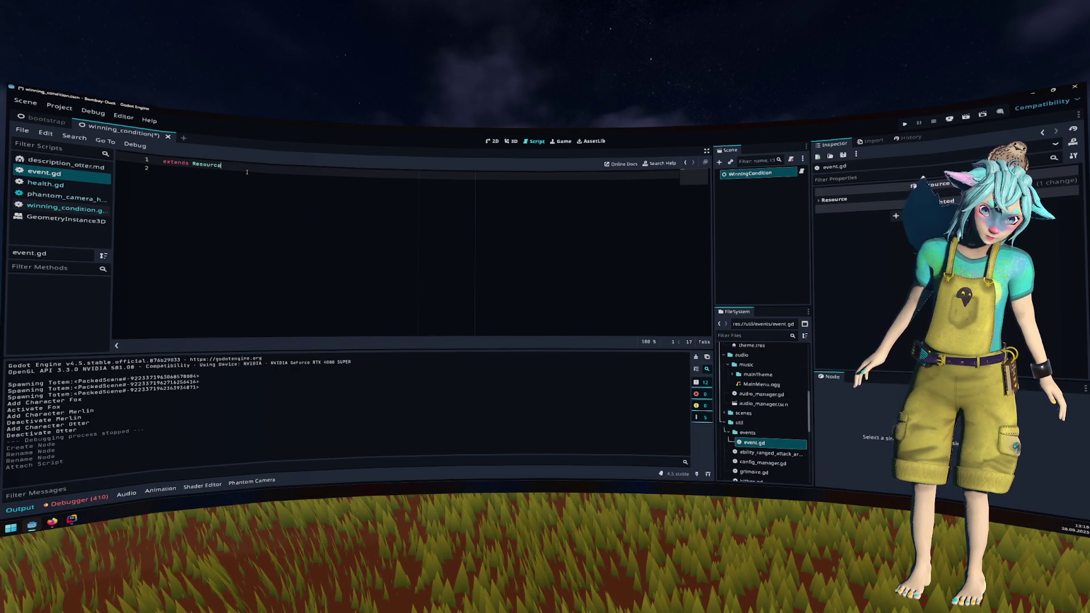
{"action": "key", "text": "Return"}
{"action": "key", "text": "Return"}
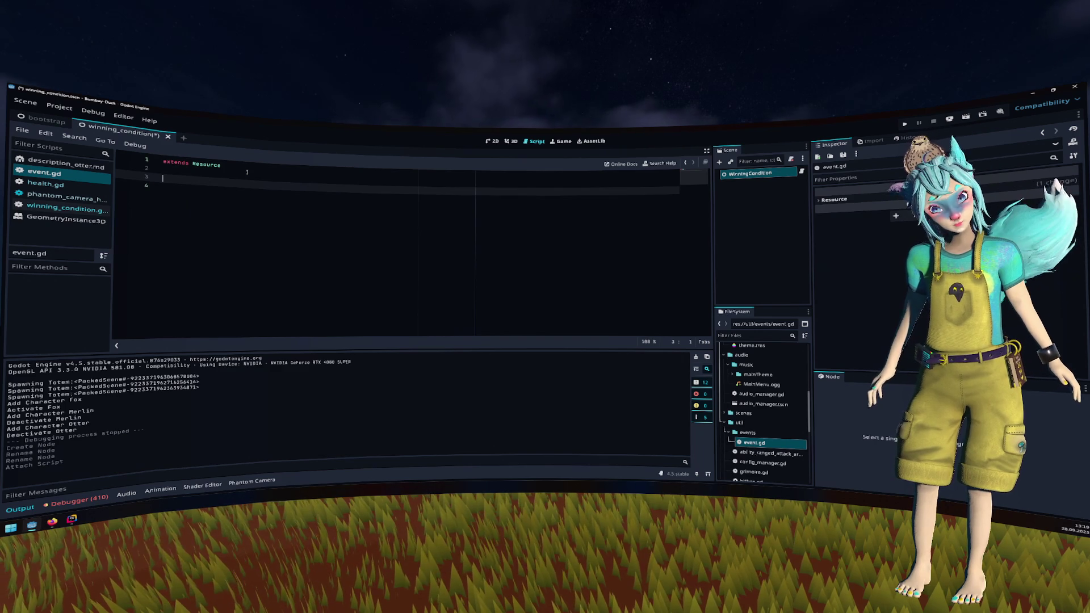
{"action": "type", "text": "signal"}
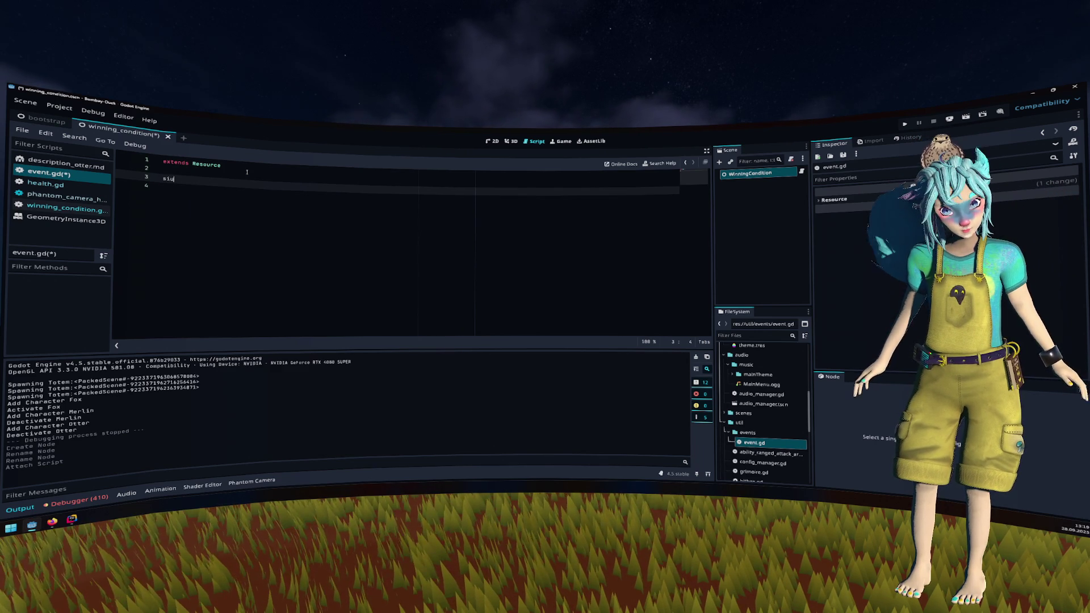
{"action": "key", "text": "Escape"}
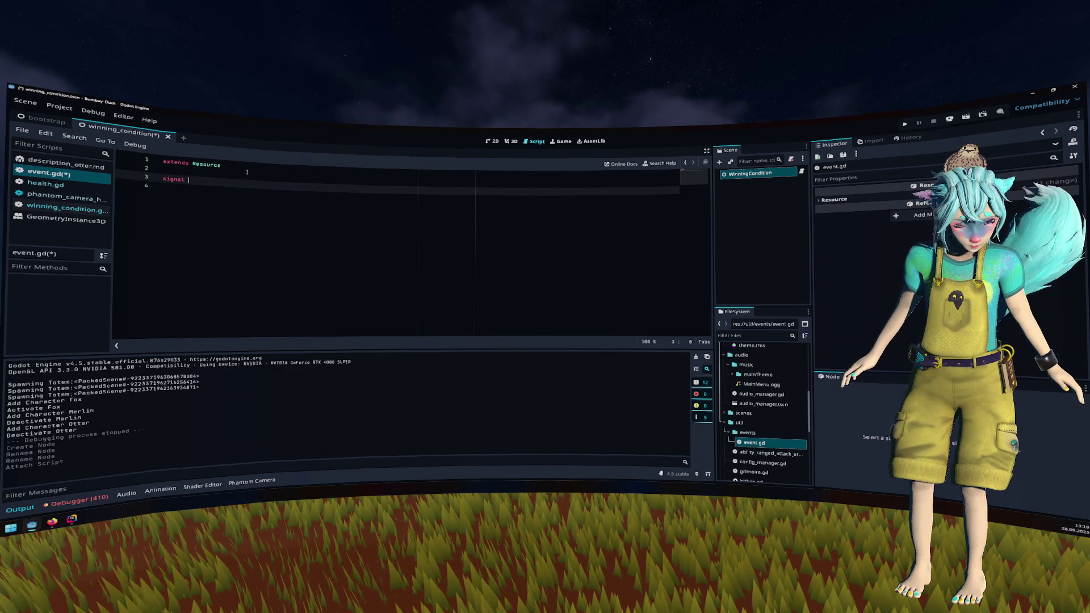
{"action": "type", "text": "called"}
{"action": "key", "text": "Return"}
{"action": "key", "text": "Return"}
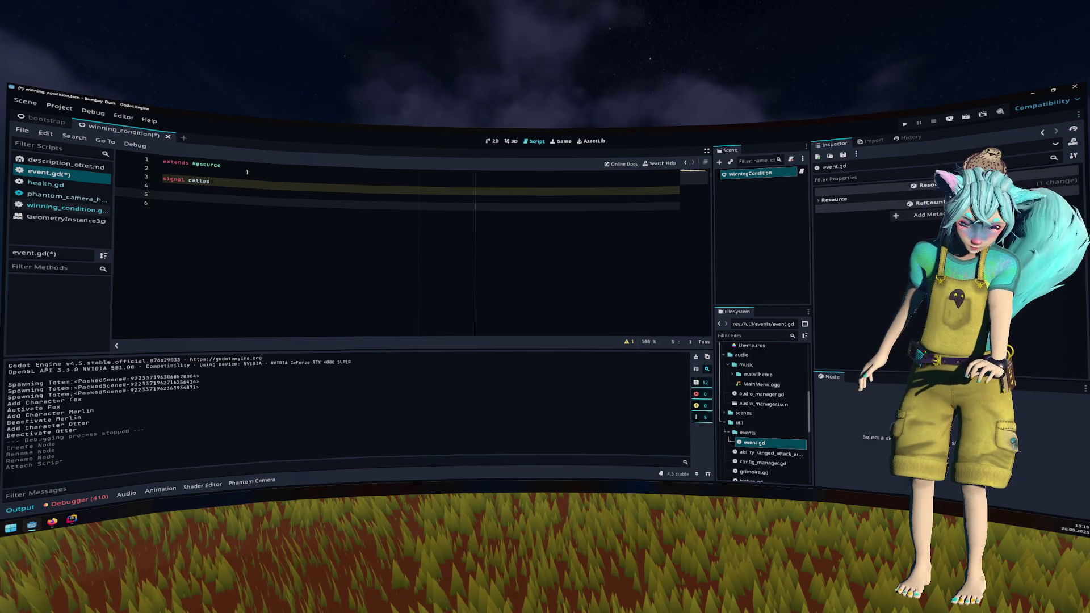
Step: Add a void function emitting called.emit() and rename it from call to publish
{"action": "type", "text": "func call() -> vo"}
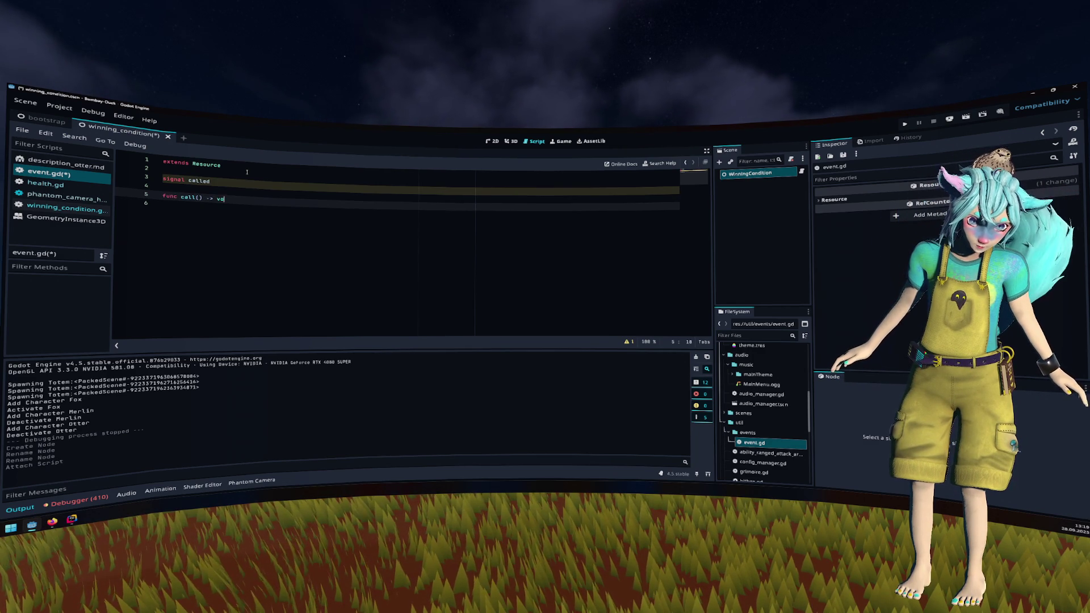
{"action": "type", "text": "id:"}
{"action": "key", "text": "Return"}
{"action": "type", "text": "called.e"}
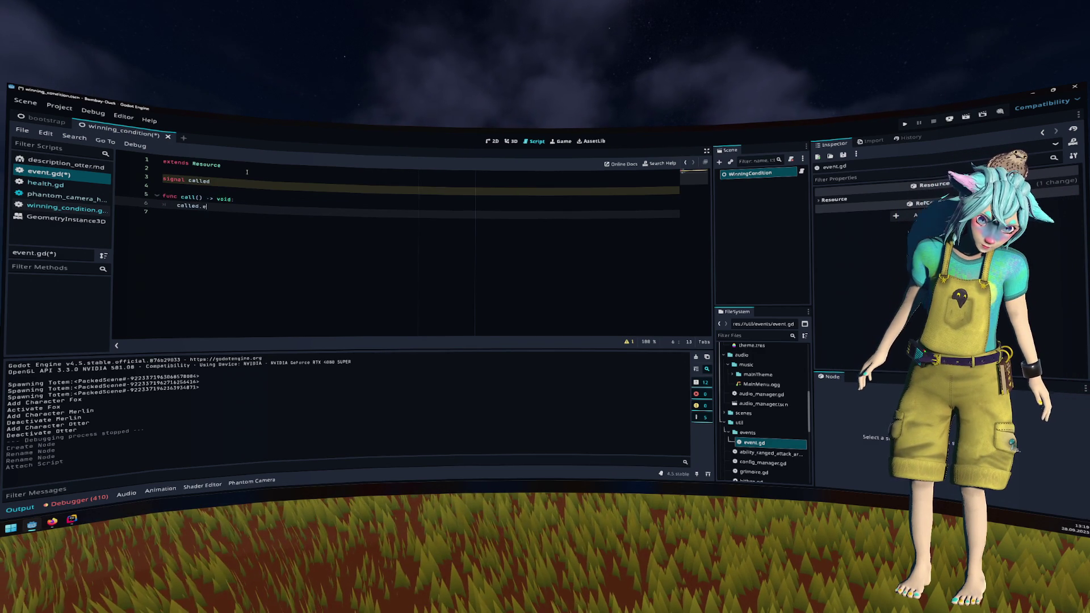
{"action": "type", "text": "m"}
{"action": "key", "text": "Return"}
{"action": "key", "text": "Up"}
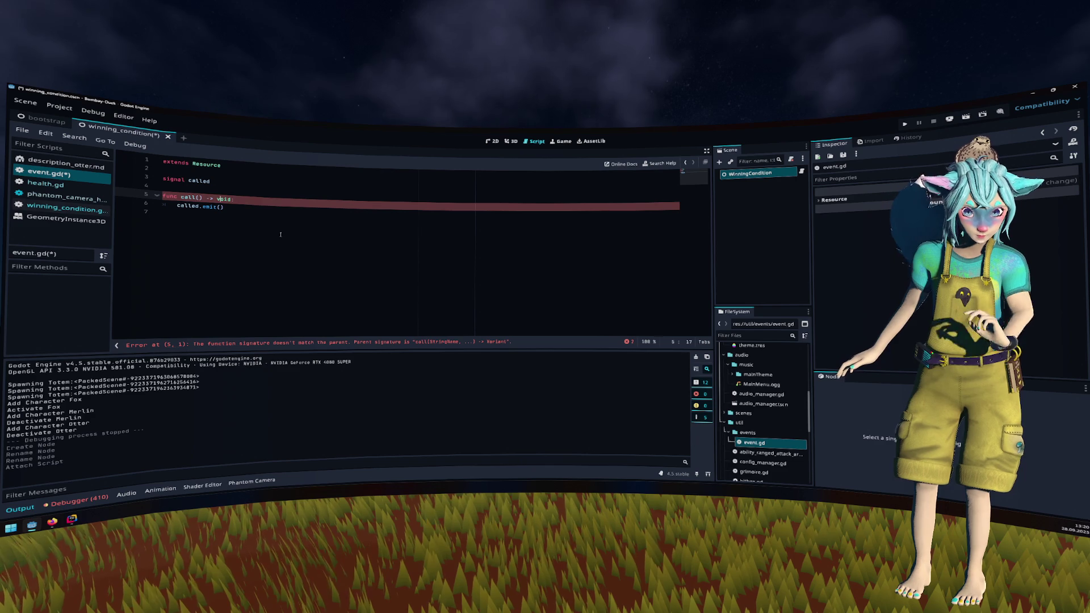
{"action": "key", "text": "ctrl+shift+Left"}
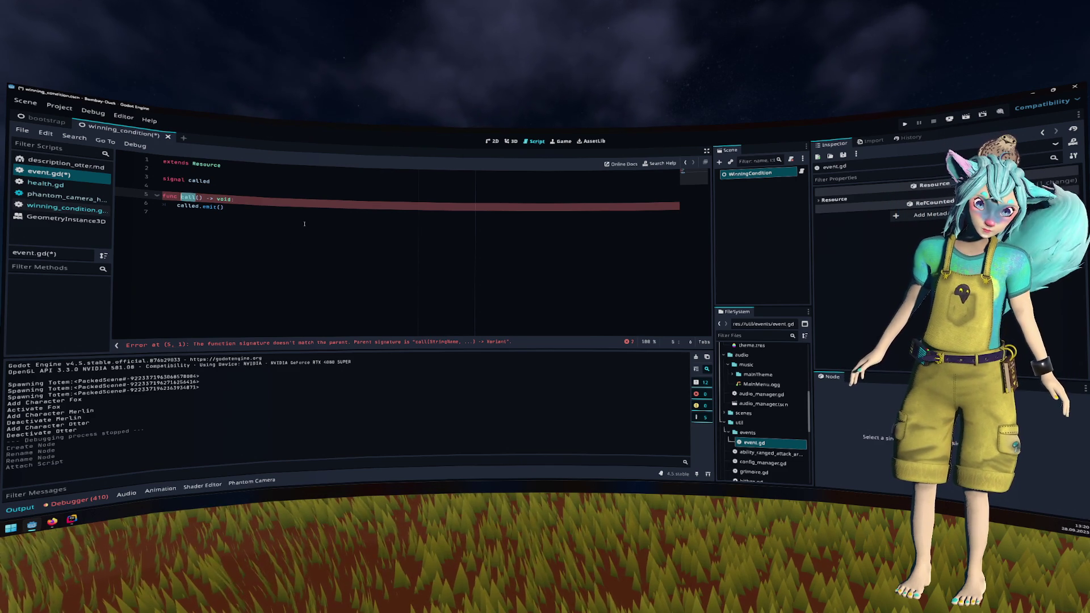
{"action": "key", "text": "BackSpace"}
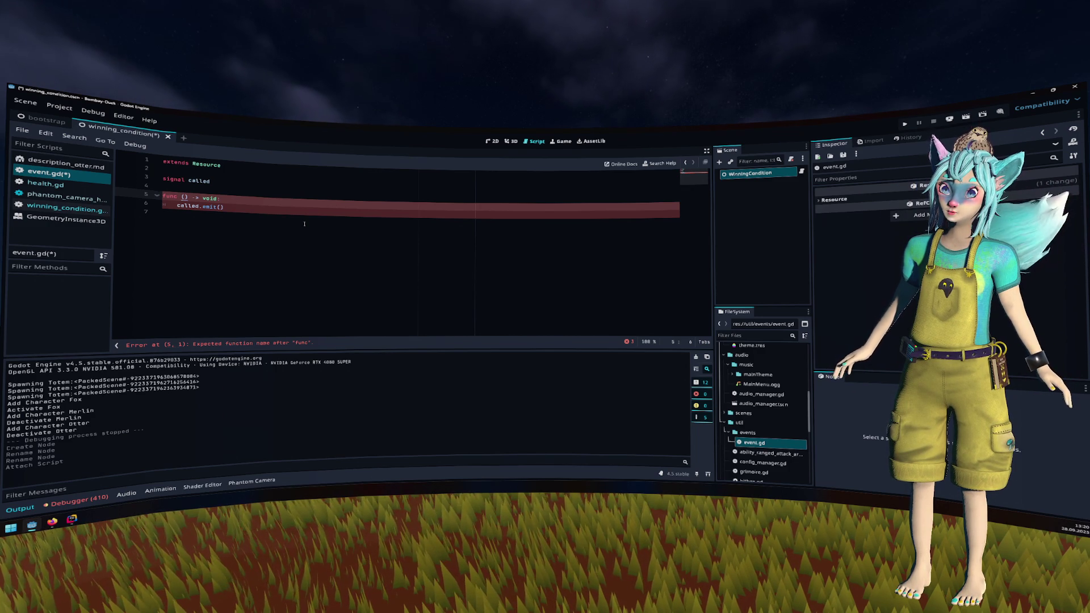
{"action": "type", "text": "publish"}
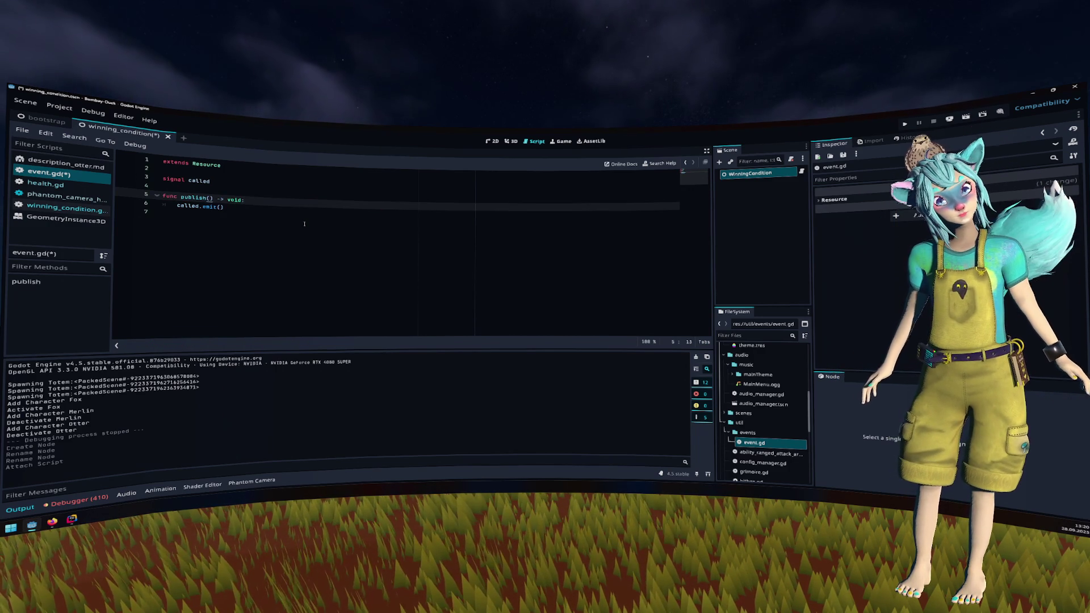
Step: Rename the signal called to published in its declaration and emit call, then save
{"action": "key", "text": "Up"}
{"action": "key", "text": "Up"}
{"action": "key", "text": "ctrl+Left"}
{"action": "key", "text": "ctrl+shift+Right"}
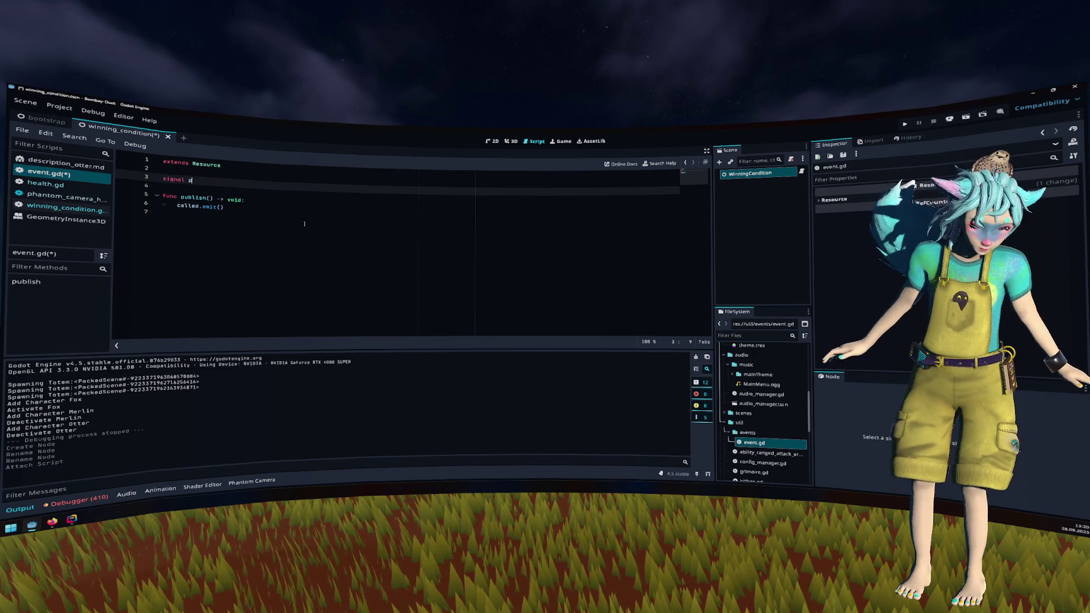
{"action": "type", "text": "published"}
{"action": "key", "text": "Down"}
{"action": "key", "text": "Down"}
{"action": "key", "text": "Down"}
{"action": "key", "text": "ctrl+Left"}
{"action": "key", "text": "ctrl+shift+Right"}
{"action": "type", "text": "published"}
{"action": "key", "text": "Up"}
{"action": "left_click", "coordinate": [256, 199]}
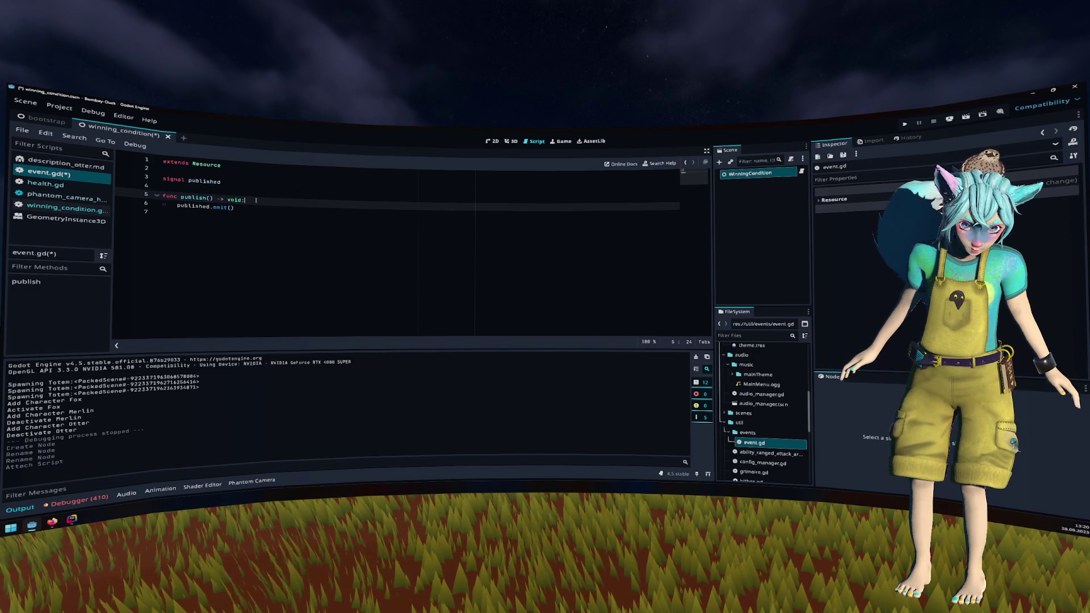
{"action": "key", "text": "ctrl+s"}
Step: Add a class_name Event line at the top of event.gd
{"action": "left_click", "coordinate": [261, 192]}
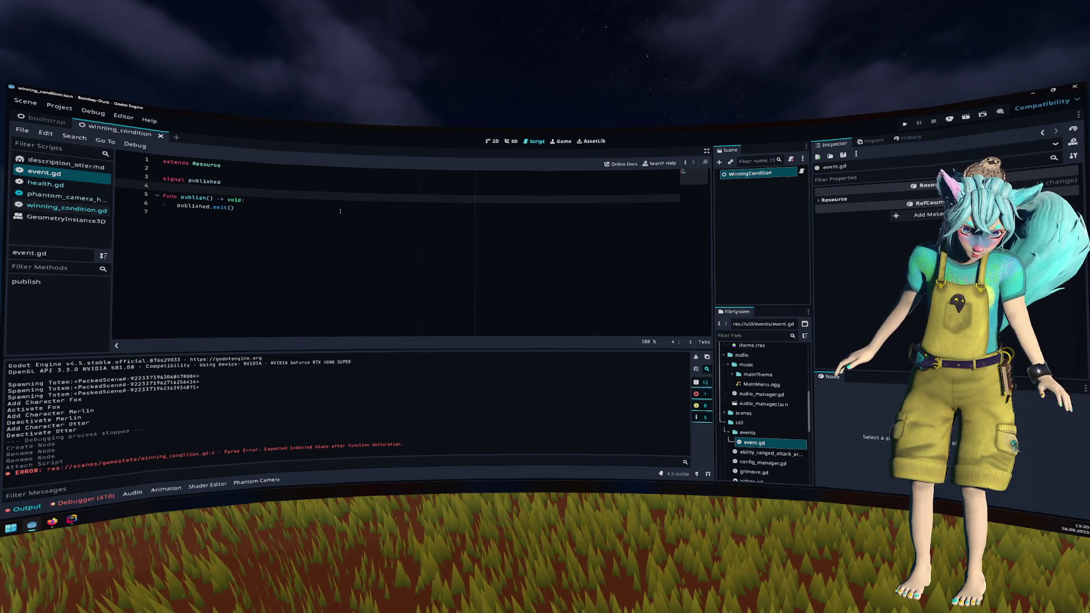
{"action": "key", "text": "Up"}
{"action": "key", "text": "Return"}
{"action": "key", "text": "Return"}
{"action": "key", "text": "Up"}
{"action": "key", "text": "Up"}
{"action": "type", "text": "class_name Event"}
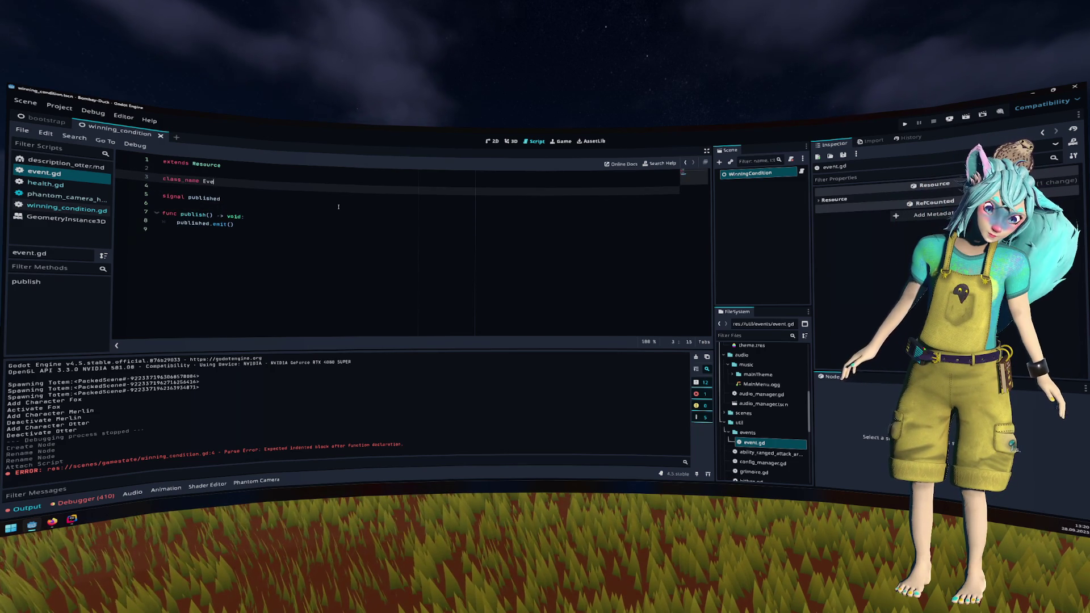
{"action": "left_click", "coordinate": [370, 242]}
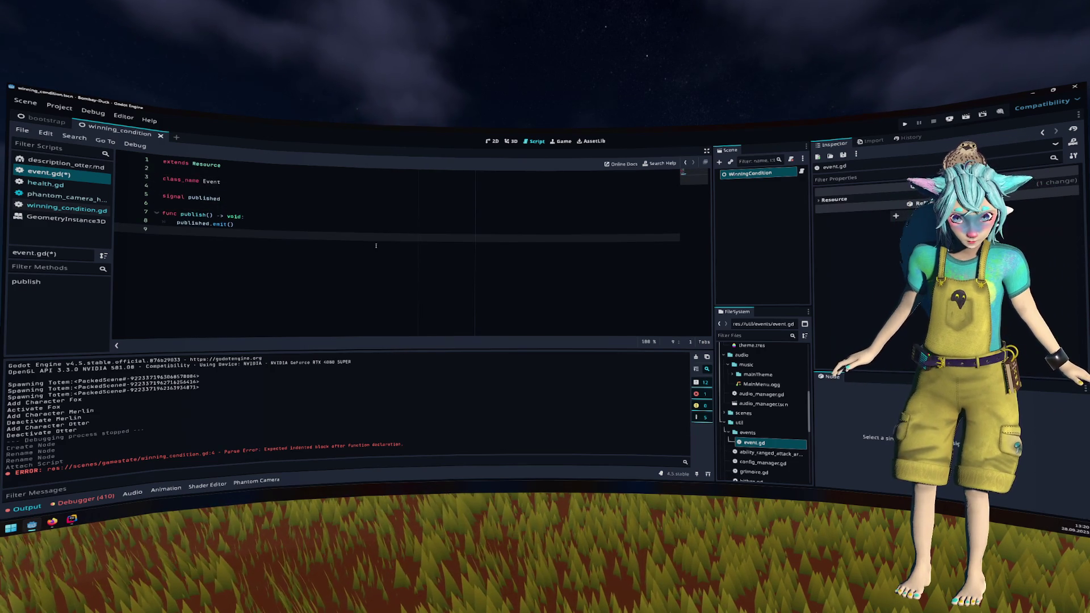
Step: Give the signal an object: Array[Object] parameter and publish a ...objects: Array[Object] parameter
{"action": "left_click", "coordinate": [240, 202]}
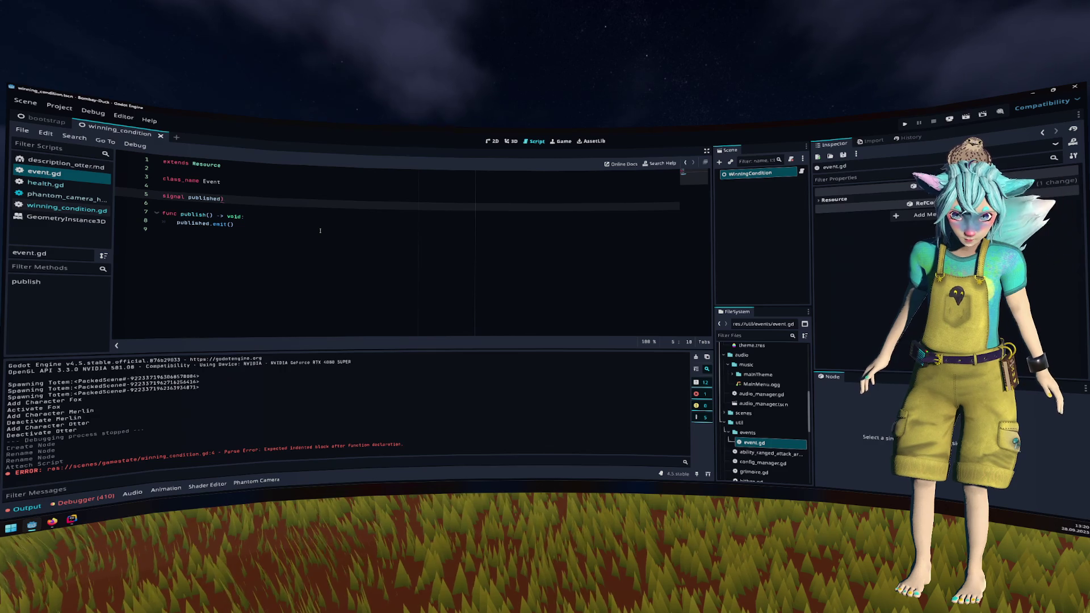
{"action": "type", "text": "object: "}
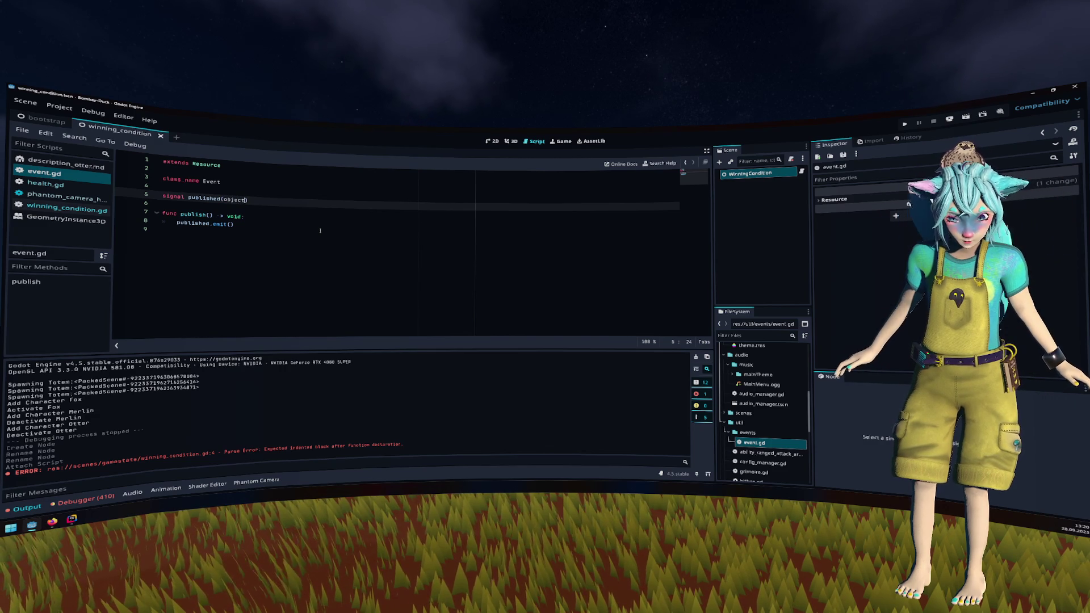
{"action": "type", "text": "Array[Object"}
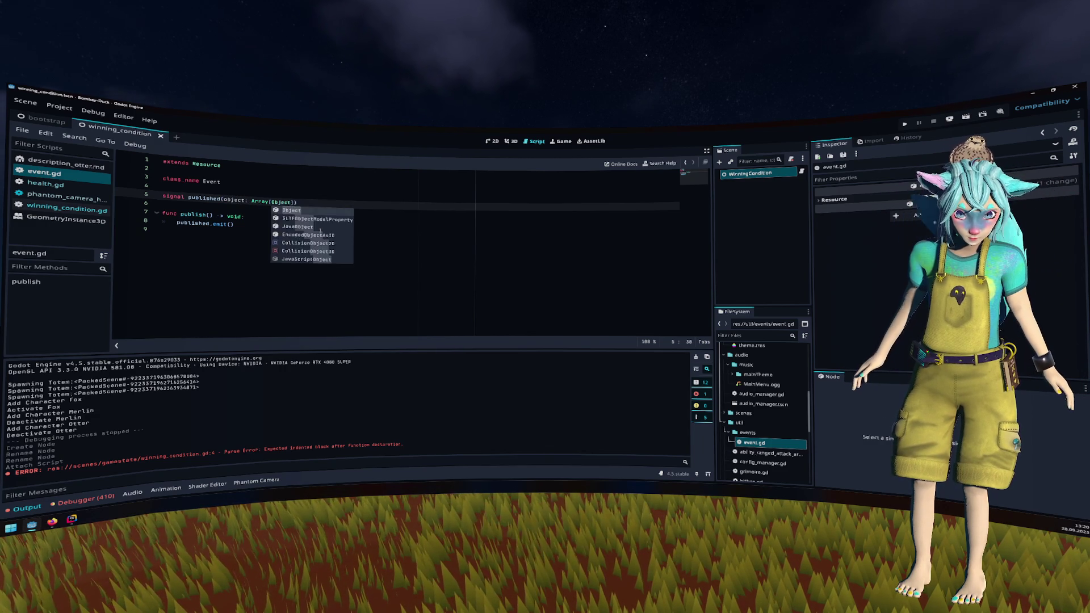
{"action": "key", "text": "Return"}
{"action": "key", "text": "Down"}
{"action": "key", "text": "Down"}
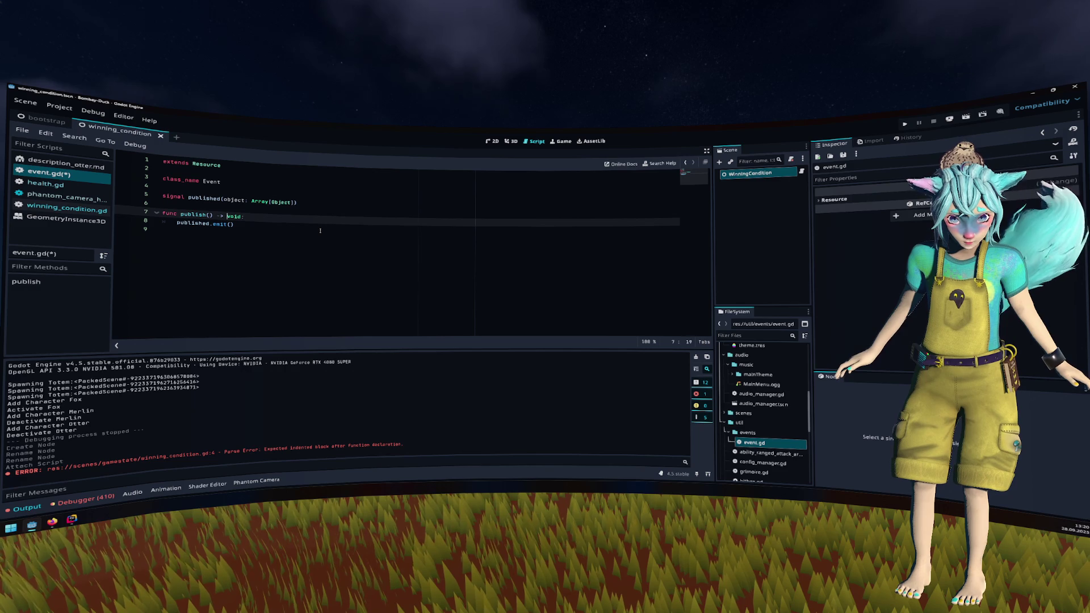
{"action": "key", "text": "Left"}
{"action": "key", "text": "Left"}
{"action": "key", "text": "Left"}
{"action": "type", "text": "object:"}
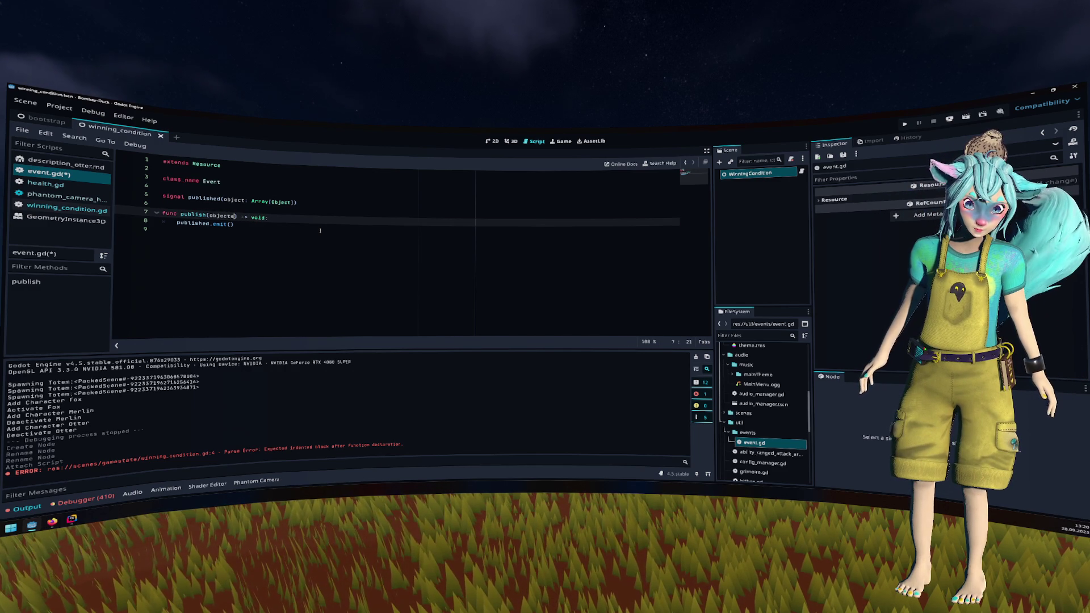
{"action": "key", "text": "ctrl+Left"}
{"action": "type", "text": "...objects"}
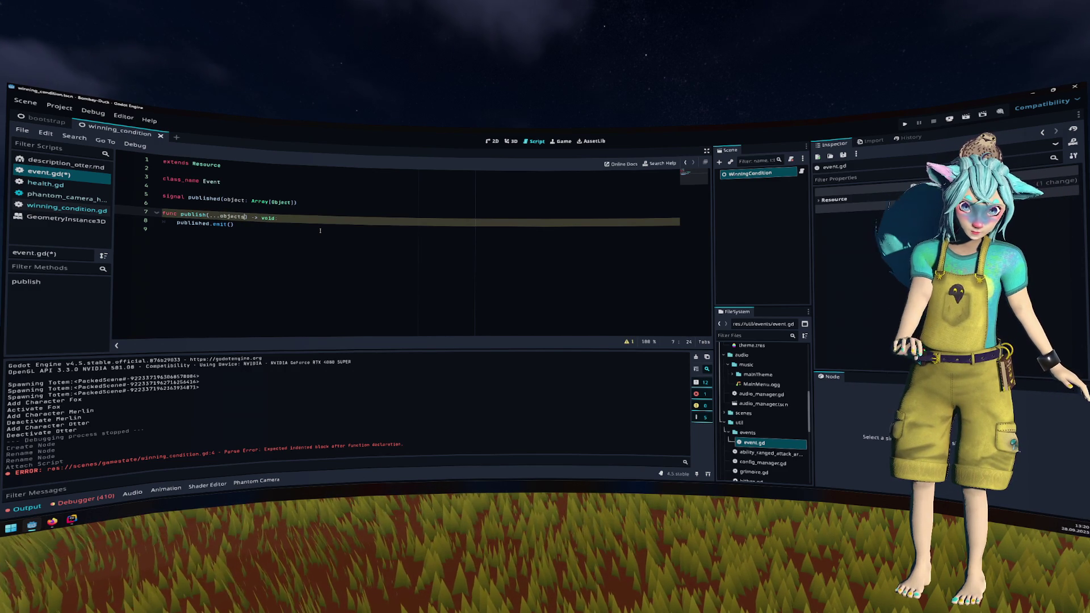
{"action": "type", "text": ": Array[O"}
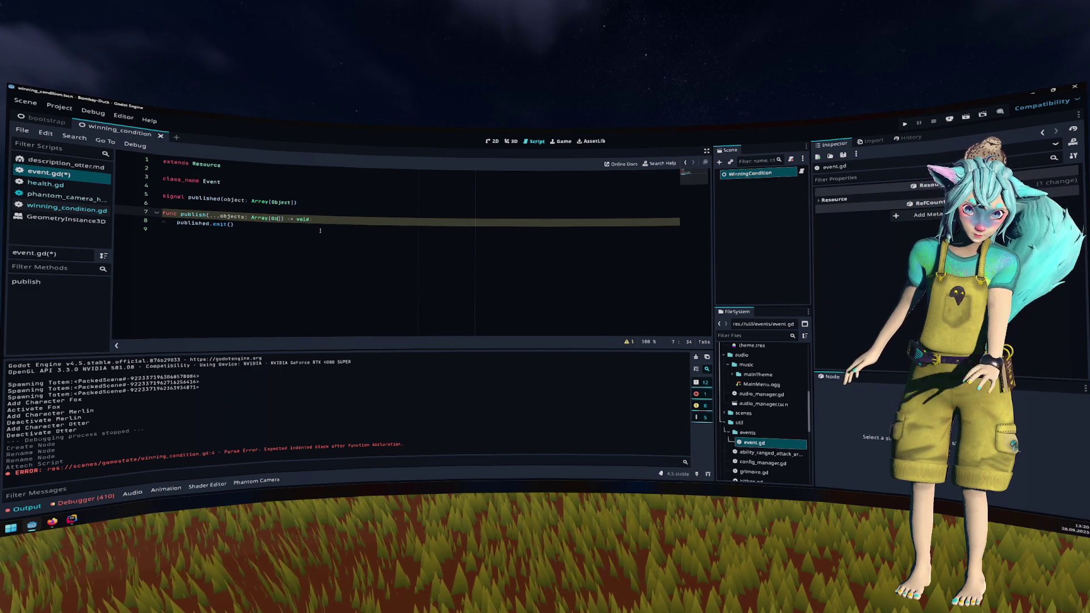
{"action": "type", "text": "bj"}
{"action": "key", "text": "Return"}
{"action": "key", "text": "Up"}
{"action": "key", "text": "Up"}
{"action": "key", "text": "Up"}
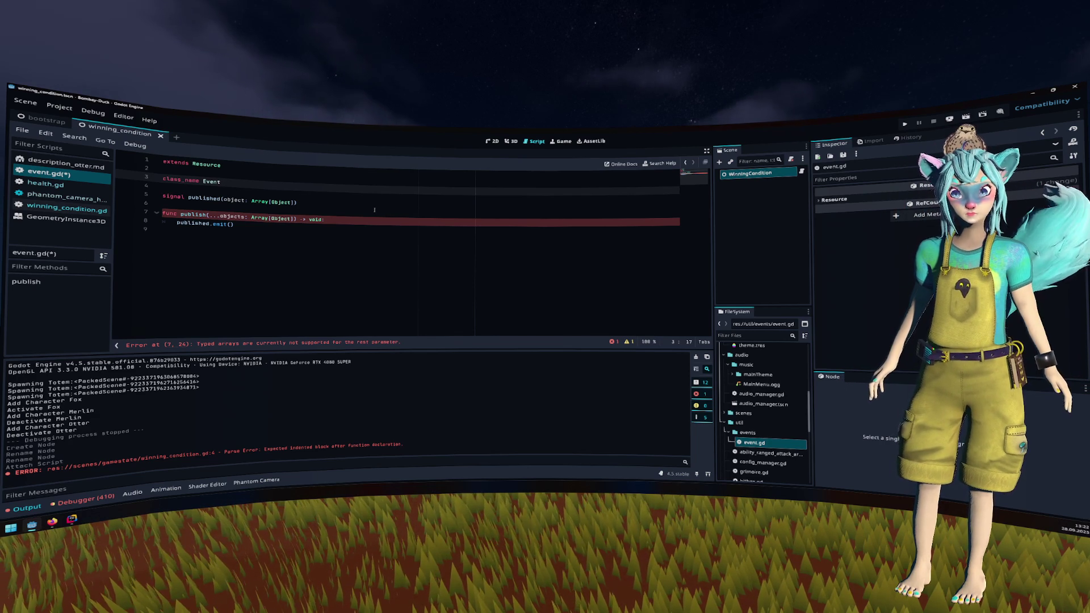
Step: Change publish's rest parameter to ...objects: Array by deleting [Object], then save event.gd
{"action": "left_click", "coordinate": [376, 230]}
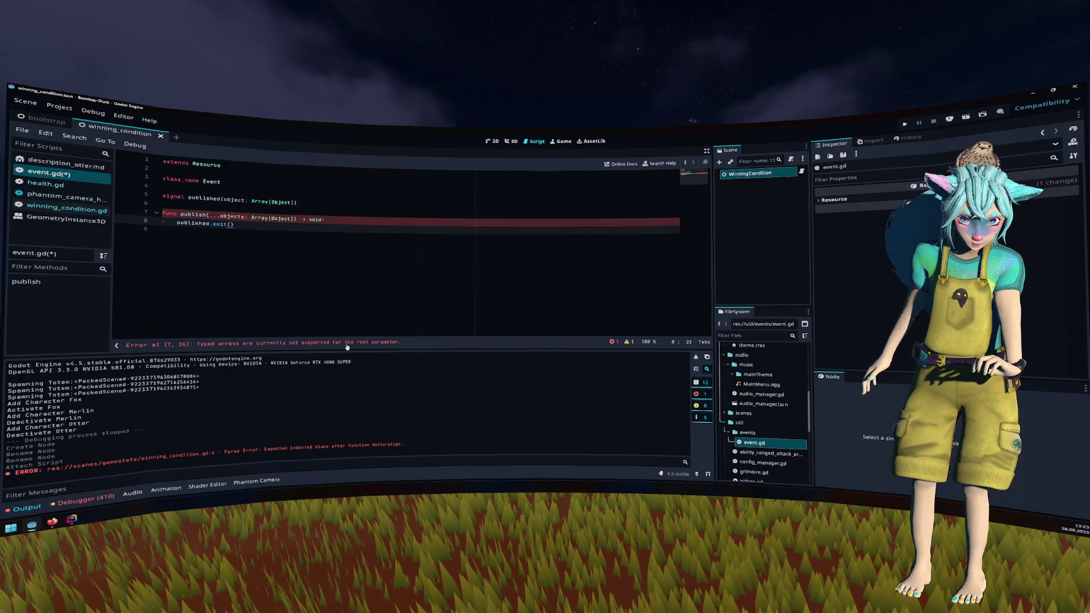
{"action": "left_click", "coordinate": [295, 218]}
{"action": "left_click_drag", "start_coordinate": [295, 218], "coordinate": [270, 218]}
{"action": "key", "text": "BackSpace"}
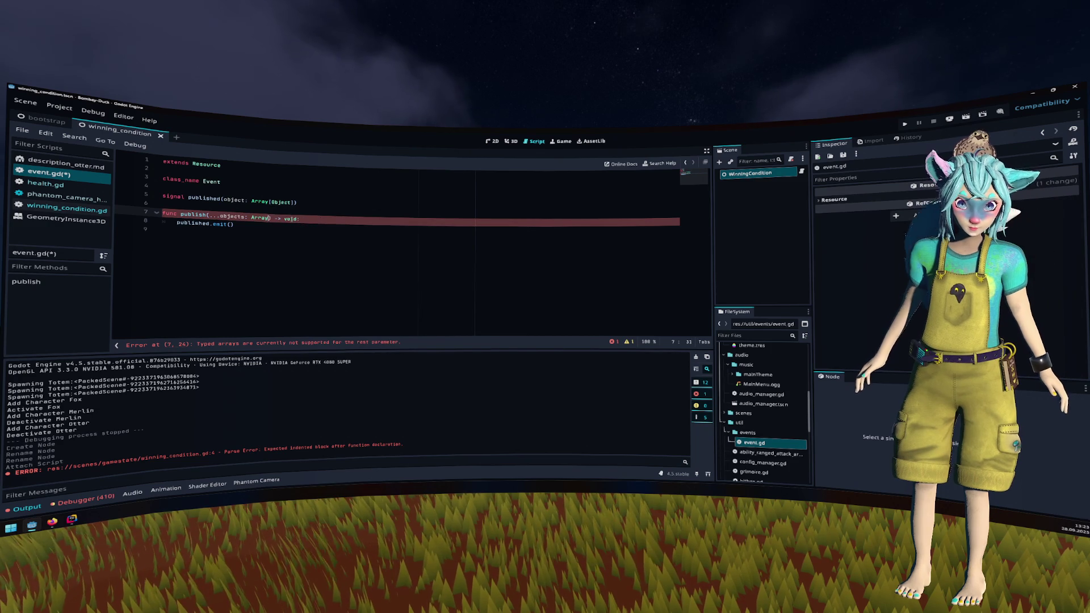
{"action": "left_click", "coordinate": [162, 204]}
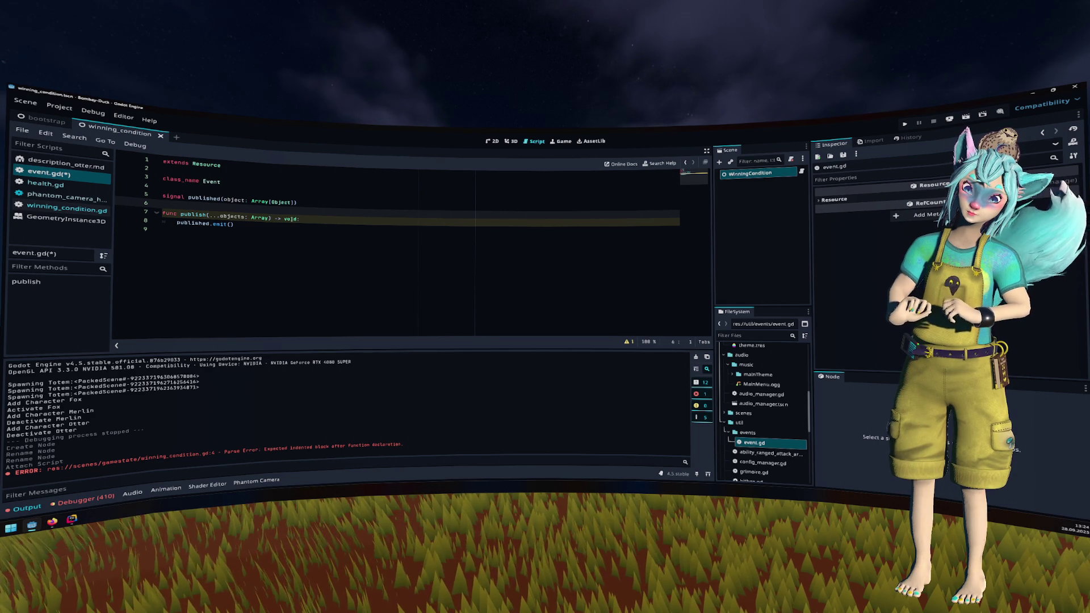
{"action": "left_click", "coordinate": [299, 247]}
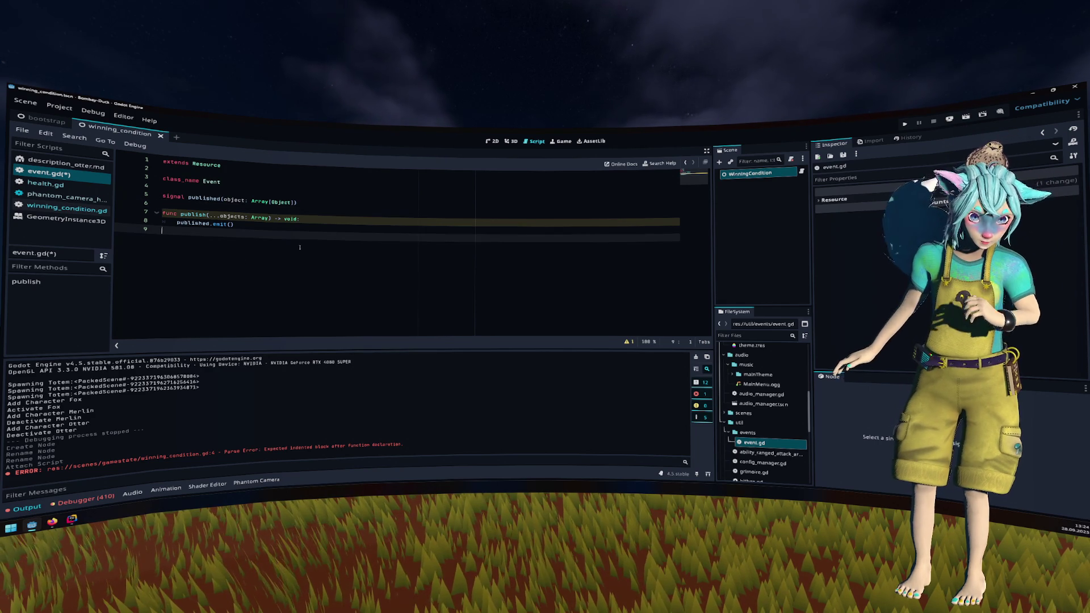
{"action": "key", "text": "ctrl+s"}
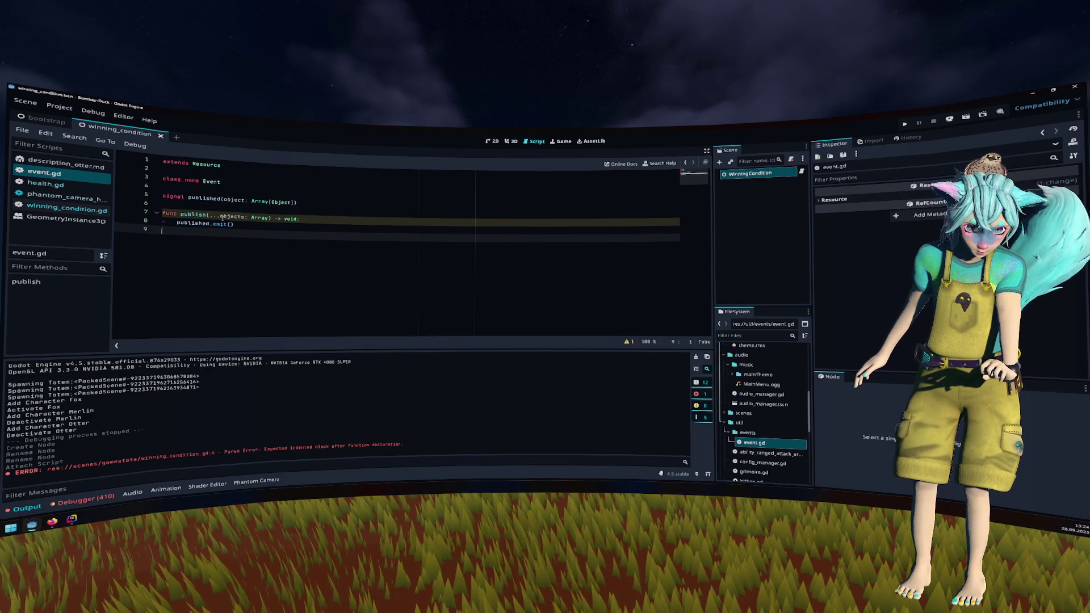
Step: Pass objects into the call so publish runs published.emit(objects)
{"action": "left_click", "coordinate": [231, 224]}
{"action": "type", "text": "objects"}
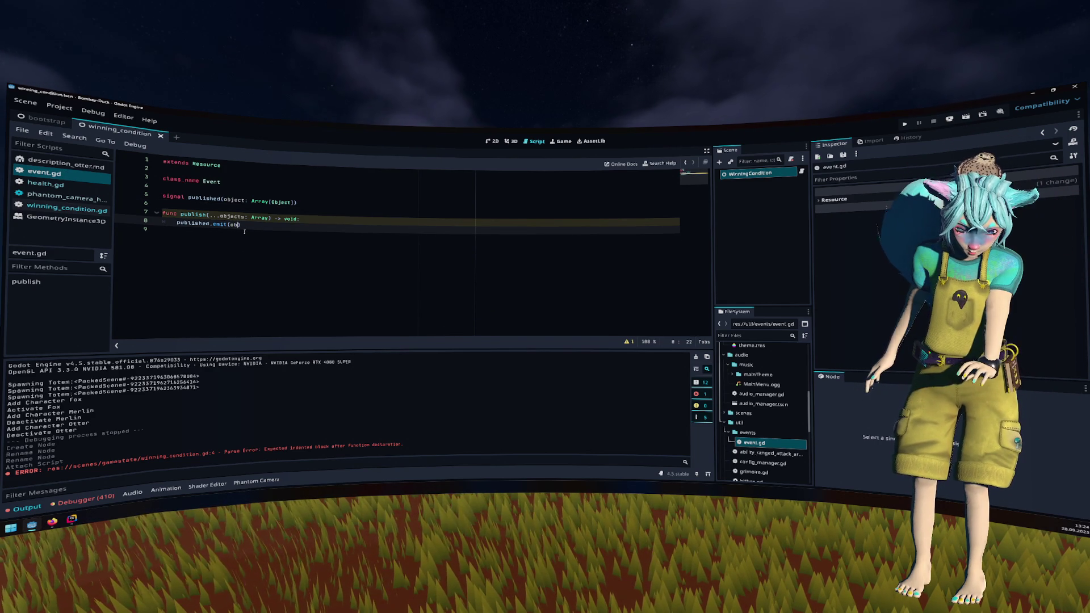
{"action": "key", "text": "Up"}
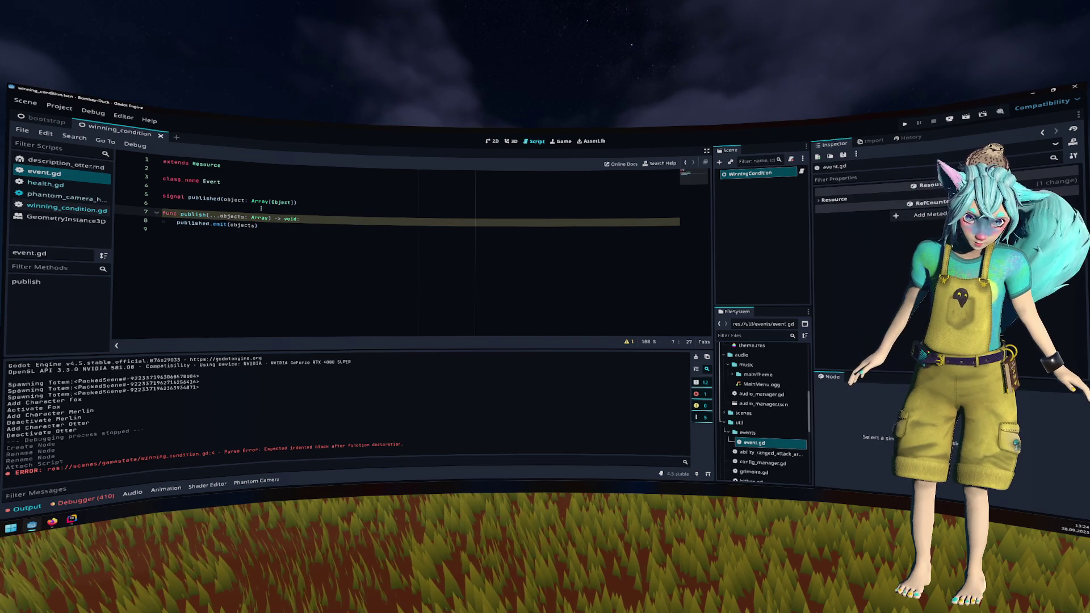
{"action": "left_click", "coordinate": [269, 202]}
{"action": "left_click", "coordinate": [382, 234]}
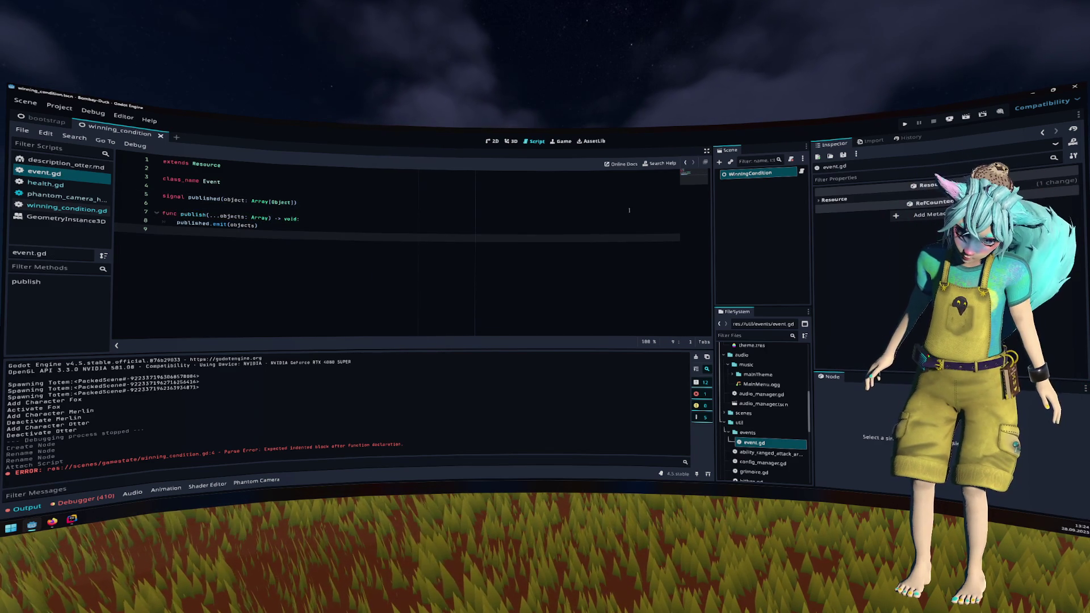
{"action": "right_click", "coordinate": [763, 433]}
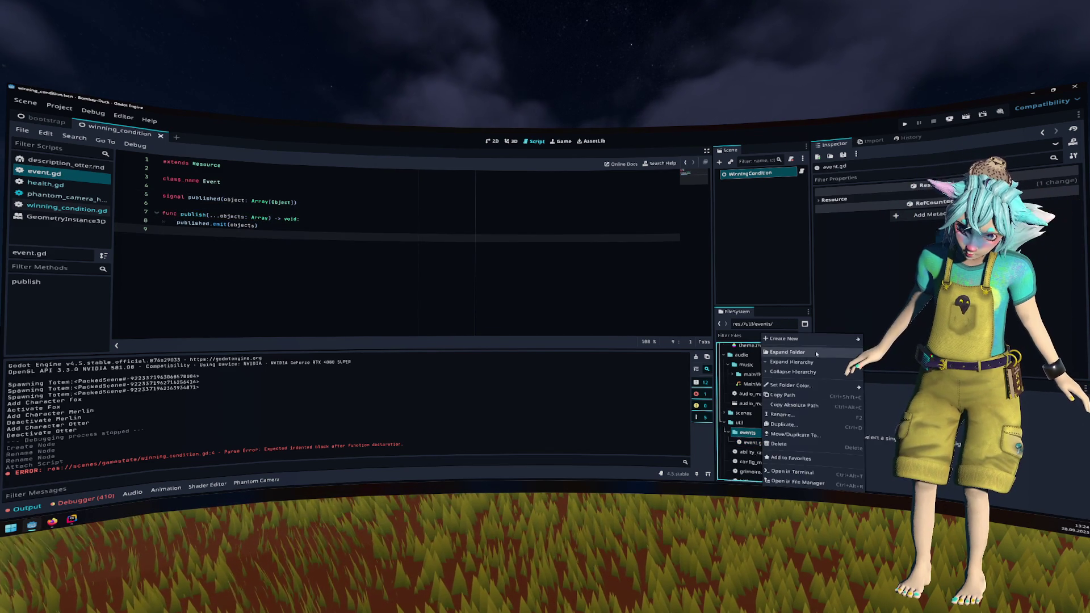
Step: Create an Event resource saved as dig_event.tres in util/events, then bring up winning_condition.gd
{"action": "mouse_move", "coordinate": [818, 342]}
{"action": "left_click", "coordinate": [892, 370]}
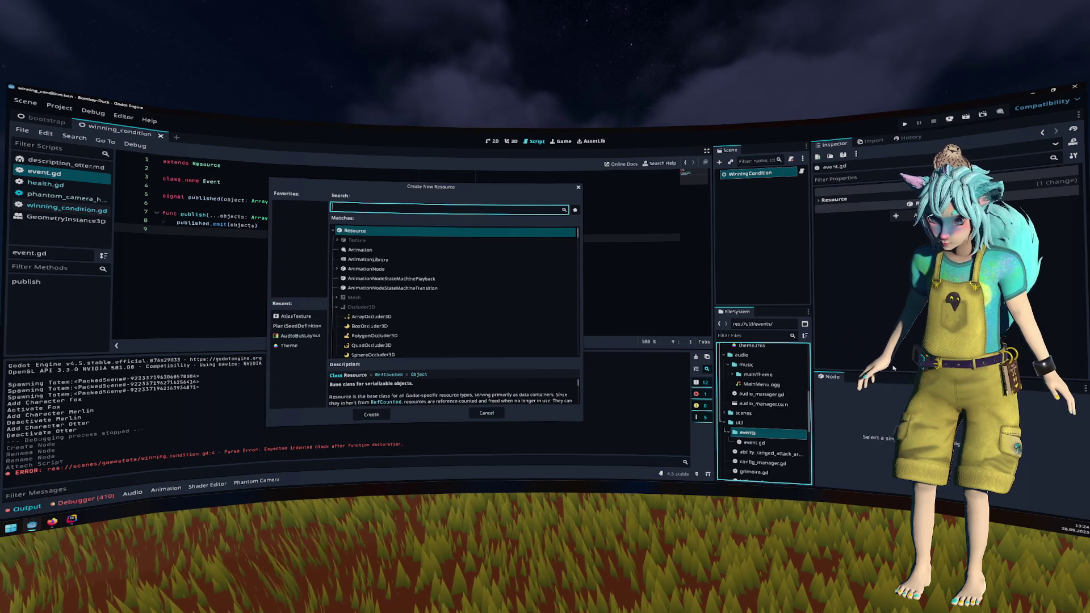
{"action": "type", "text": "Event"}
{"action": "key", "text": "Return"}
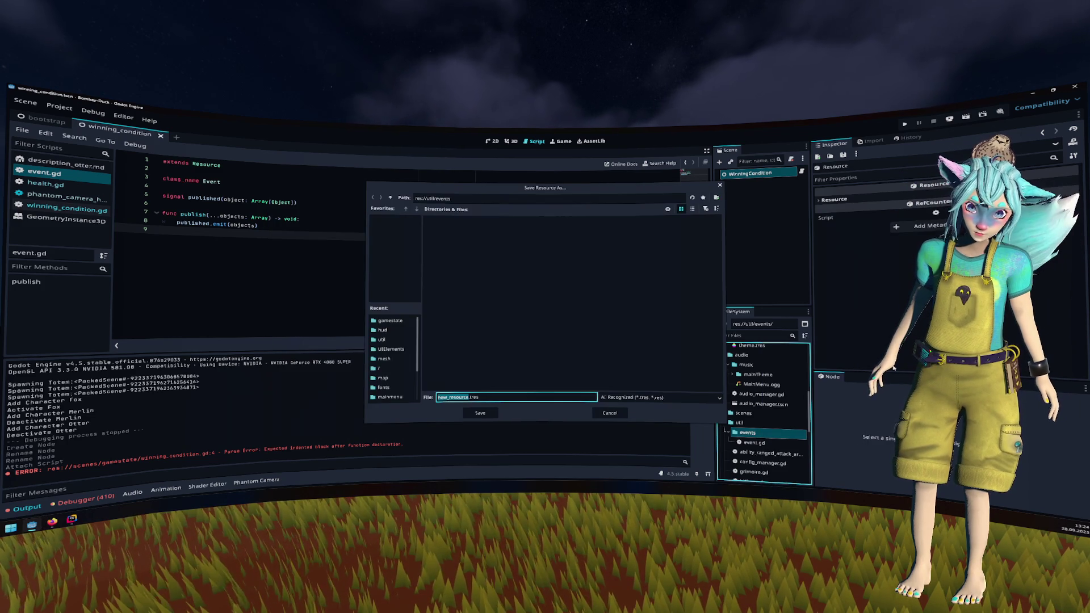
{"action": "type", "text": "dig_event"}
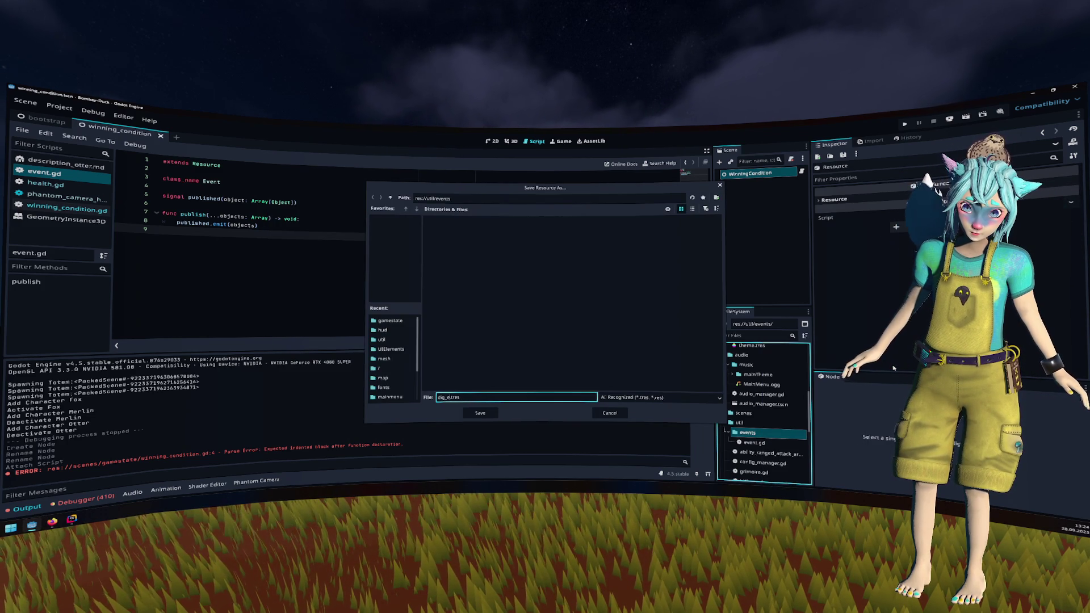
{"action": "key", "text": "Return"}
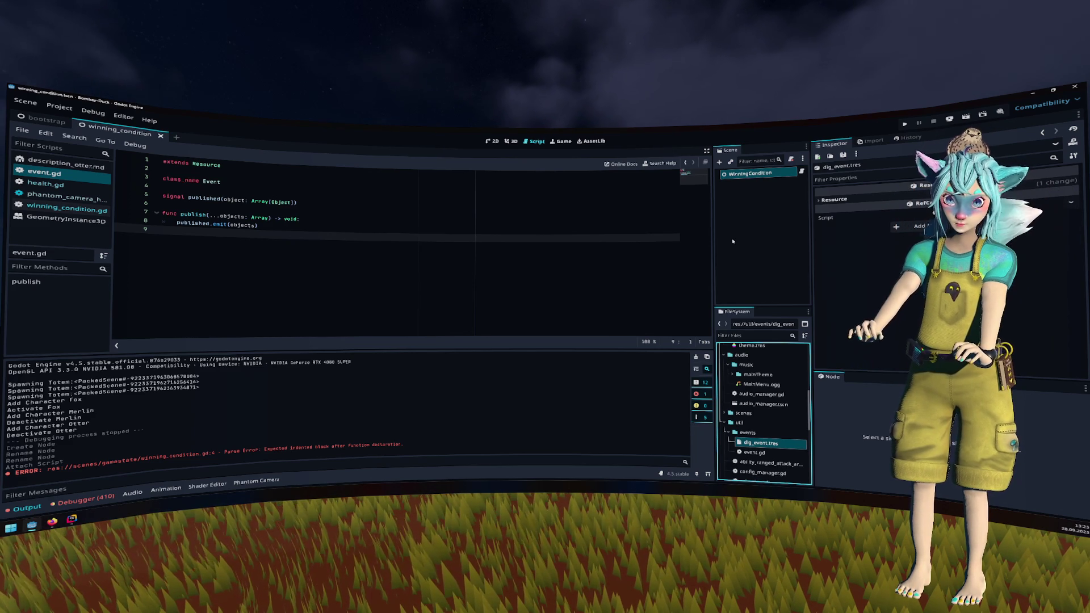
{"action": "left_click", "coordinate": [374, 223]}
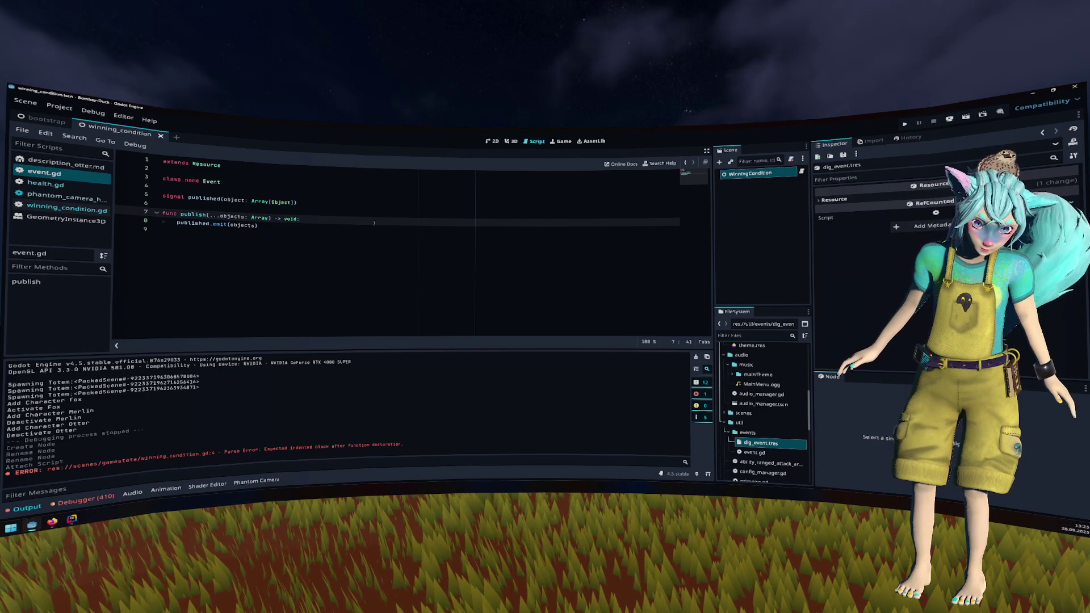
{"action": "left_click", "coordinate": [802, 171]}
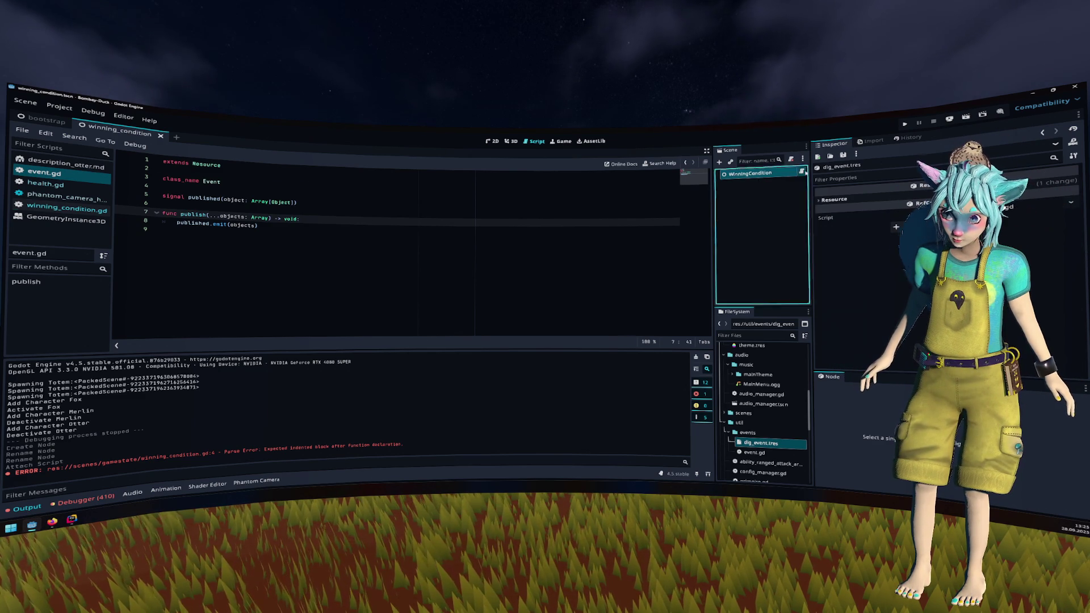
Step: Add an exported dig_event variable of type Event below extends Node
{"action": "key", "text": "Return"}
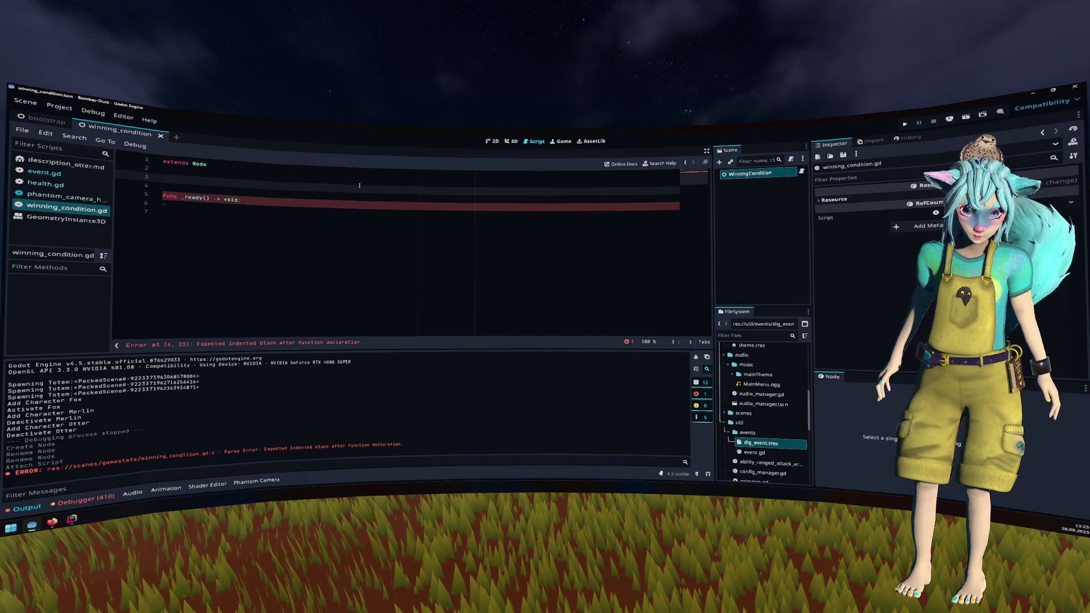
{"action": "type", "text": "@export"}
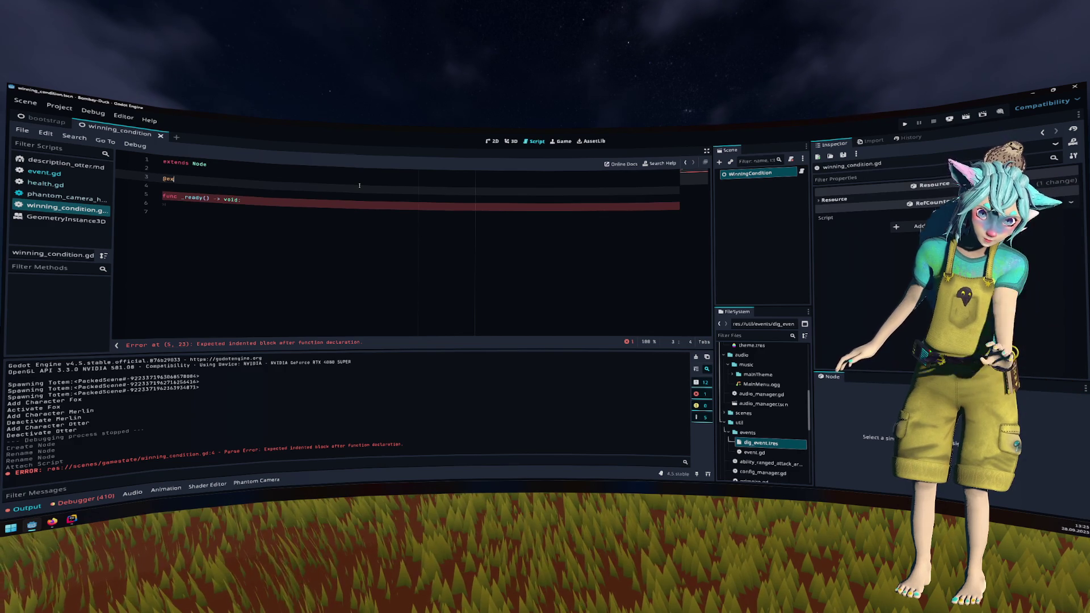
{"action": "type", "text": " var digf_e"}
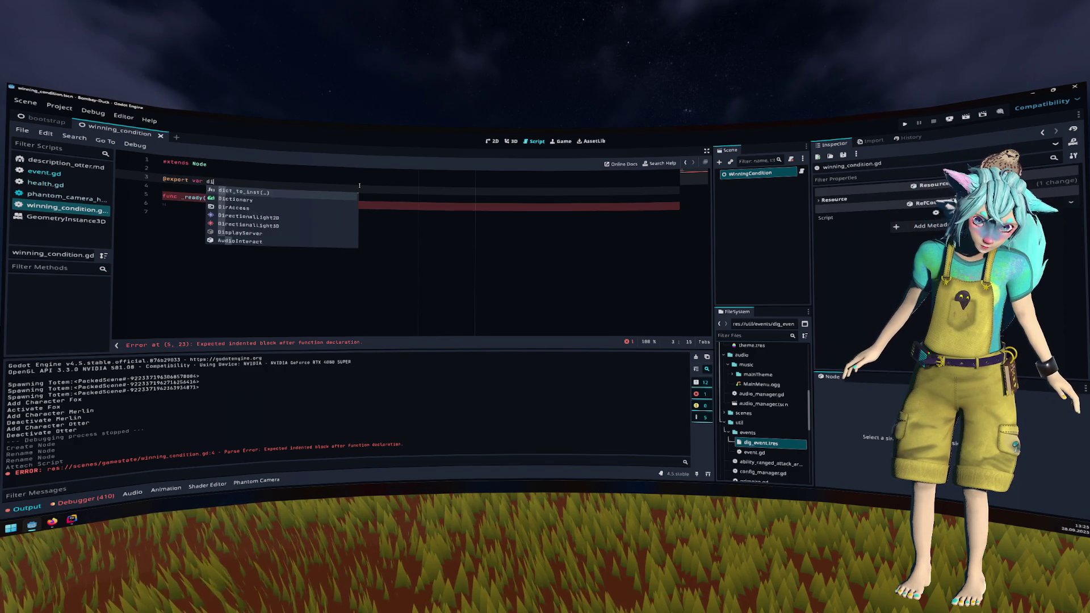
{"action": "type", "text": "_event: Event"}
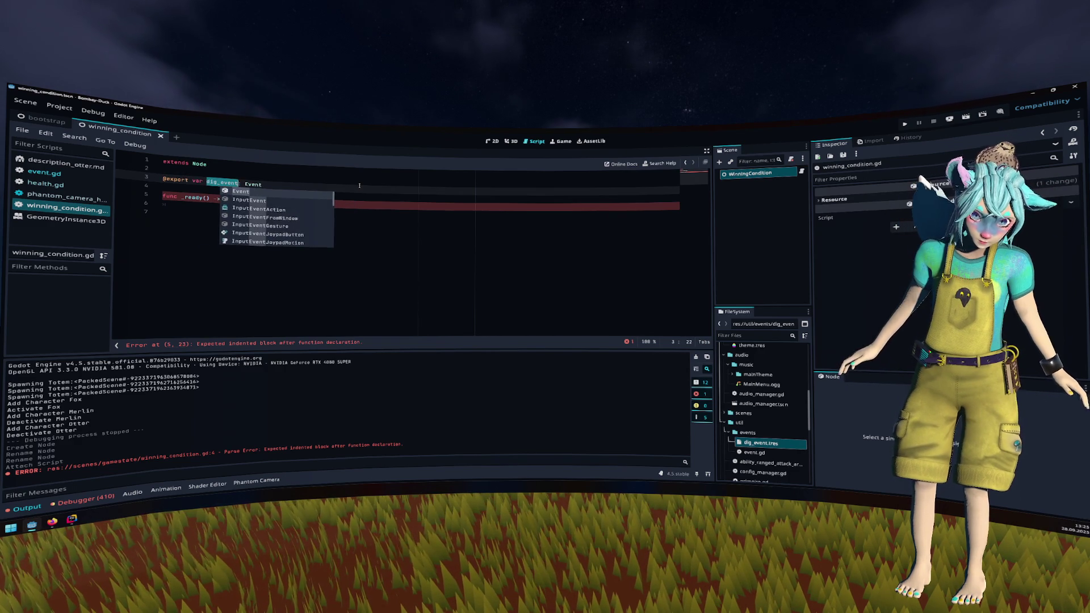
{"action": "key", "text": "Escape"}
Step: Connect dig_event.published to _on_dig_event in _ready and begin a func _on_dig_event() header
{"action": "key", "text": "Down"}
{"action": "key", "text": "Down"}
{"action": "key", "text": "End"}
{"action": "key", "text": "Return"}
{"action": "type", "text": "dig_event."}
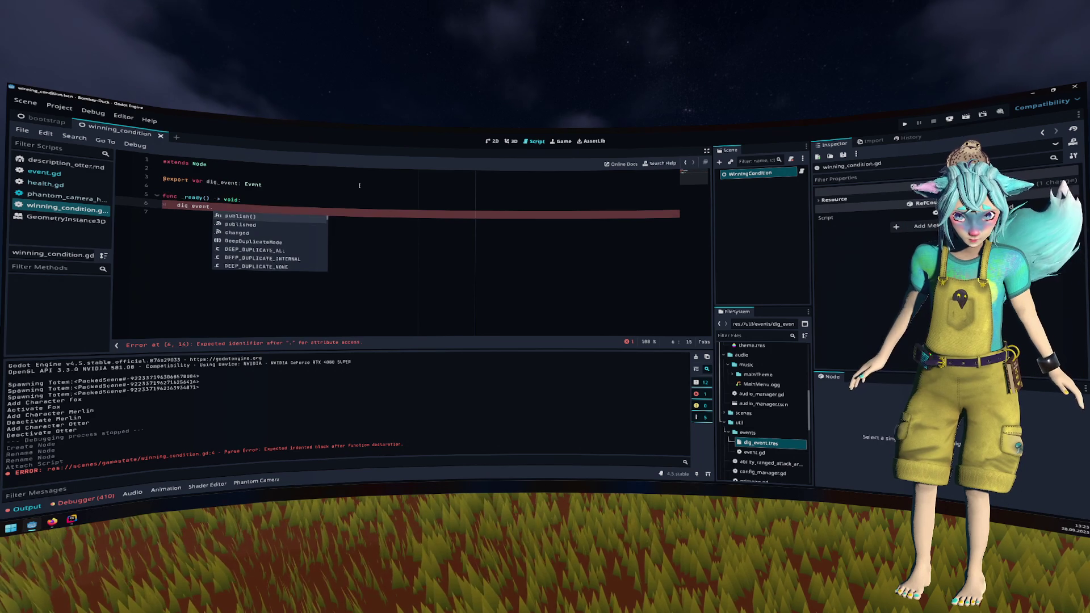
{"action": "type", "text": "published.connect(_o"}
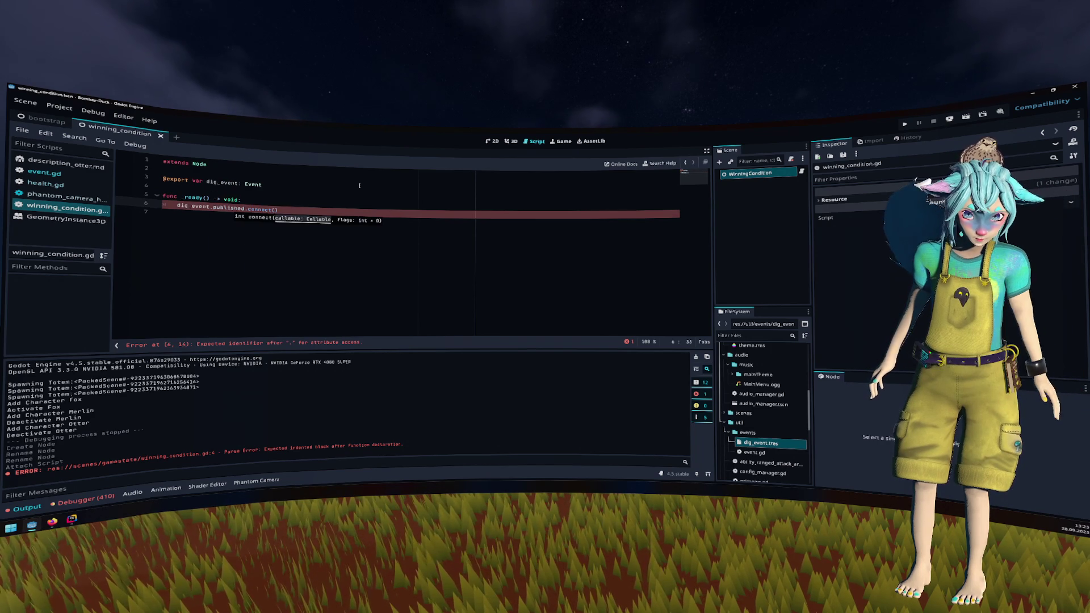
{"action": "type", "text": "n_dig_e"}
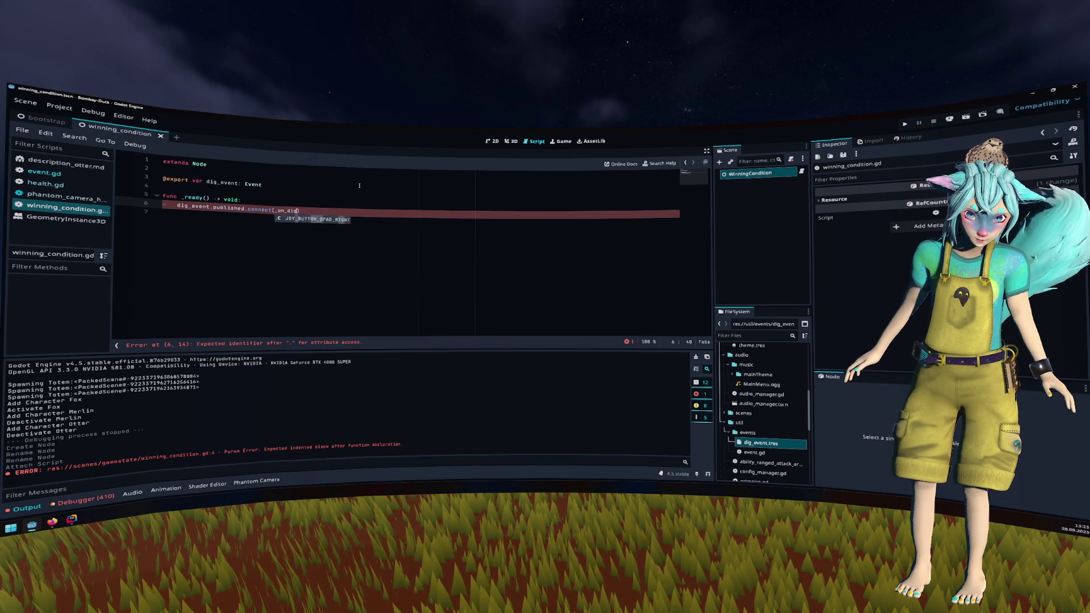
{"action": "type", "text": "vent"}
{"action": "key", "text": "End"}
{"action": "key", "text": "Return"}
{"action": "key", "text": "Return"}
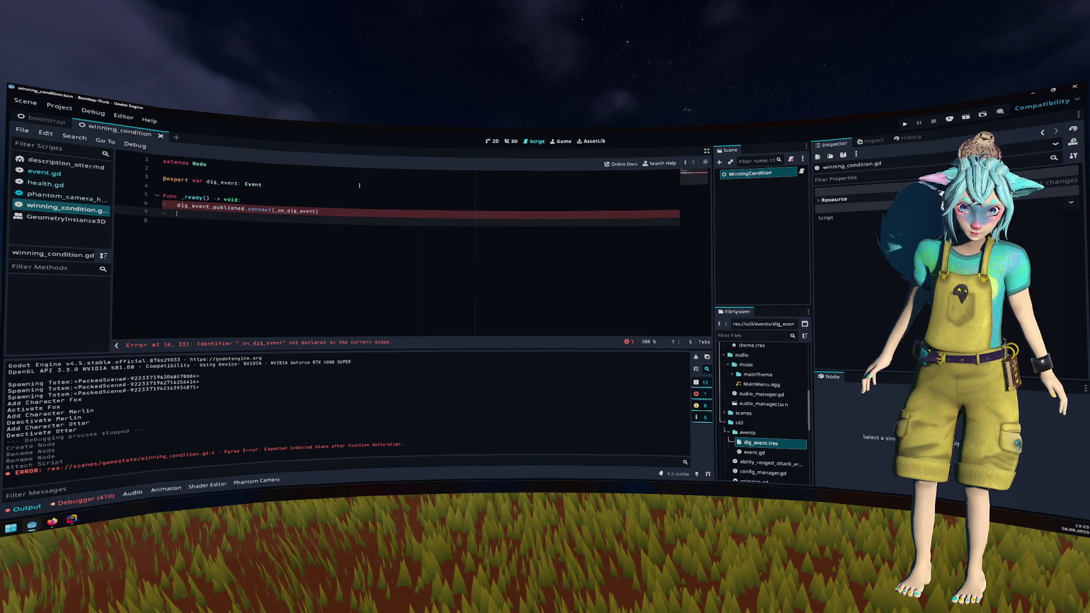
{"action": "type", "text": "func _on_dig_event()"}
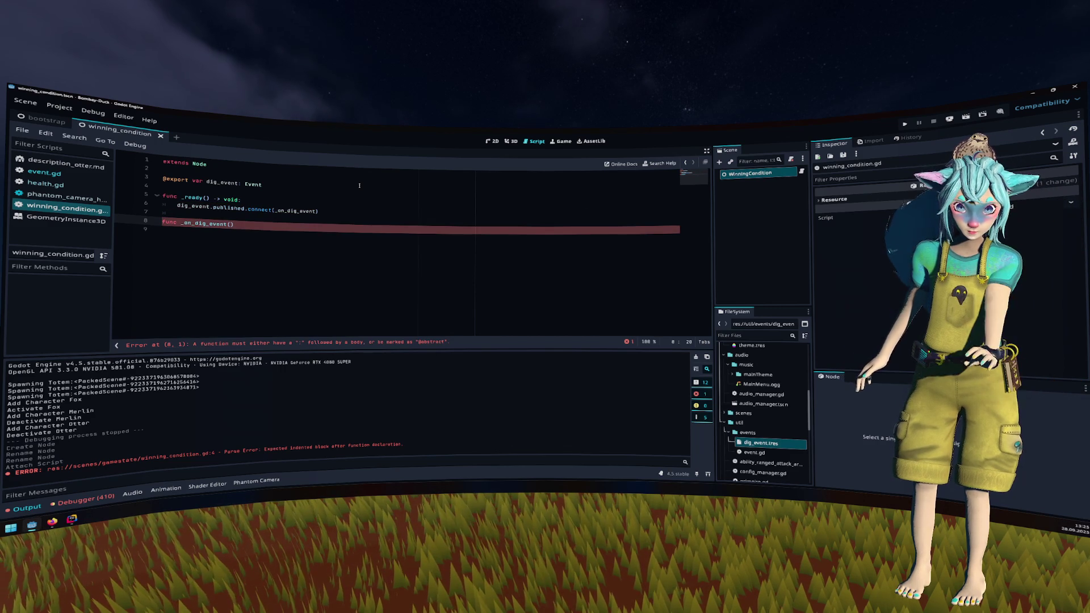
{"action": "type", "text": "var obj: "}
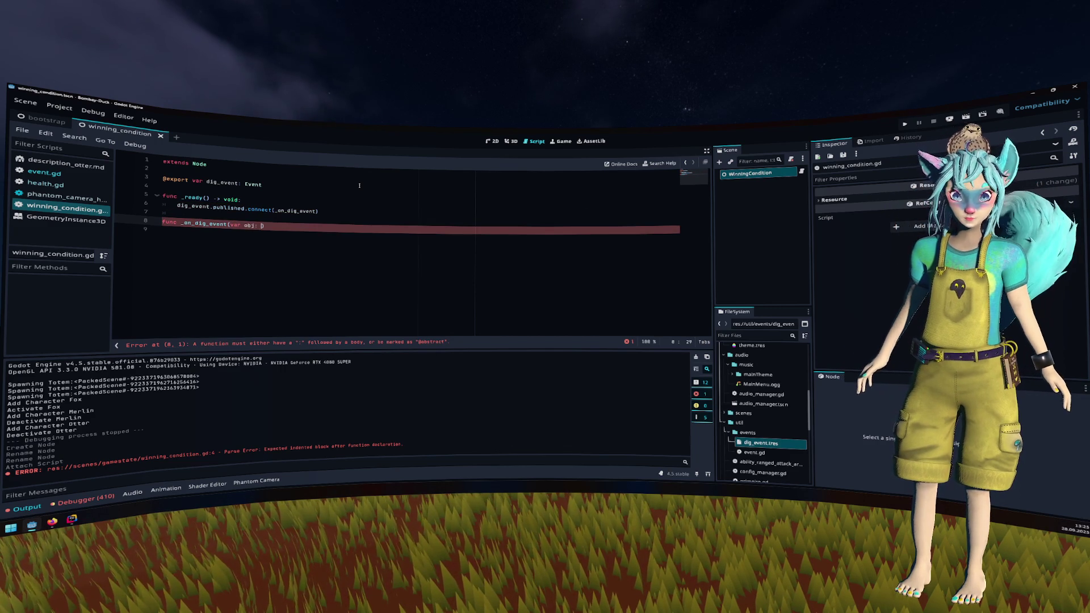
{"action": "type", "text": "Array"}
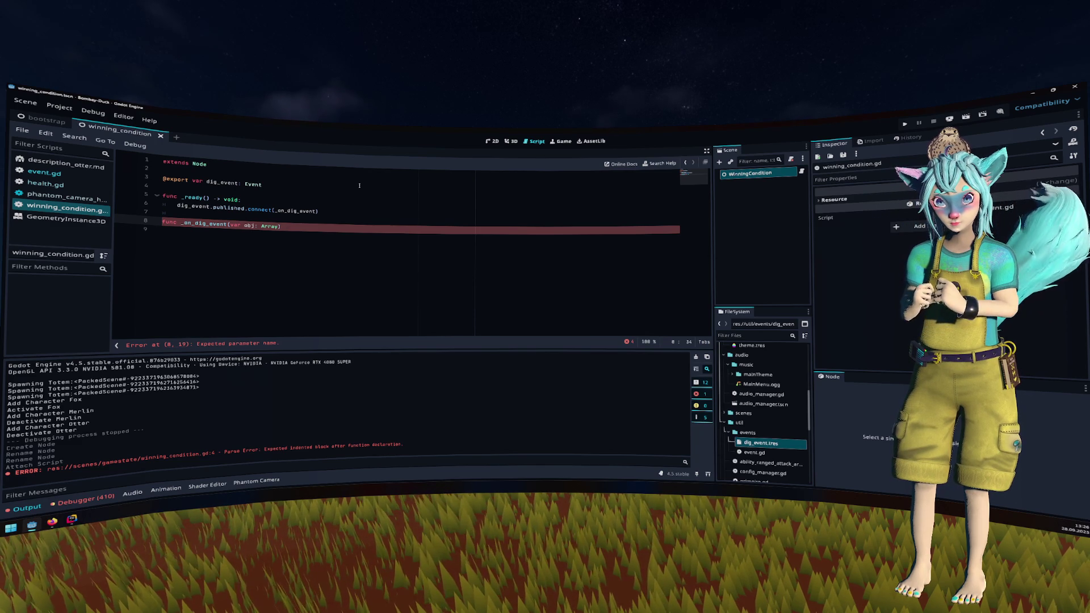
Step: Move below the _on_dig_event header and drag audio_manager.gd in as a preload constant
{"action": "left_click", "coordinate": [344, 227]}
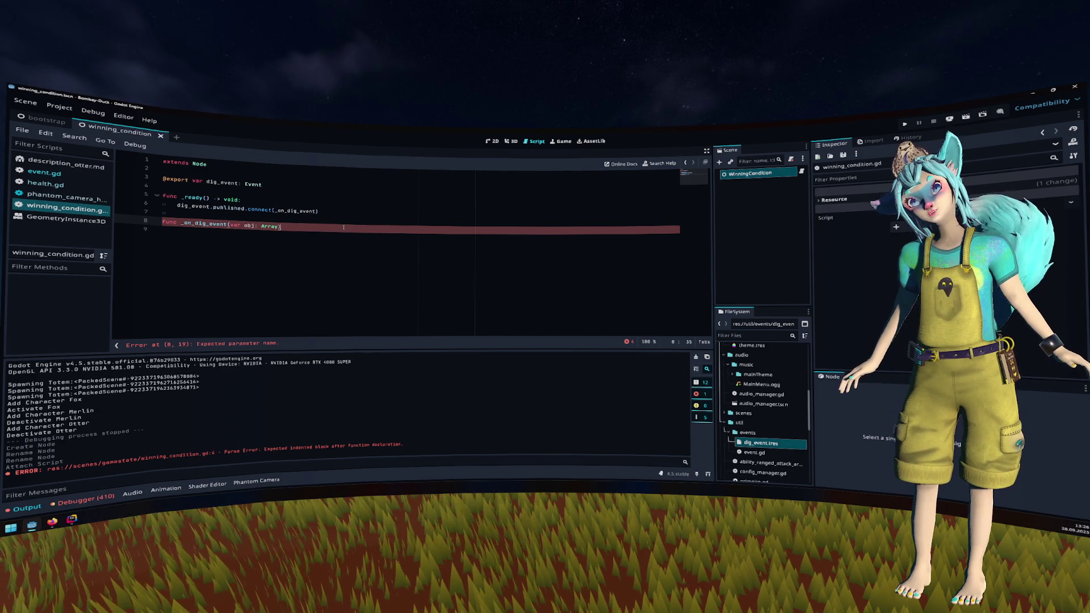
{"action": "left_click", "coordinate": [358, 236]}
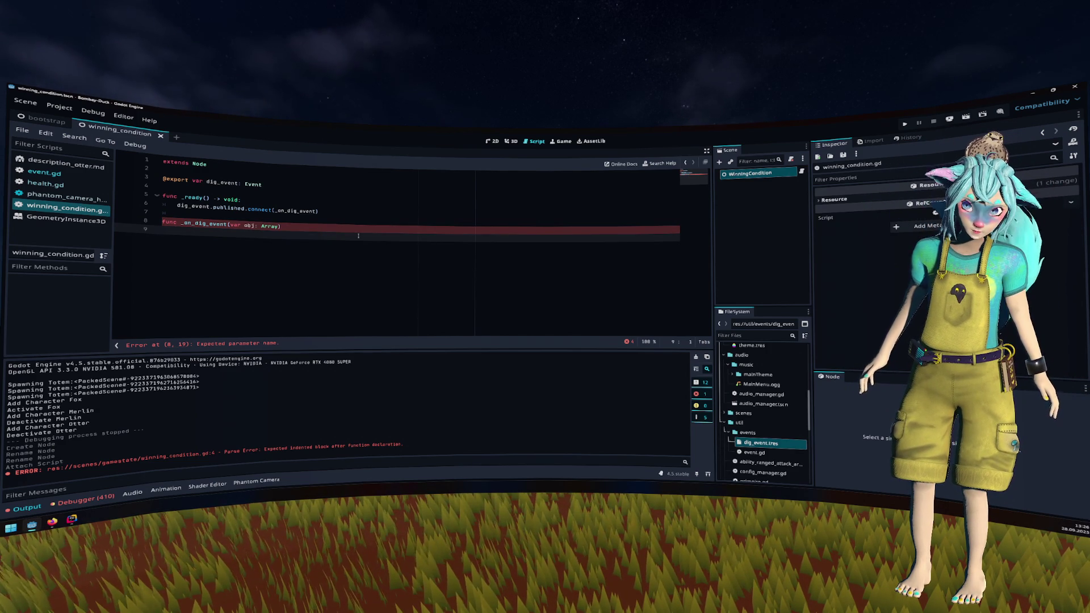
{"action": "left_click_drag", "start_coordinate": [761, 393], "coordinate": [181, 224]}
Step: Browse AudioManager's member suggestions in the autocomplete list
{"action": "type", "text": "."}
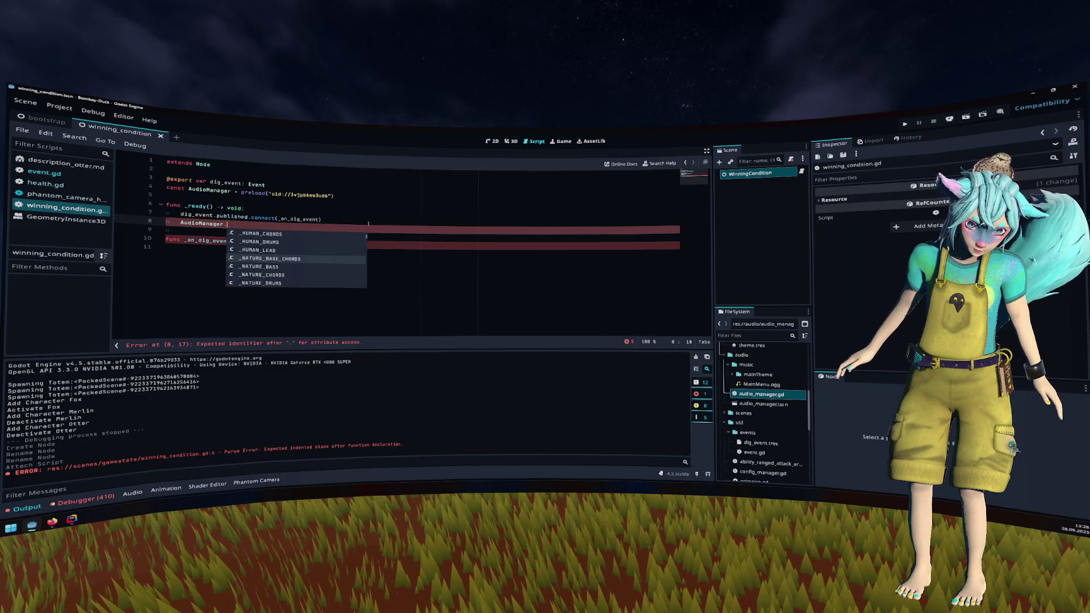
{"action": "key", "text": "Down"}
{"action": "key", "text": "Down"}
{"action": "key", "text": "Down"}
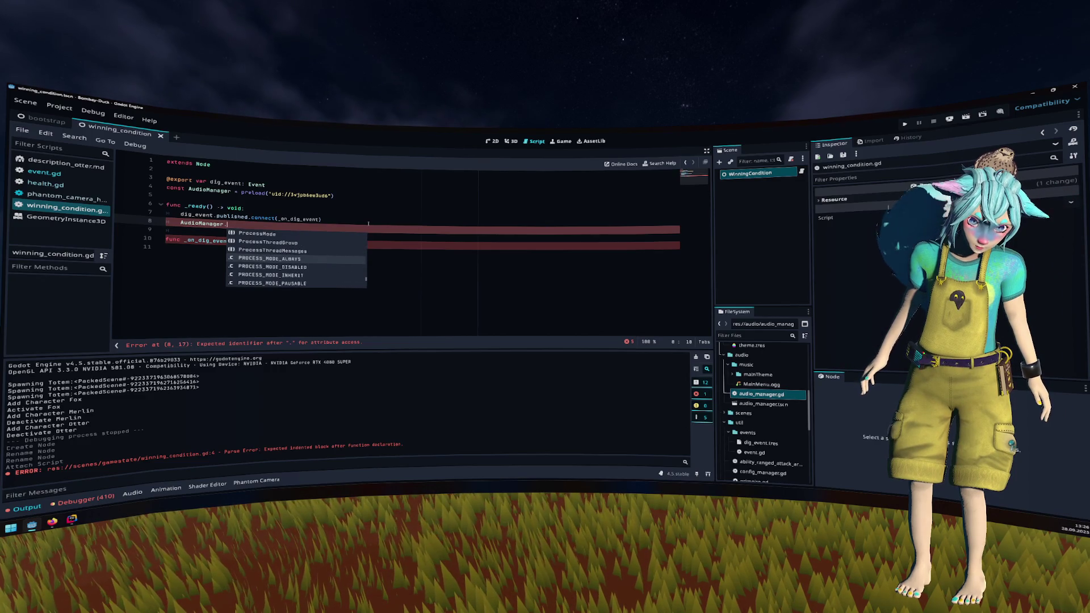
{"action": "key", "text": "Down"}
{"action": "key", "text": "Down"}
{"action": "key", "text": "Down"}
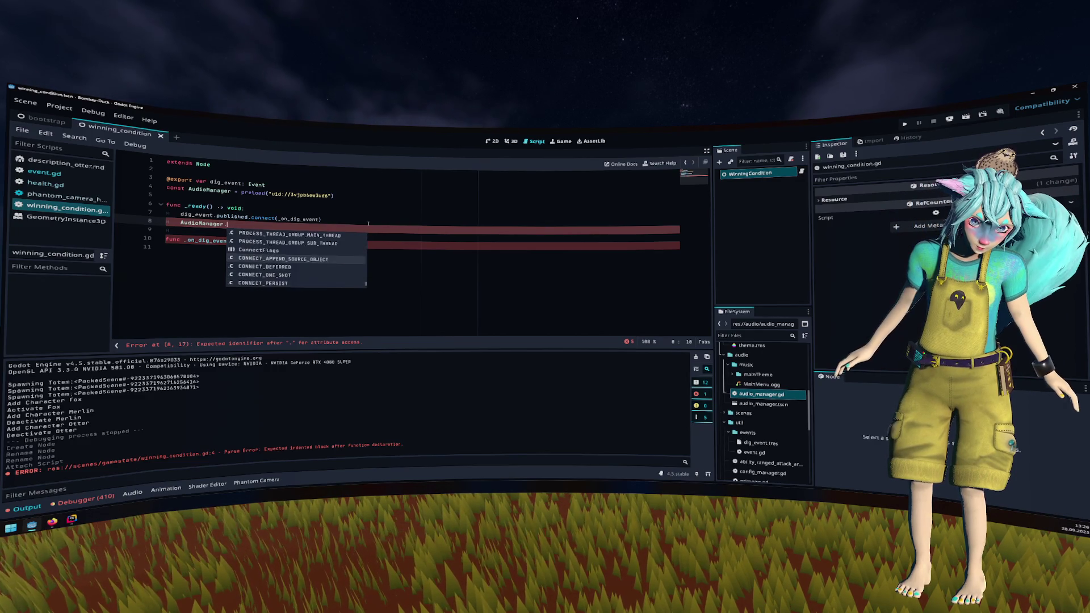
{"action": "key", "text": "Down"}
{"action": "key", "text": "Down"}
{"action": "key", "text": "Down"}
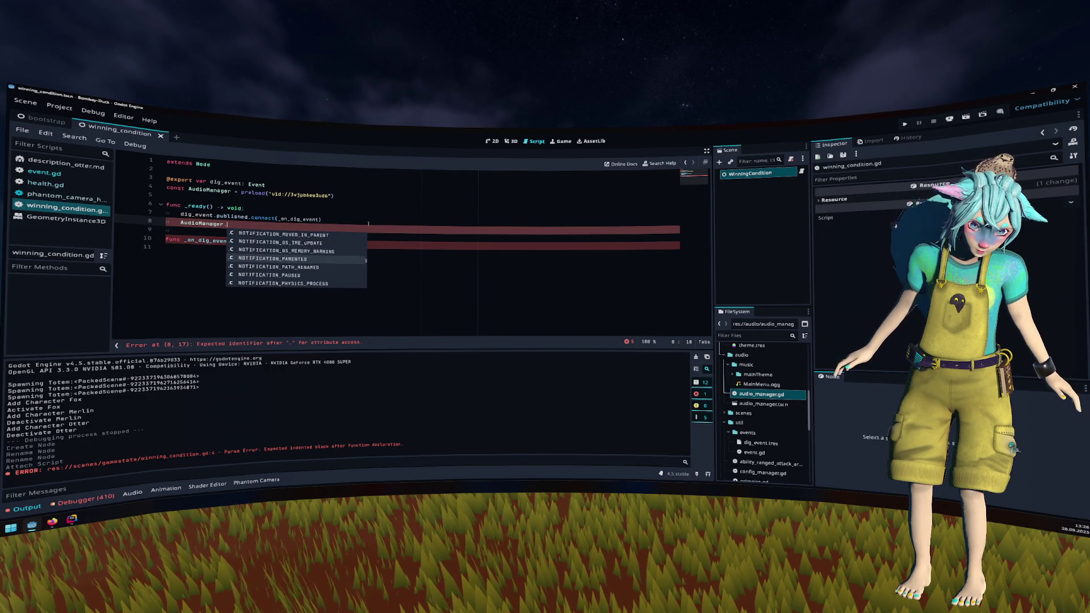
{"action": "key", "text": "Down"}
{"action": "key", "text": "Down"}
{"action": "key", "text": "Down"}
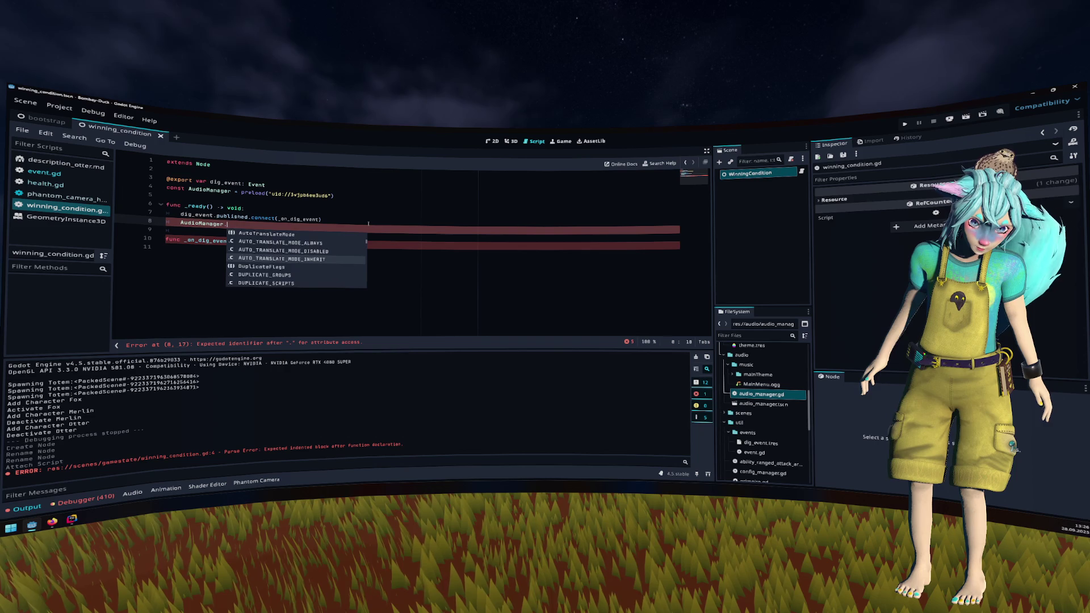
{"action": "key", "text": "Down"}
{"action": "key", "text": "Down"}
{"action": "key", "text": "Down"}
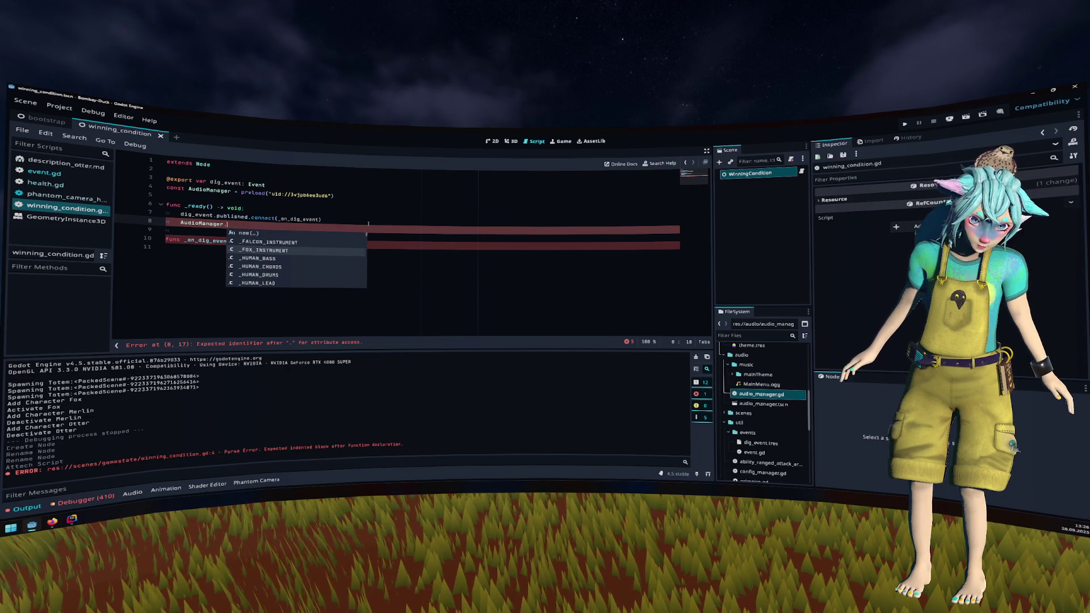
Step: Remove the AudioManager reference and preload line, then start _on_dig_event's body with obj[0
{"action": "key", "text": "ctrl+BackSpace"}
{"action": "key", "text": "ctrl+BackSpace"}
{"action": "key", "text": "Up"}
{"action": "key", "text": "Up"}
{"action": "key", "text": "Up"}
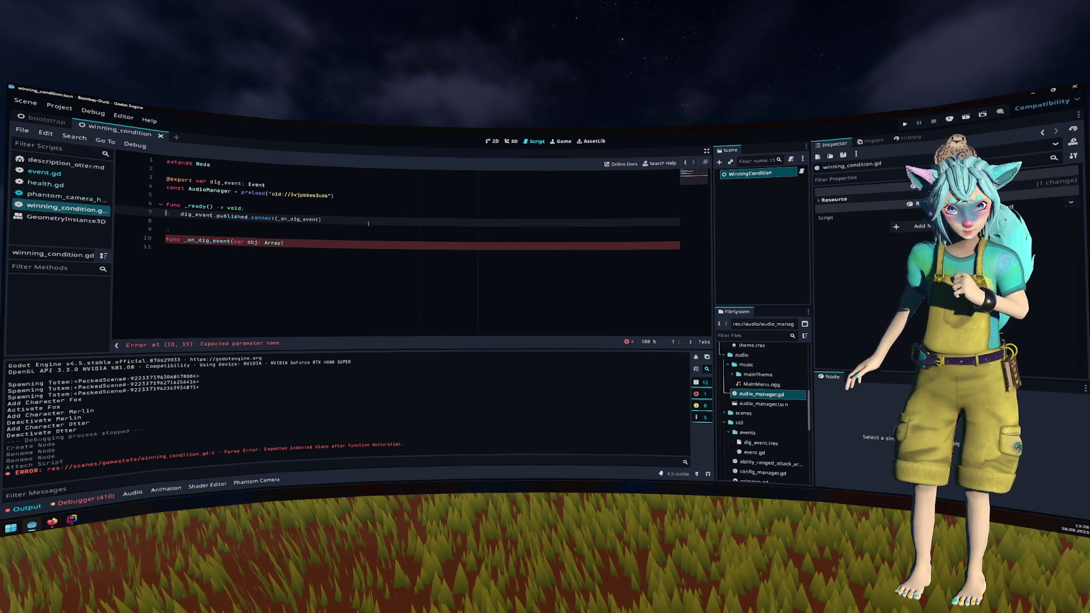
{"action": "key", "text": "shift+End"}
{"action": "key", "text": "BackSpace"}
{"action": "key", "text": "BackSpace"}
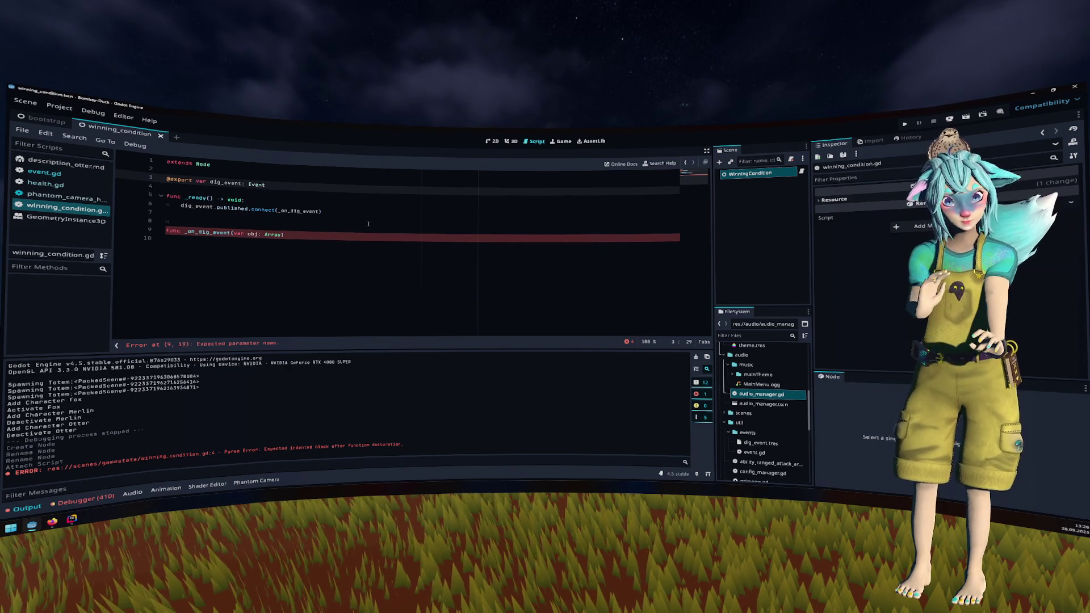
{"action": "left_click", "coordinate": [355, 248]}
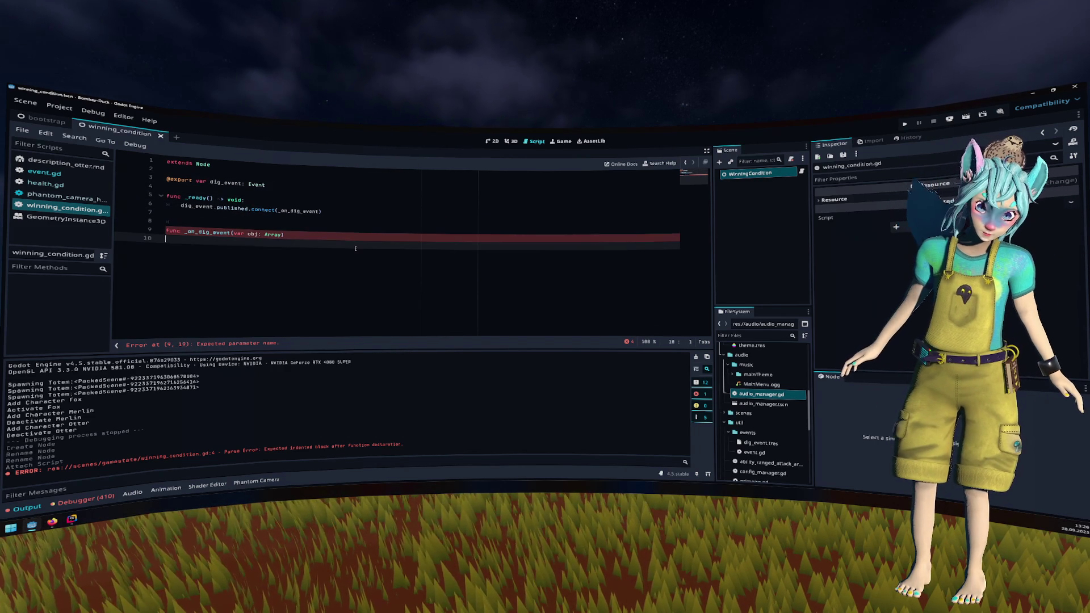
{"action": "type", "text": "obj["}
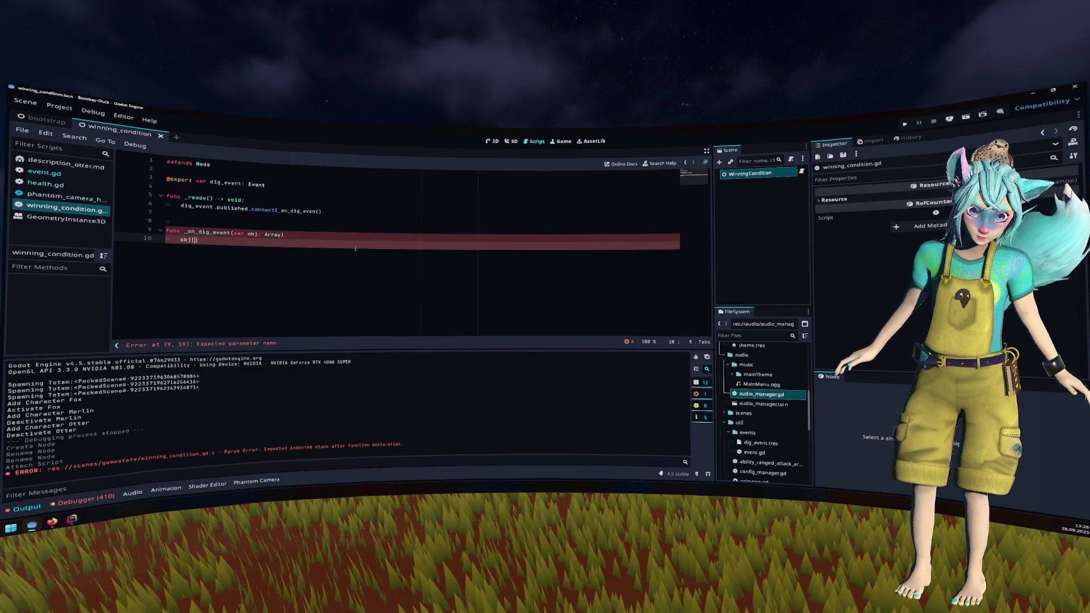
{"action": "type", "text": "0"}
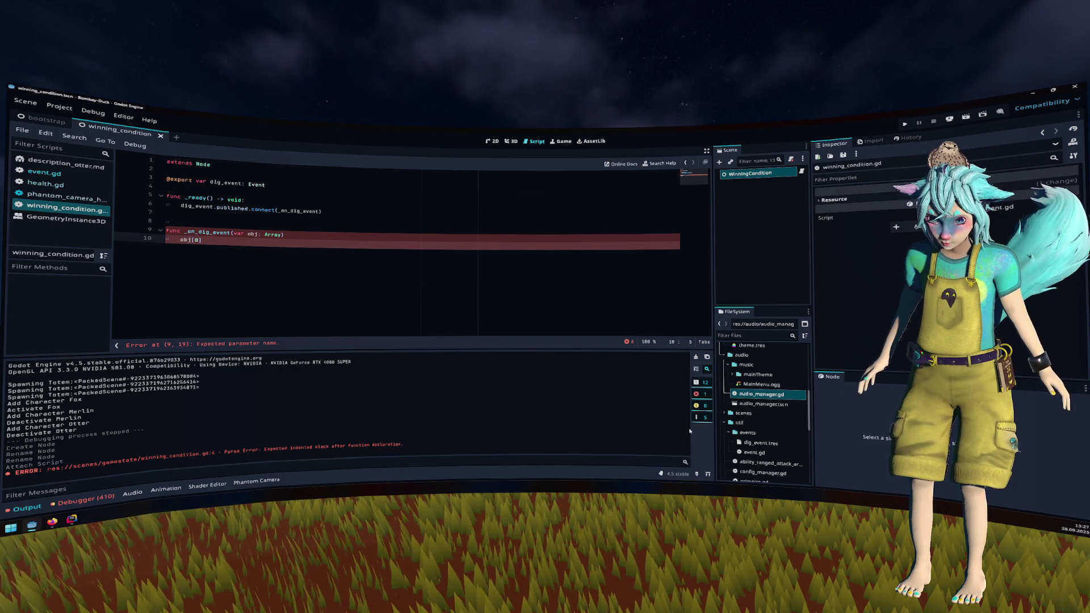
Step: Inspect dig_event.tres, toggling its Resource section, then return to the end of obj[0]
{"action": "left_click", "coordinate": [775, 443]}
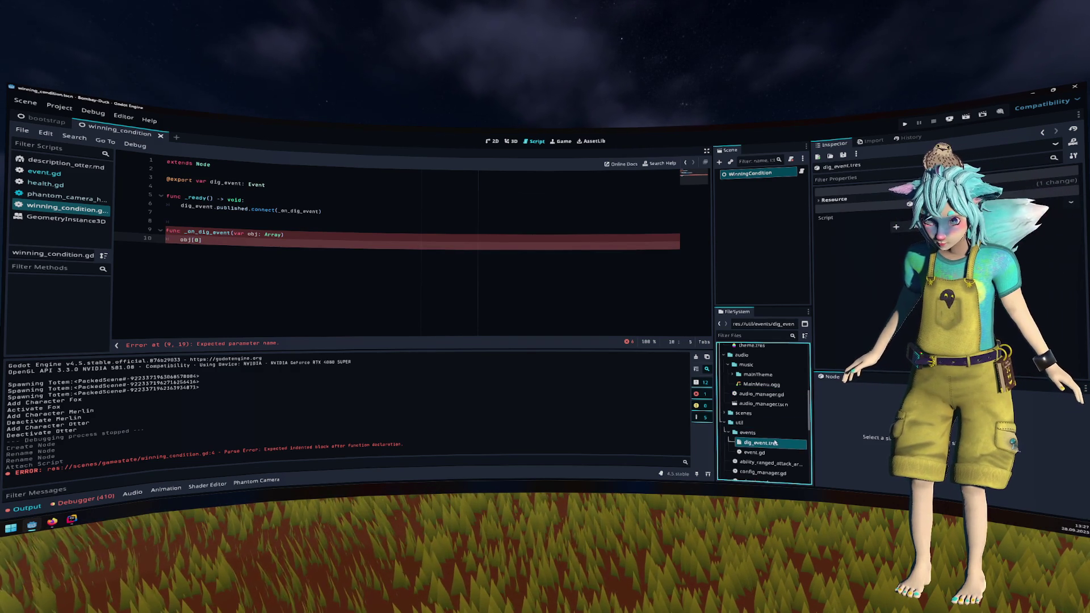
{"action": "left_click", "coordinate": [870, 198]}
{"action": "left_click", "coordinate": [870, 198]}
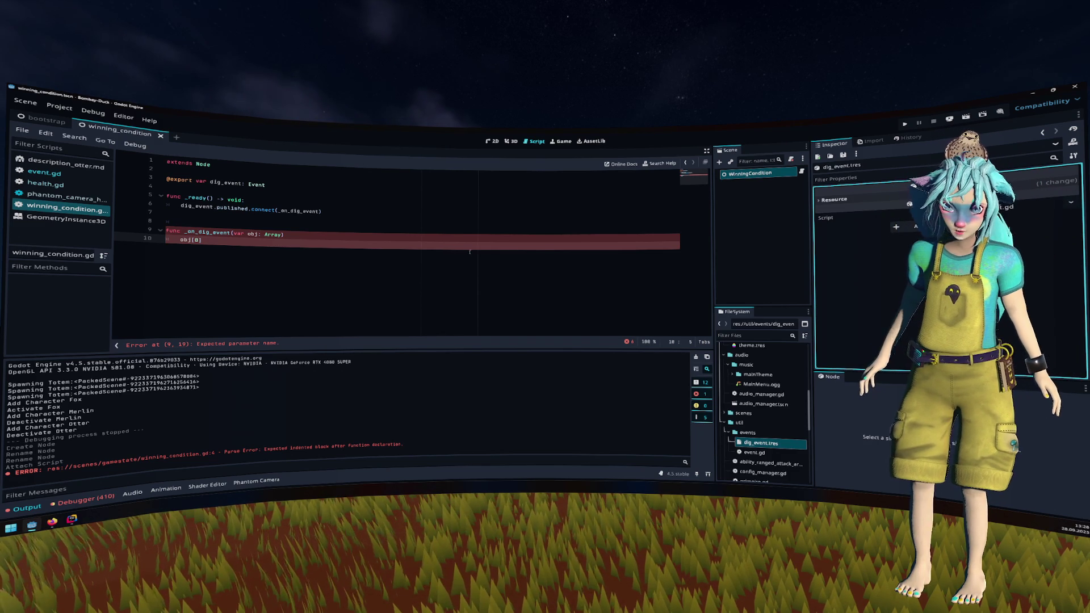
{"action": "left_click", "coordinate": [404, 244]}
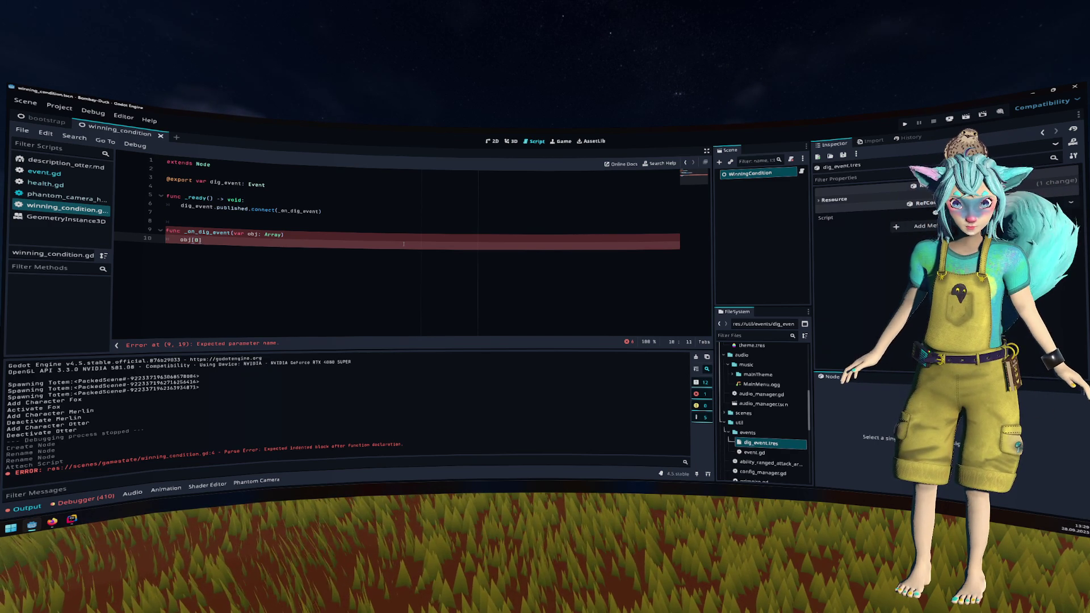
Step: Make line 10 read var pos = obj[0], without a trailing semicolon, with a new line below
{"action": "type", "text": "var pos ="}
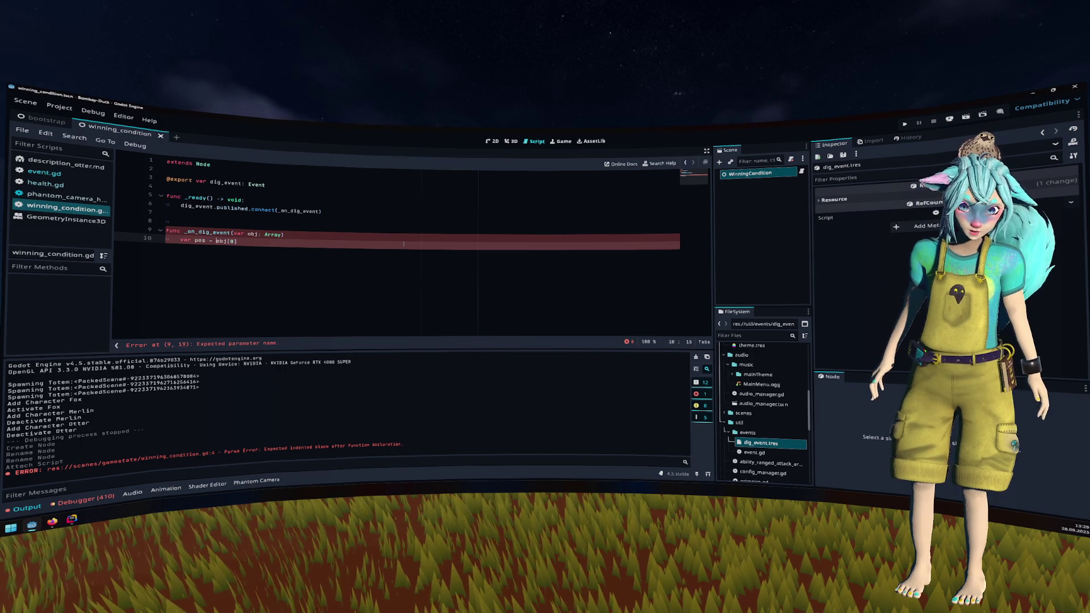
{"action": "key", "text": "Return"}
{"action": "key", "text": "Up"}
{"action": "key", "text": "End"}
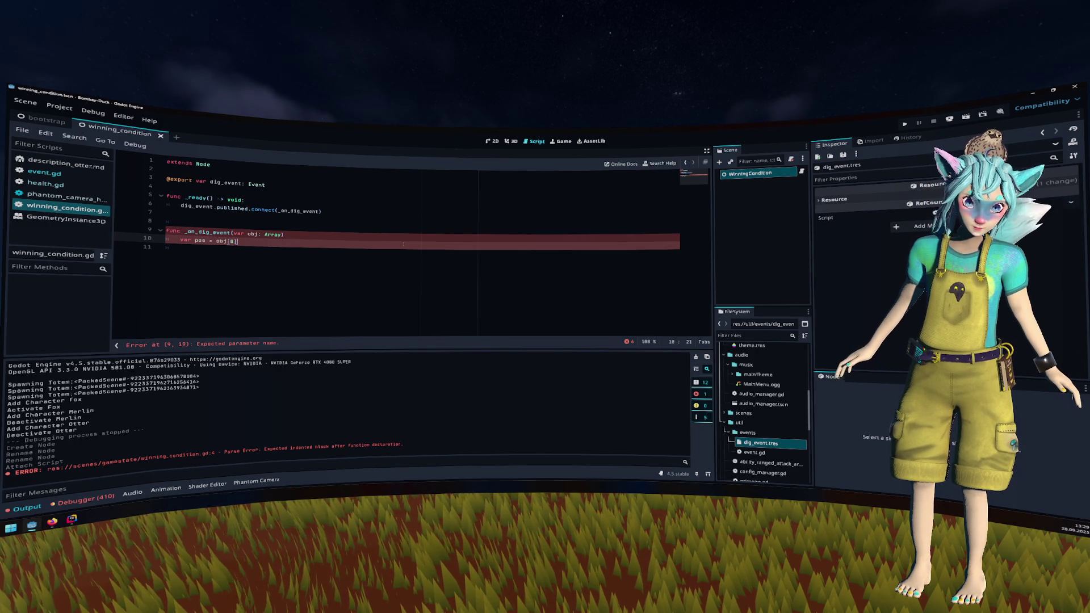
{"action": "type", "text": ";"}
{"action": "key", "text": "Return"}
{"action": "key", "text": "Up"}
{"action": "key", "text": "End"}
{"action": "key", "text": "BackSpace"}
{"action": "key", "text": "Down"}
Step: Fix the header to func _on_dig_event(obj: Array) -> void and open a line after var pos
{"action": "key", "text": "Up"}
{"action": "key", "text": "Up"}
{"action": "key", "text": "End"}
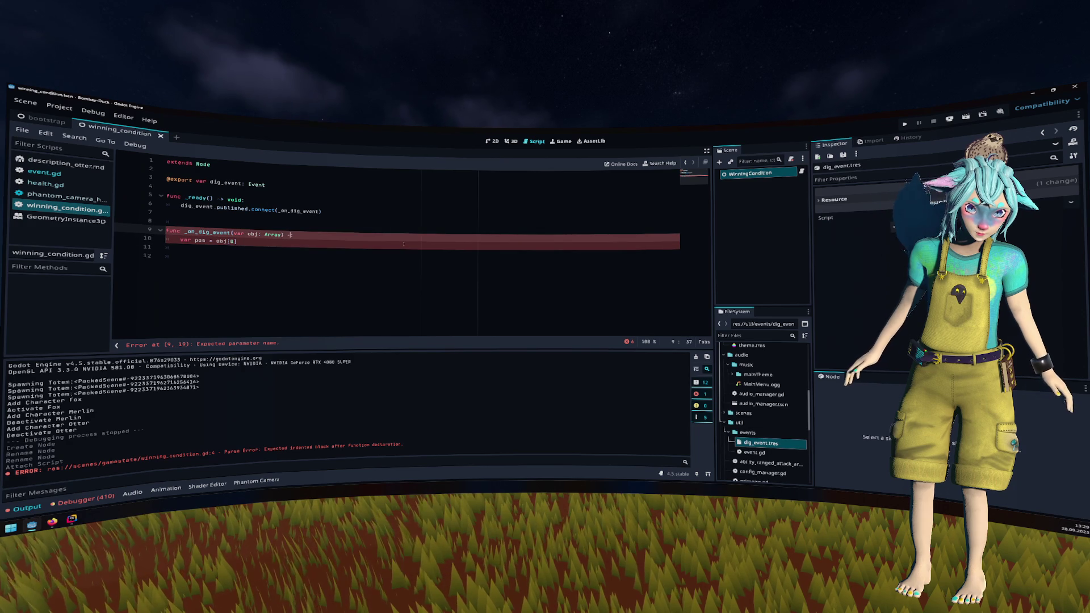
{"action": "type", "text": "oid:"}
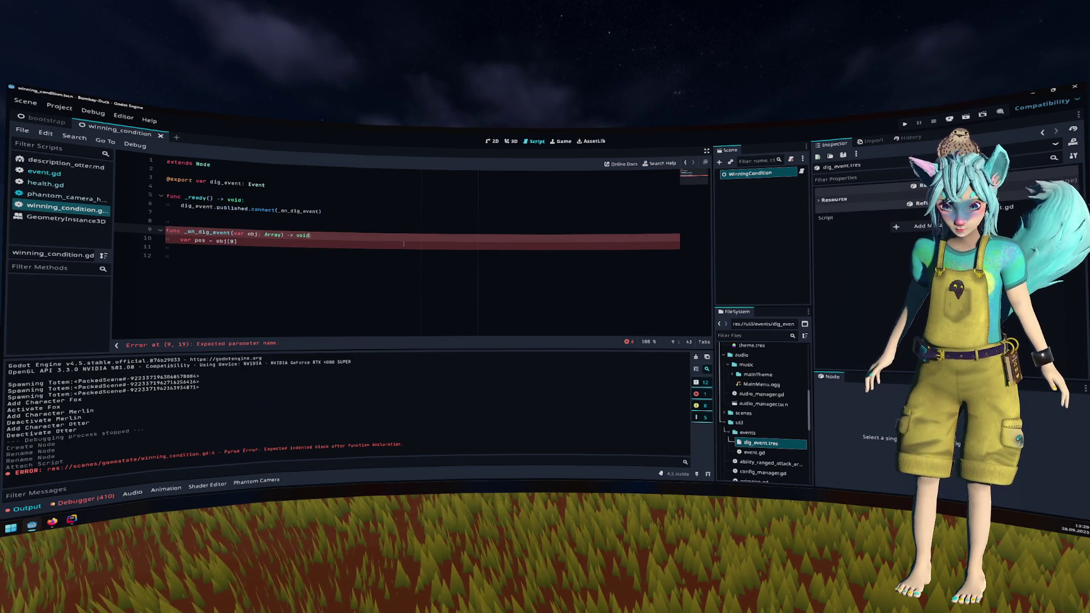
{"action": "left_click", "coordinate": [404, 244]}
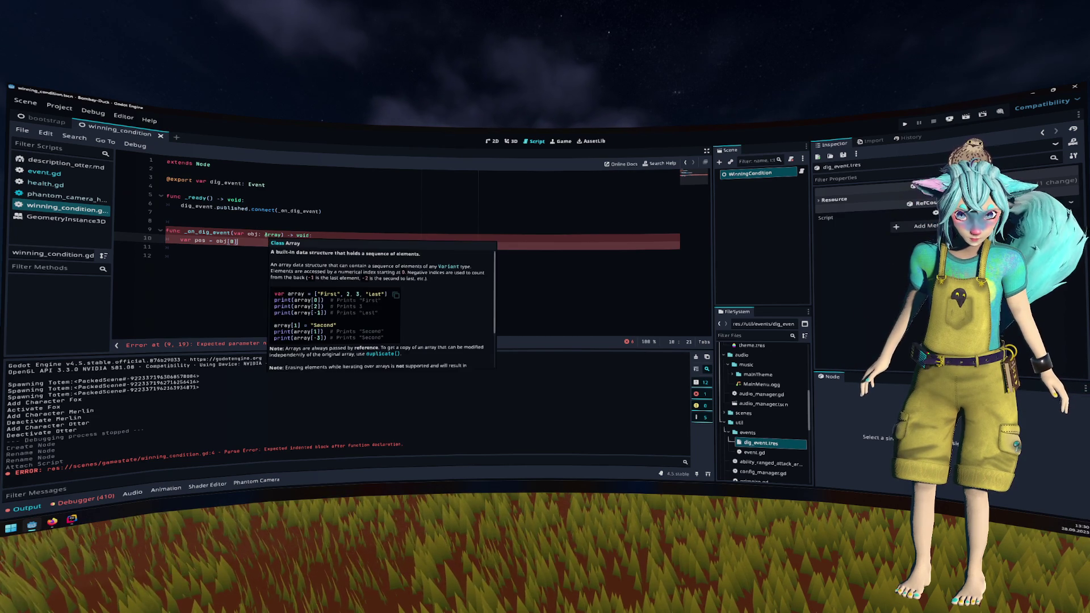
{"action": "double_click", "coordinate": [239, 234]}
{"action": "key", "text": "Delete"}
{"action": "key", "text": "Delete"}
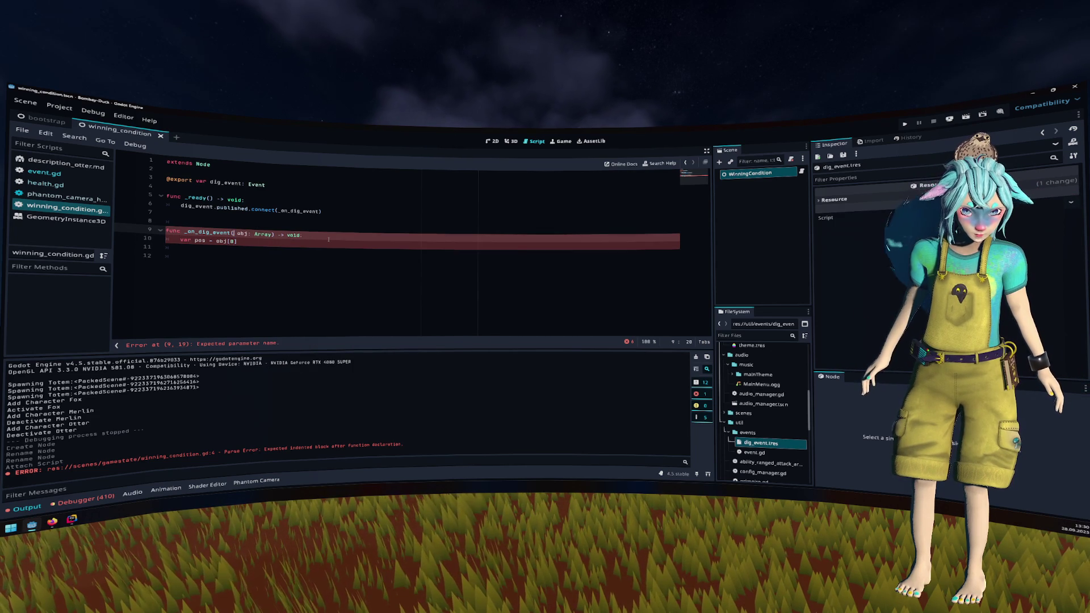
{"action": "left_click", "coordinate": [328, 240]}
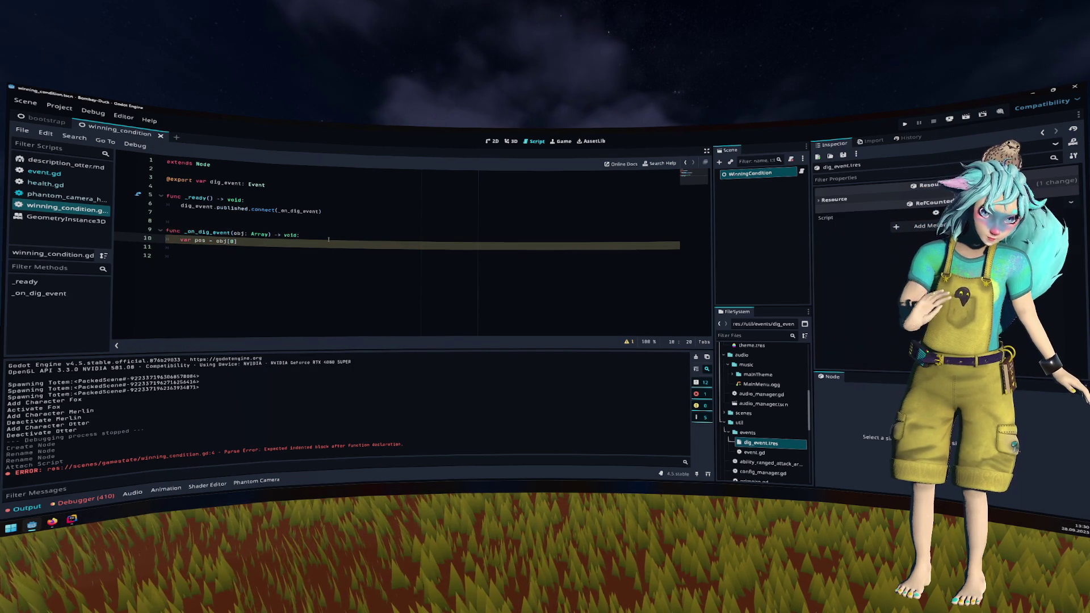
{"action": "key", "text": "Return"}
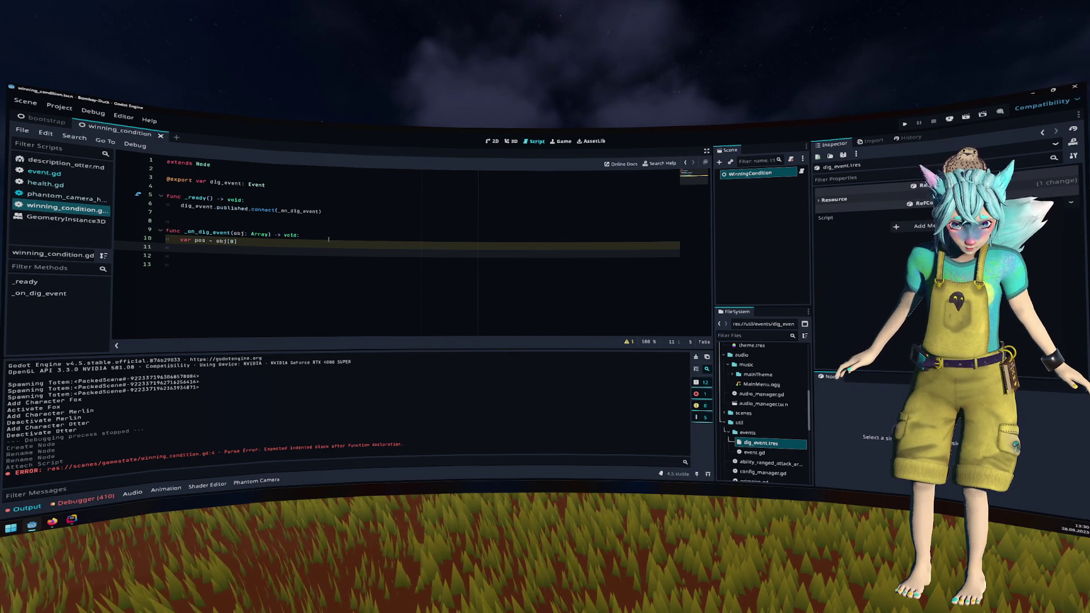
Step: Write var map = TerrainMap.instance and move it into the _ready body
{"action": "type", "text": "errainMap."}
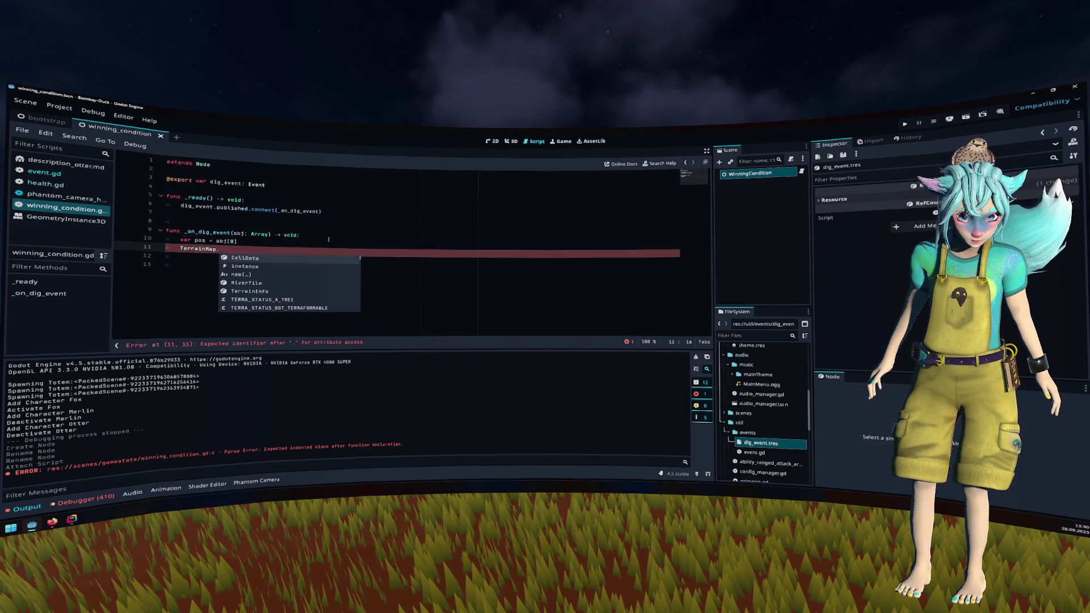
{"action": "key", "text": "Return"}
{"action": "key", "text": "Home"}
{"action": "type", "text": "var map ="}
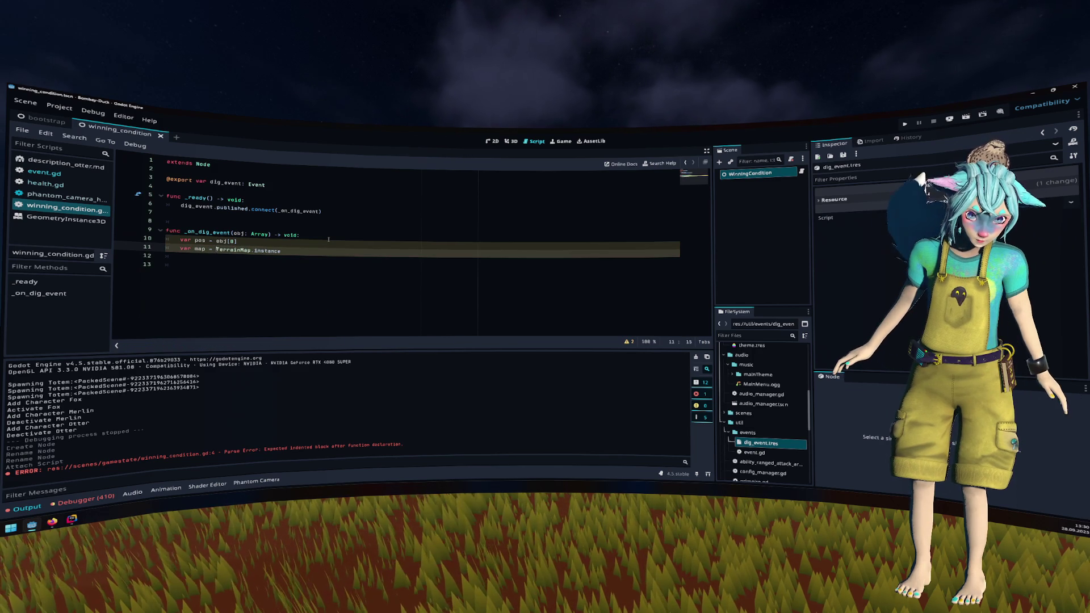
{"action": "key", "text": "End"}
{"action": "key", "text": "shift+Home"}
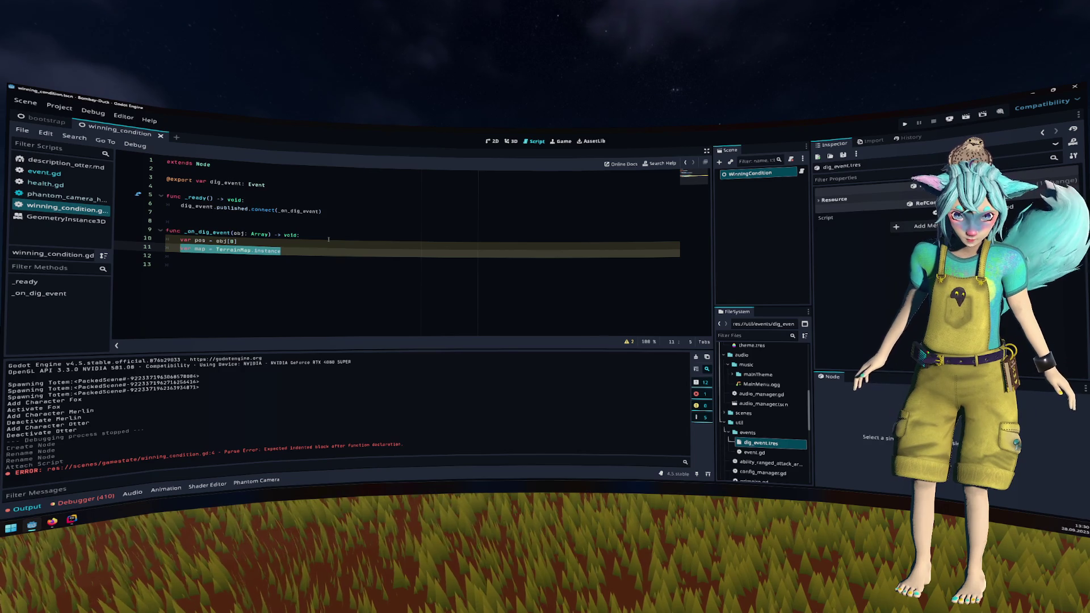
{"action": "key", "text": "ctrl+x"}
{"action": "key", "text": "Up"}
{"action": "key", "text": "Up"}
{"action": "key", "text": "Up"}
{"action": "key", "text": "ctrl+v"}
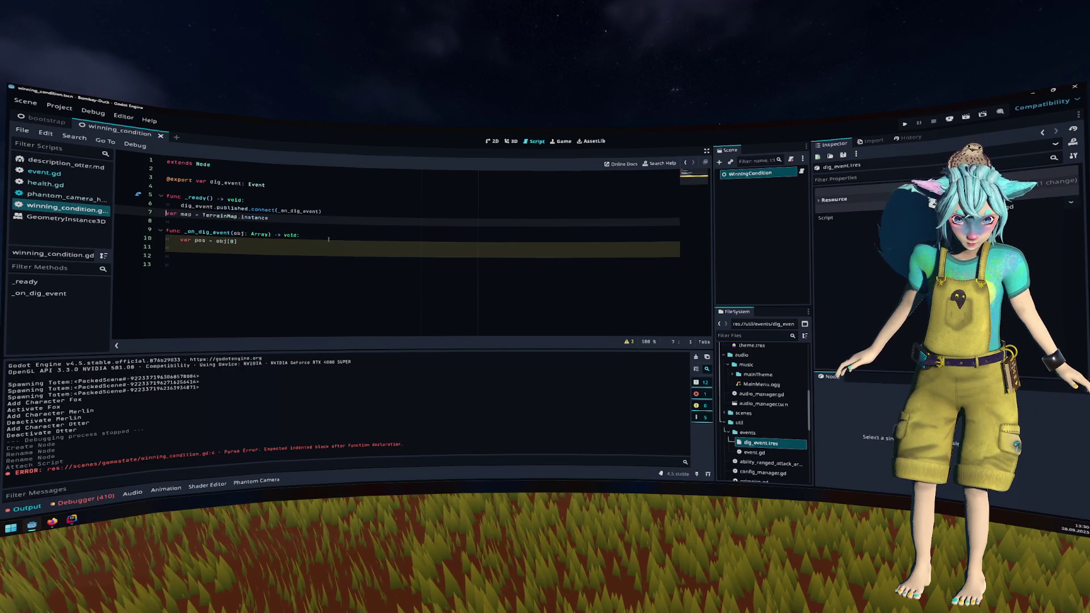
{"action": "key", "text": "Tab"}
Step: Declare a script-level var _map: TerrainMap above _ready
{"action": "key", "text": "ctrl+shift+Right"}
{"action": "key", "text": "ctrl+shift+Right"}
{"action": "key", "text": "ctrl+c"}
{"action": "key", "text": "Up"}
{"action": "key", "text": "Up"}
{"action": "key", "text": "Up"}
{"action": "key", "text": "ctrl+v"}
{"action": "key", "text": "Return"}
{"action": "key", "text": "Up"}
{"action": "key", "text": "Return"}
{"action": "key", "text": "Right"}
{"action": "key", "text": "Right"}
{"action": "key", "text": "Right"}
{"action": "type", "text": "_"}
{"action": "key", "text": "End"}
{"action": "type", "text": ": Ter"}
{"action": "key", "text": "Return"}
Step: Change the _ready line to _map = TerrainMap.instance and copy the _map name
{"action": "key", "text": "Down"}
{"action": "key", "text": "Down"}
{"action": "key", "text": "Down"}
{"action": "key", "text": "Home"}
{"action": "key", "text": "Delete"}
{"action": "key", "text": "Delete"}
{"action": "key", "text": "Delete"}
{"action": "type", "text": "_"}
{"action": "key", "text": "Left"}
{"action": "key", "text": "ctrl+shift+Right"}
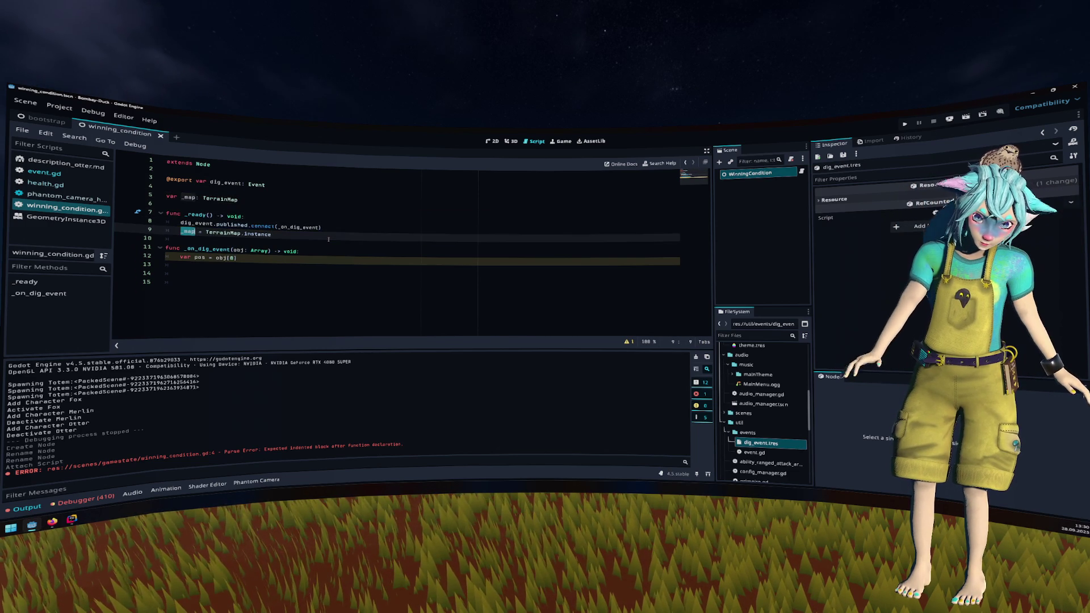
{"action": "key", "text": "ctrl+c"}
{"action": "left_click", "coordinate": [316, 268]}
Step: Add a _map.get_information(pos) call inside _on_dig_event
{"action": "key", "text": "ctrl+v"}
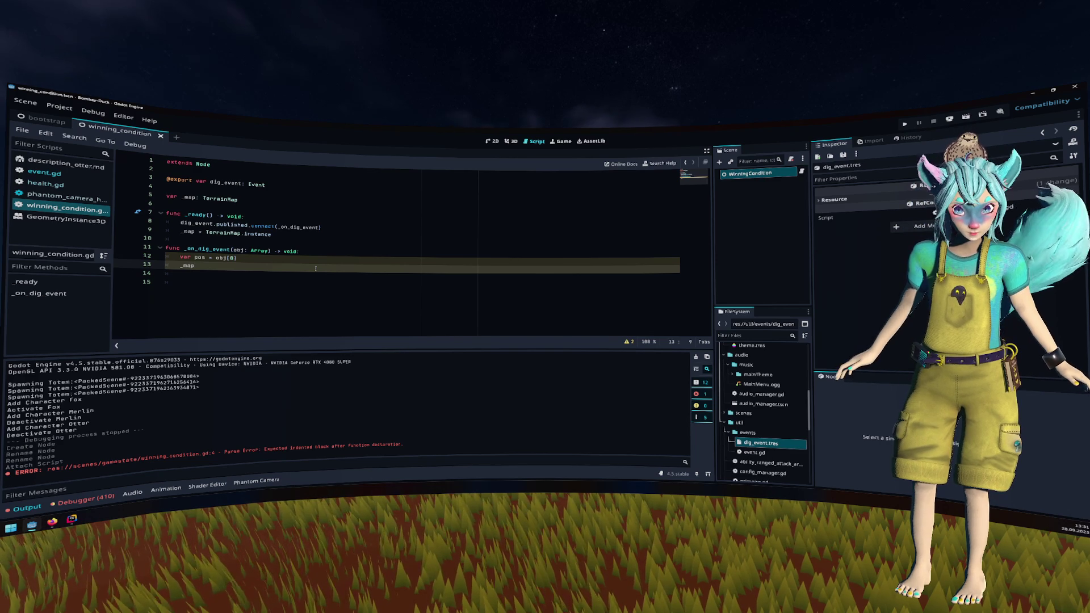
{"action": "type", "text": "."}
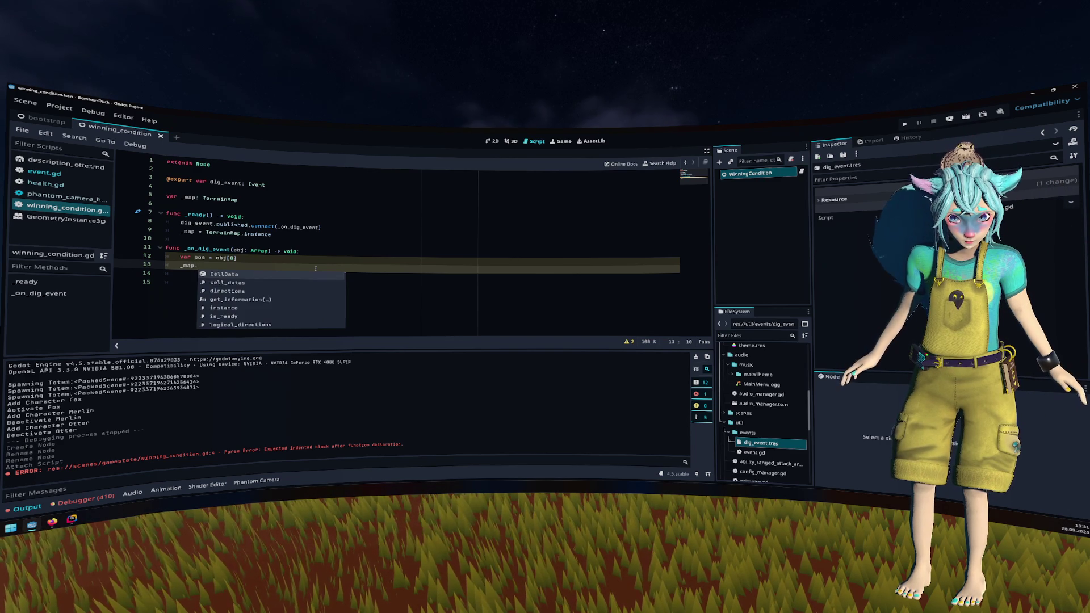
{"action": "type", "text": "get"}
{"action": "key", "text": "Return"}
{"action": "key", "text": "Home"}
{"action": "key", "text": "Return"}
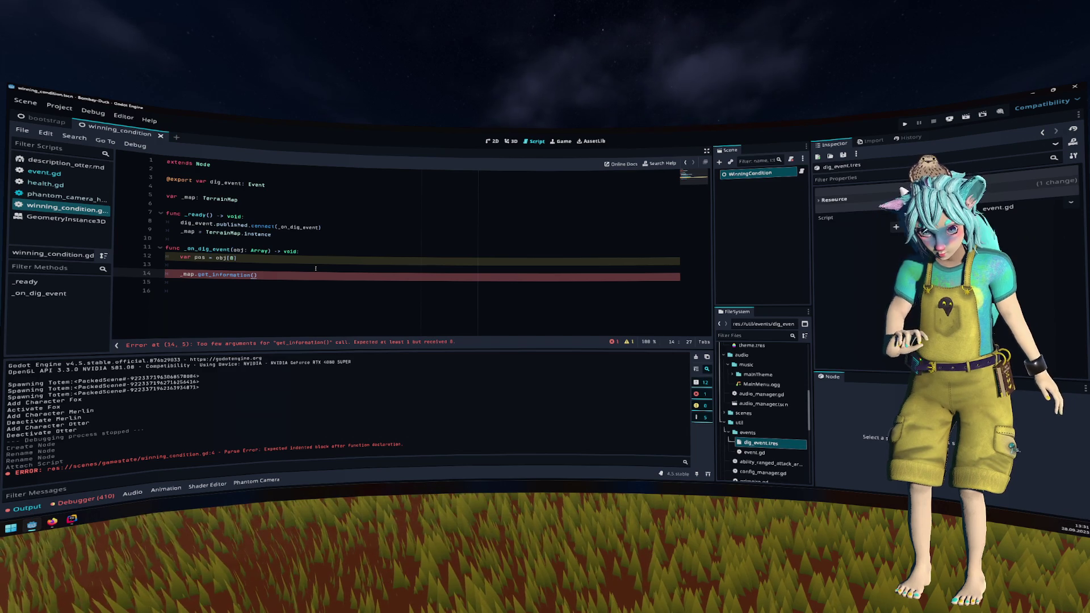
{"action": "key", "text": "Left"}
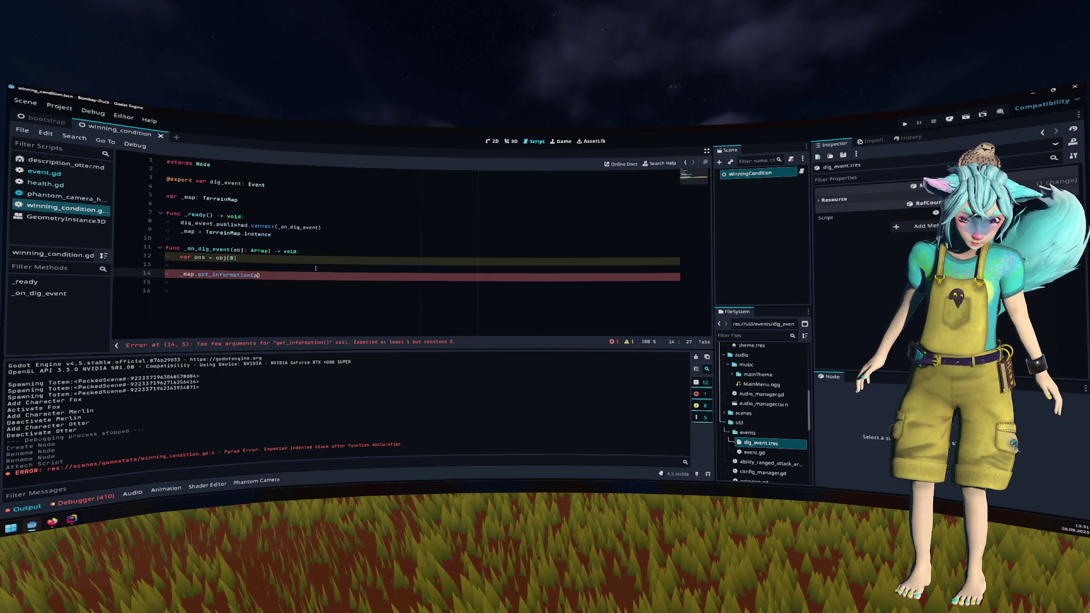
{"action": "type", "text": "os"}
Step: Declare the pos variable with the Vector2i type
{"action": "key", "text": "Up"}
{"action": "key", "text": "Up"}
{"action": "key", "text": "Left"}
{"action": "key", "text": "Left"}
{"action": "key", "text": "Left"}
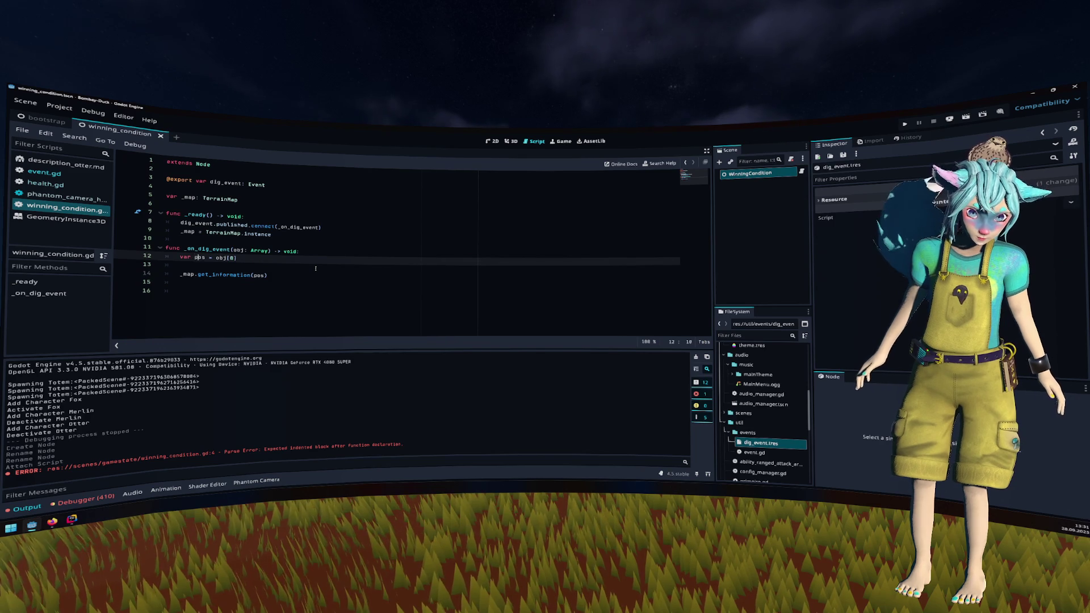
{"action": "type", "text": ": Vector2"}
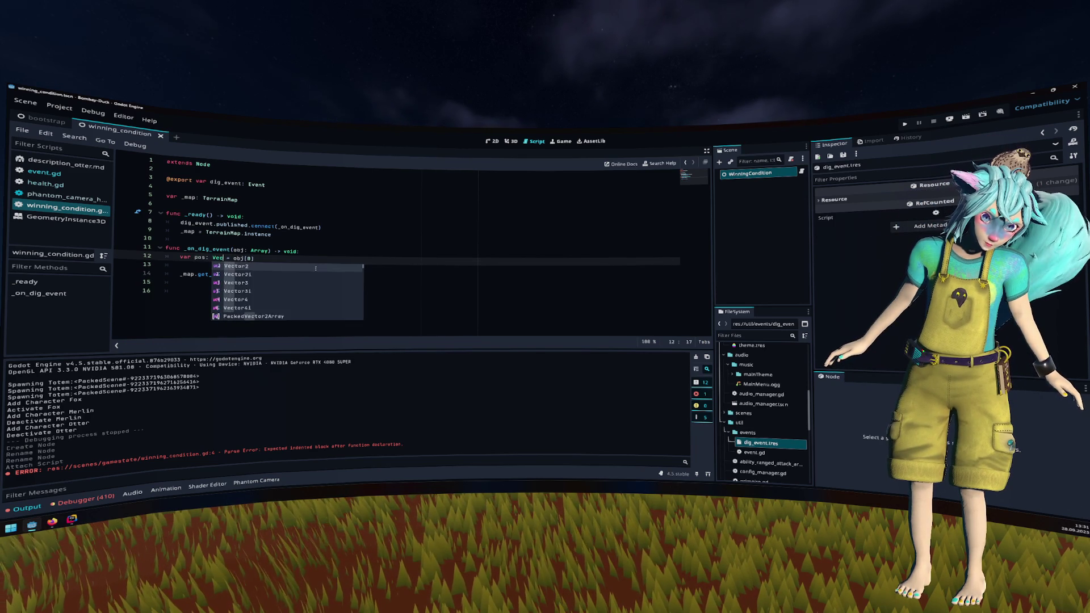
{"action": "type", "text": "i"}
{"action": "key", "text": "Down"}
{"action": "key", "text": "Down"}
{"action": "left_click", "coordinate": [224, 275], "text": "ctrl"}
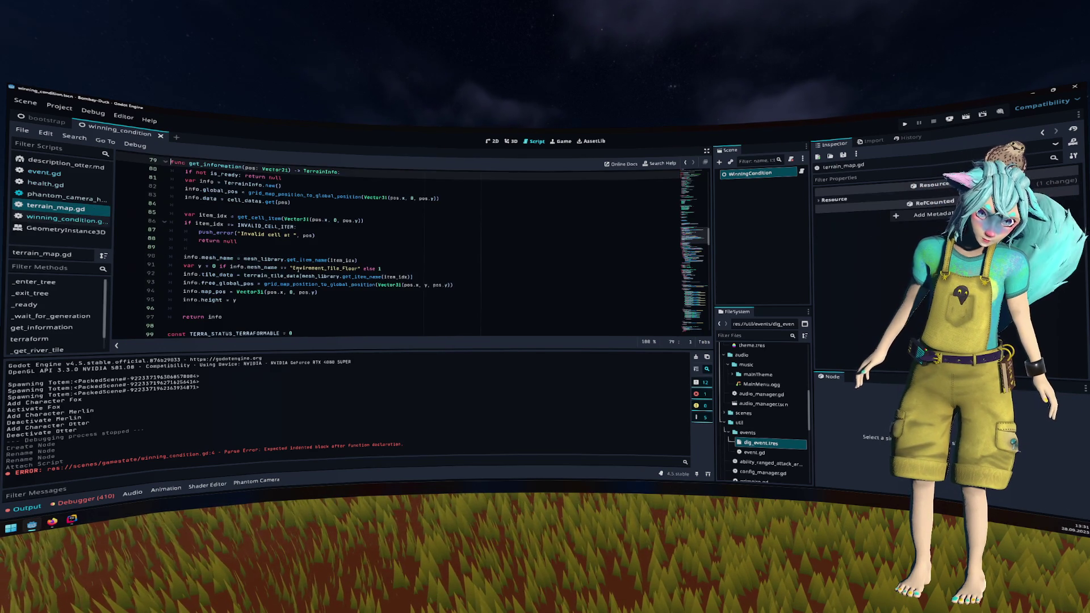
{"action": "scroll", "coordinate": [294, 190], "scroll_direction": "up", "scroll_amount": 15}
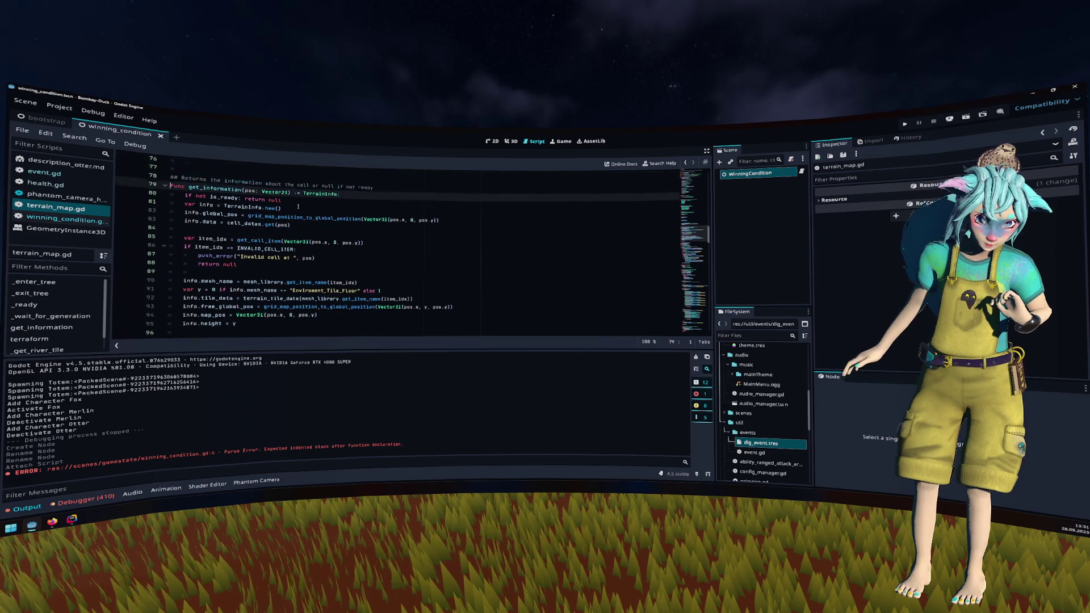
{"action": "scroll", "coordinate": [290, 216], "scroll_direction": "up", "scroll_amount": 2}
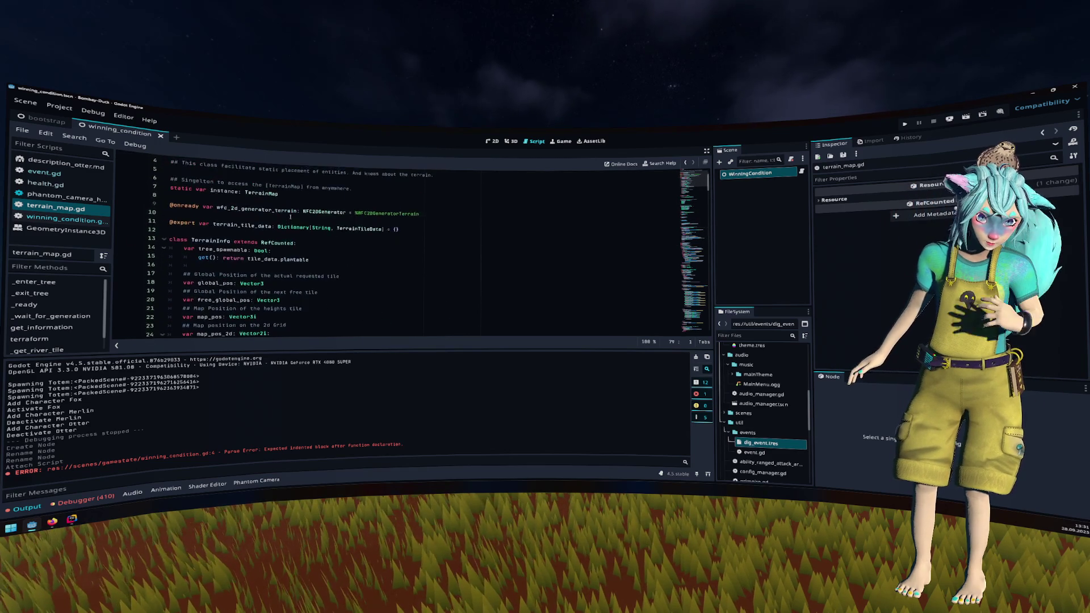
{"action": "scroll", "coordinate": [211, 245], "scroll_direction": "up", "scroll_amount": 1}
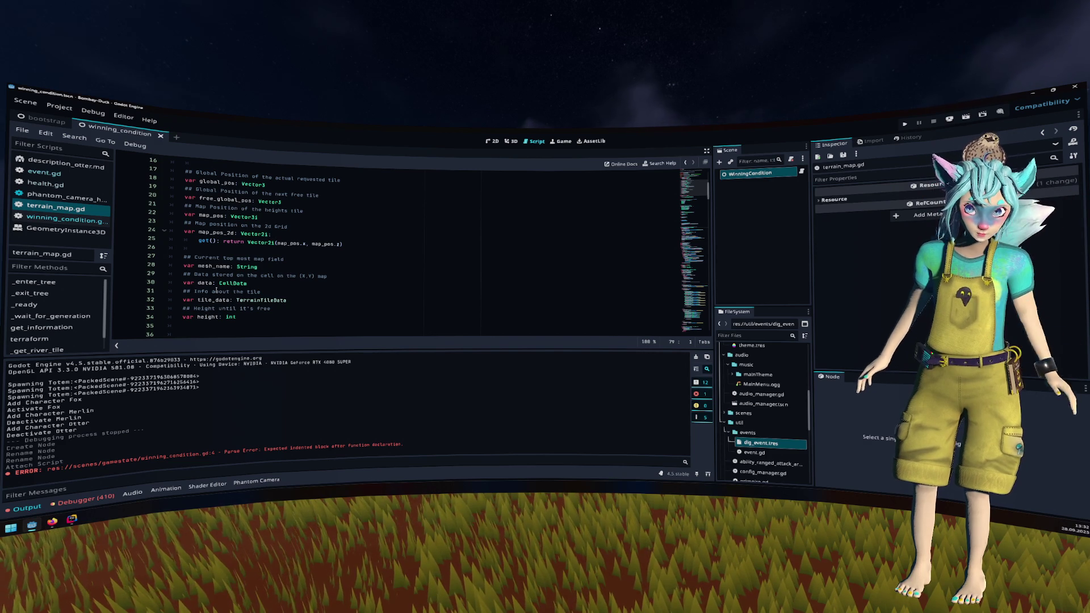
{"action": "scroll", "coordinate": [214, 289], "scroll_direction": "down", "scroll_amount": 6}
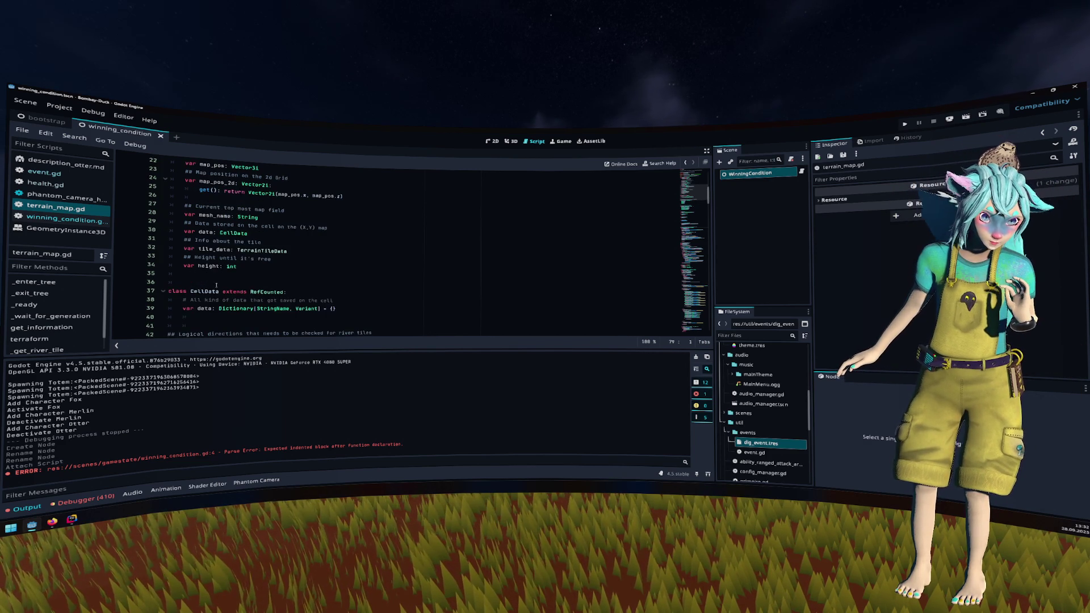
{"action": "scroll", "coordinate": [271, 238], "scroll_direction": "up", "scroll_amount": 3}
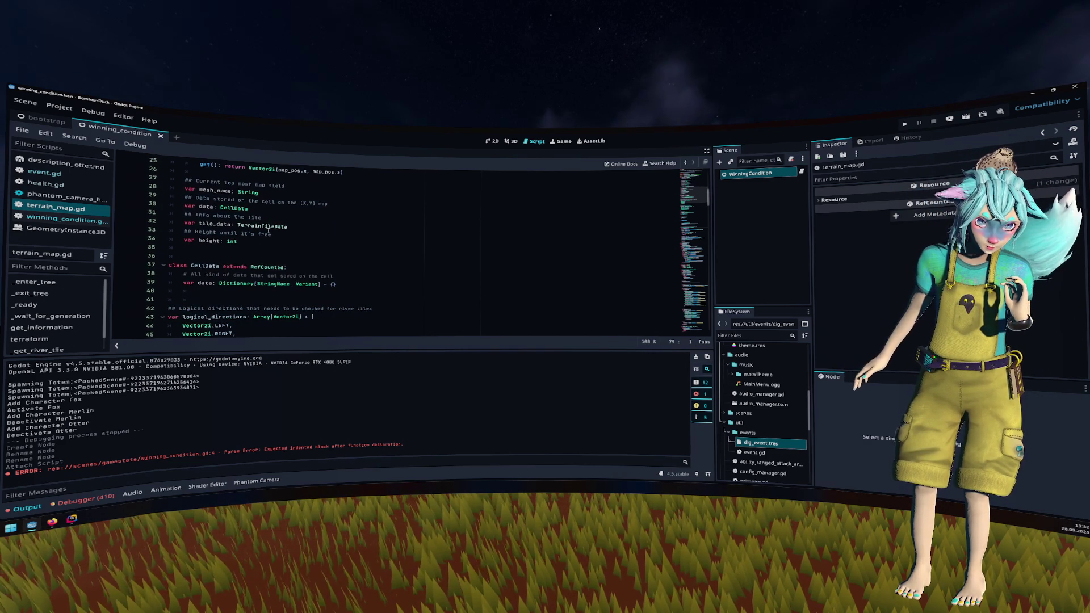
{"action": "scroll", "coordinate": [269, 228], "scroll_direction": "down", "scroll_amount": 13}
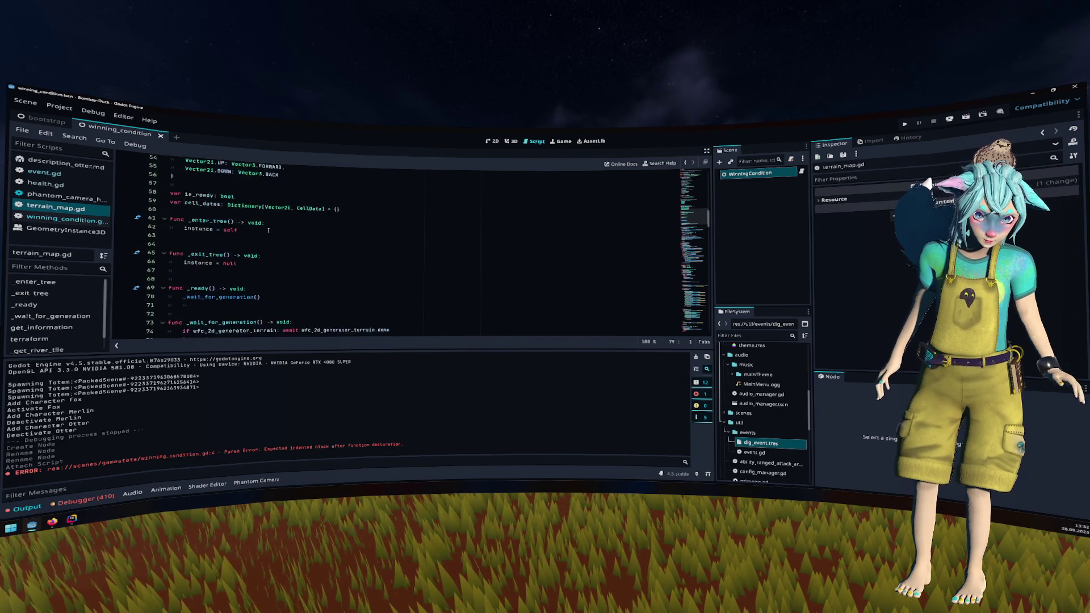
{"action": "scroll", "coordinate": [268, 230], "scroll_direction": "down", "scroll_amount": 1}
{"action": "scroll", "coordinate": [268, 229], "scroll_direction": "down", "scroll_amount": 3}
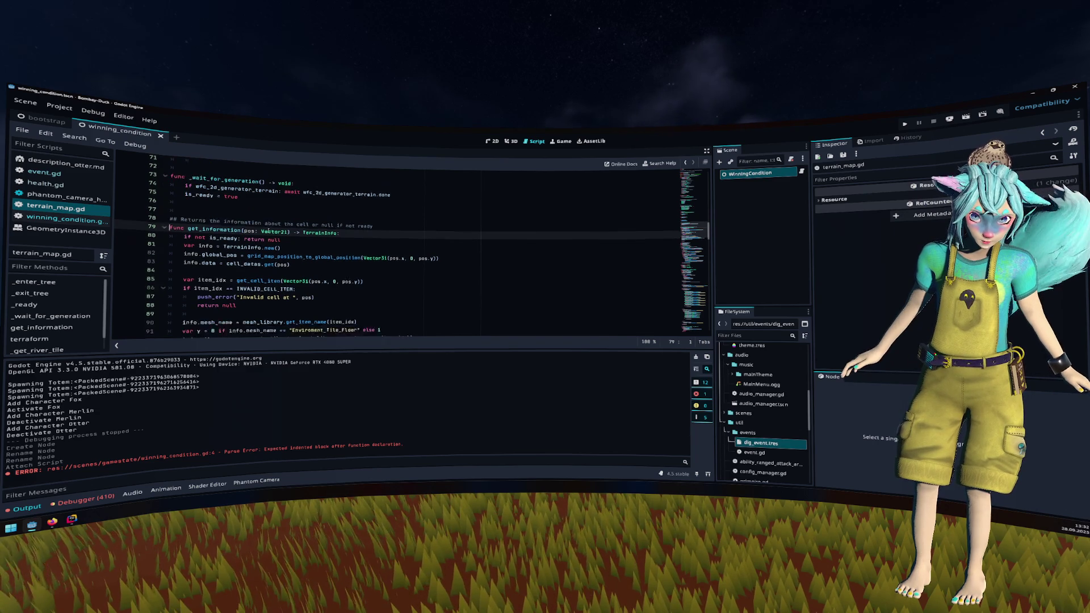
{"action": "scroll", "coordinate": [268, 230], "scroll_direction": "down", "scroll_amount": 1}
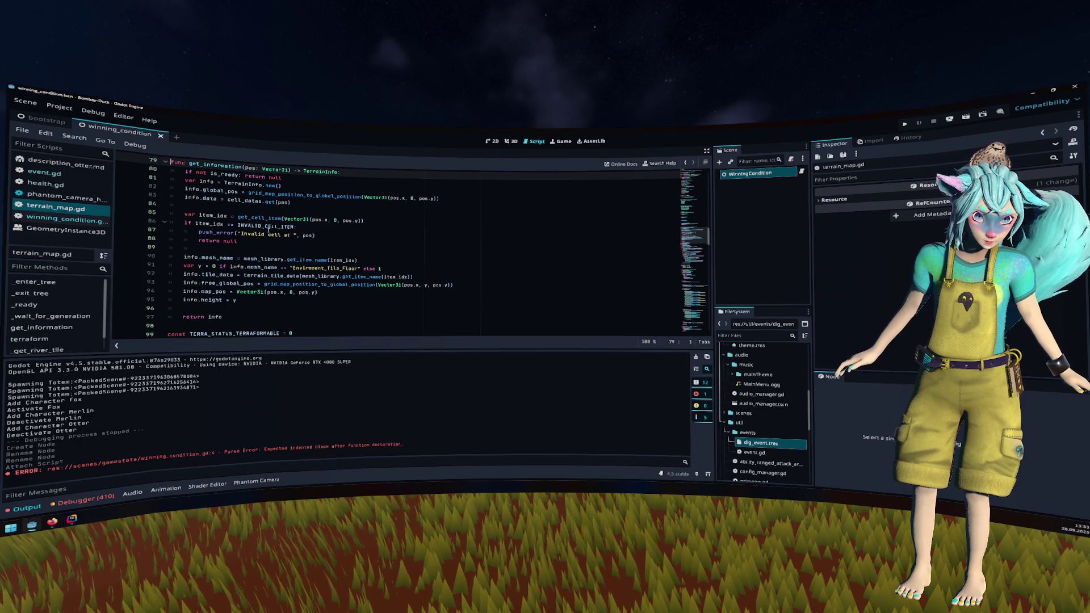
{"action": "scroll", "coordinate": [268, 228], "scroll_direction": "up", "scroll_amount": 2}
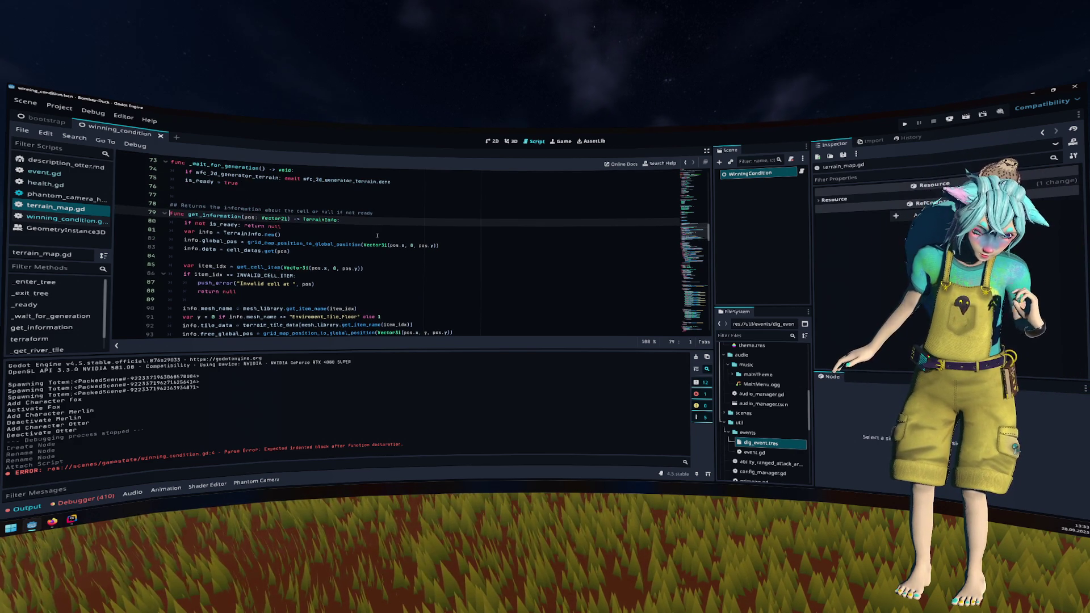
{"action": "left_click", "coordinate": [339, 227]}
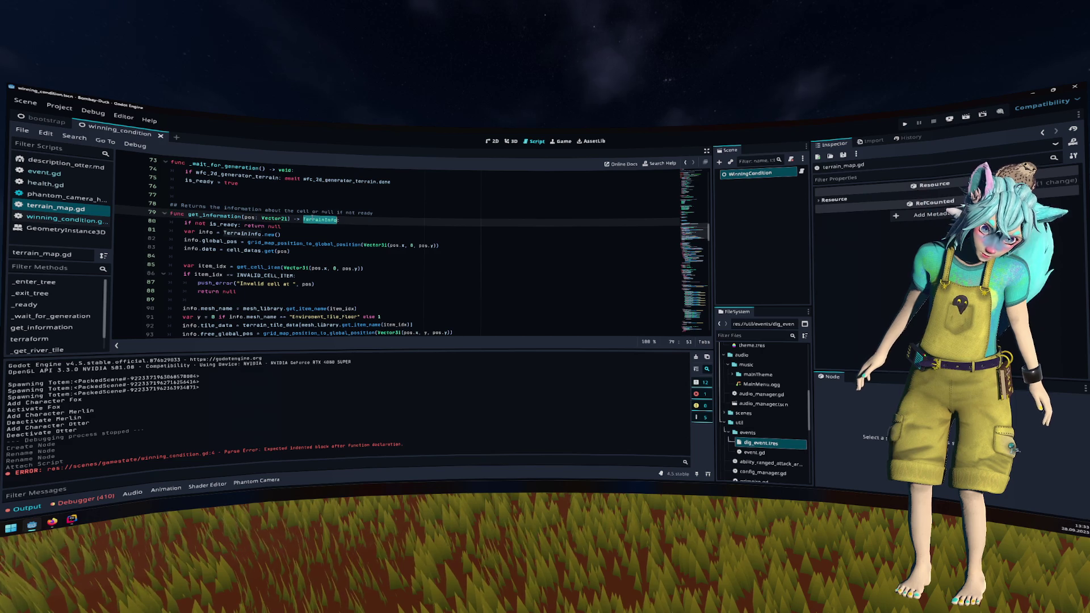
{"action": "scroll", "coordinate": [414, 226], "scroll_direction": "down", "scroll_amount": 3}
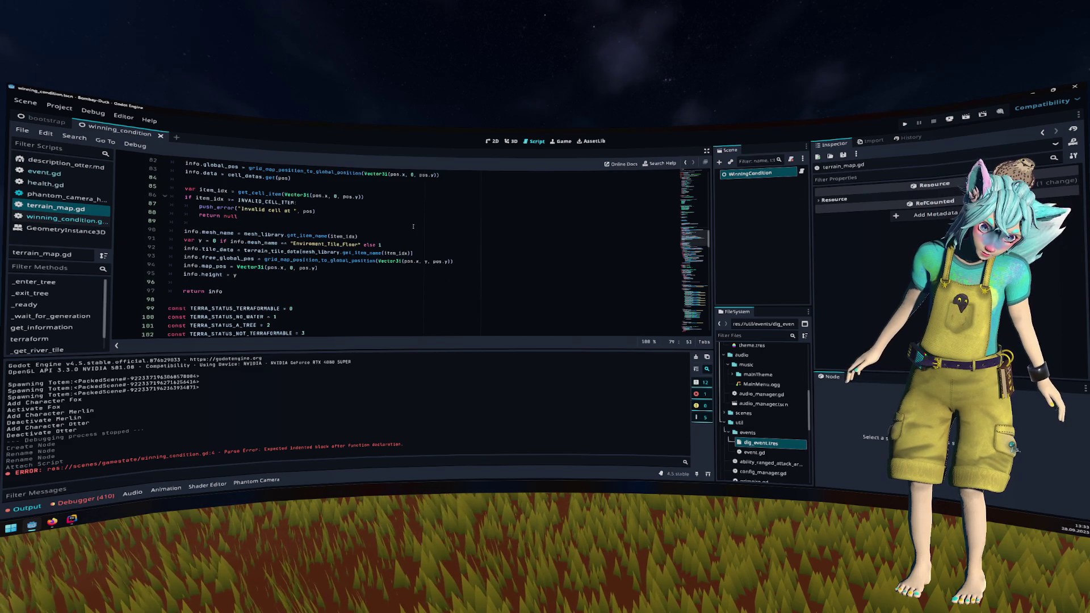
{"action": "scroll", "coordinate": [414, 227], "scroll_direction": "up", "scroll_amount": 1}
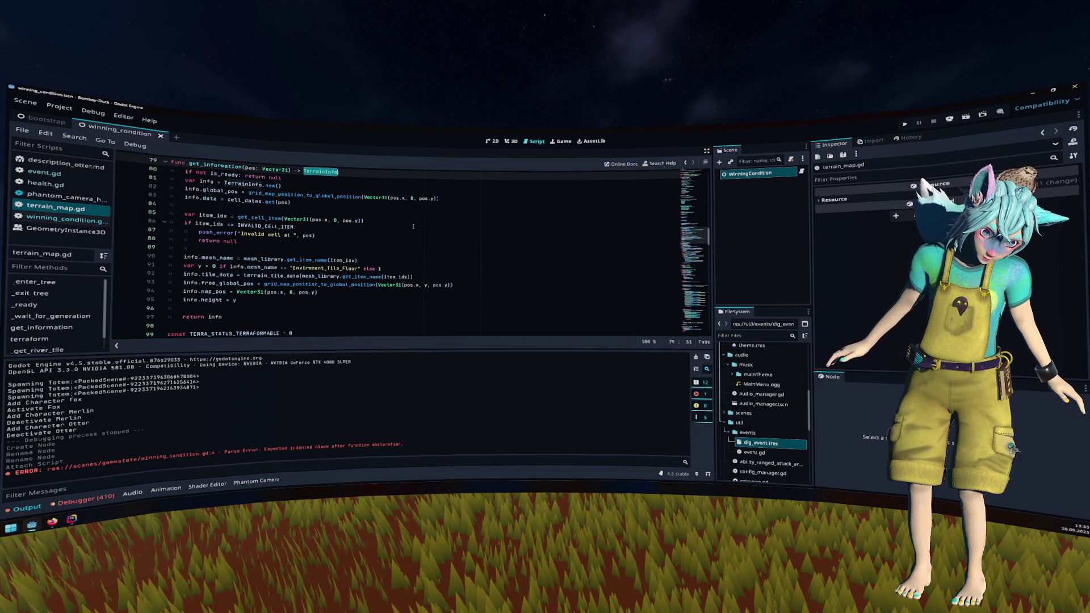
{"action": "scroll", "coordinate": [413, 226], "scroll_direction": "up", "scroll_amount": 1}
{"action": "scroll", "coordinate": [413, 226], "scroll_direction": "up", "scroll_amount": 1}
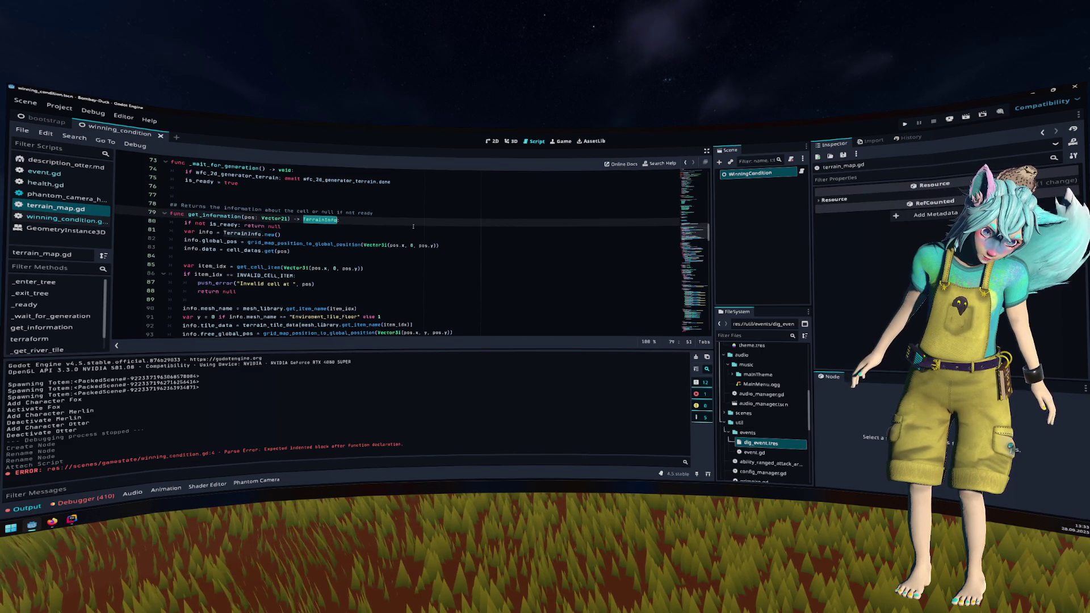
{"action": "scroll", "coordinate": [414, 226], "scroll_direction": "down", "scroll_amount": 15}
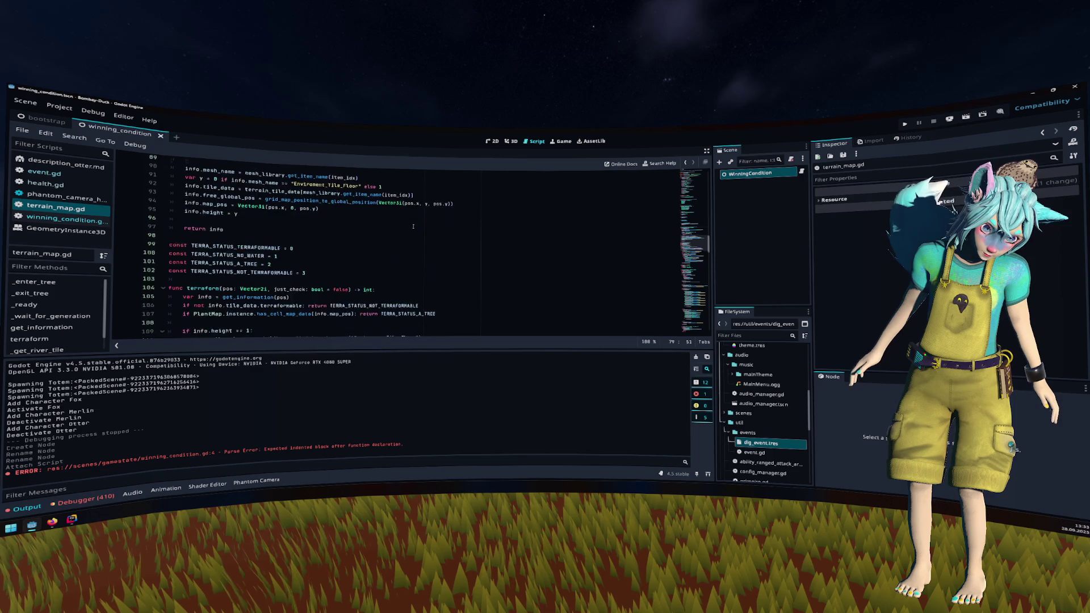
{"action": "scroll", "coordinate": [413, 227], "scroll_direction": "down", "scroll_amount": 2}
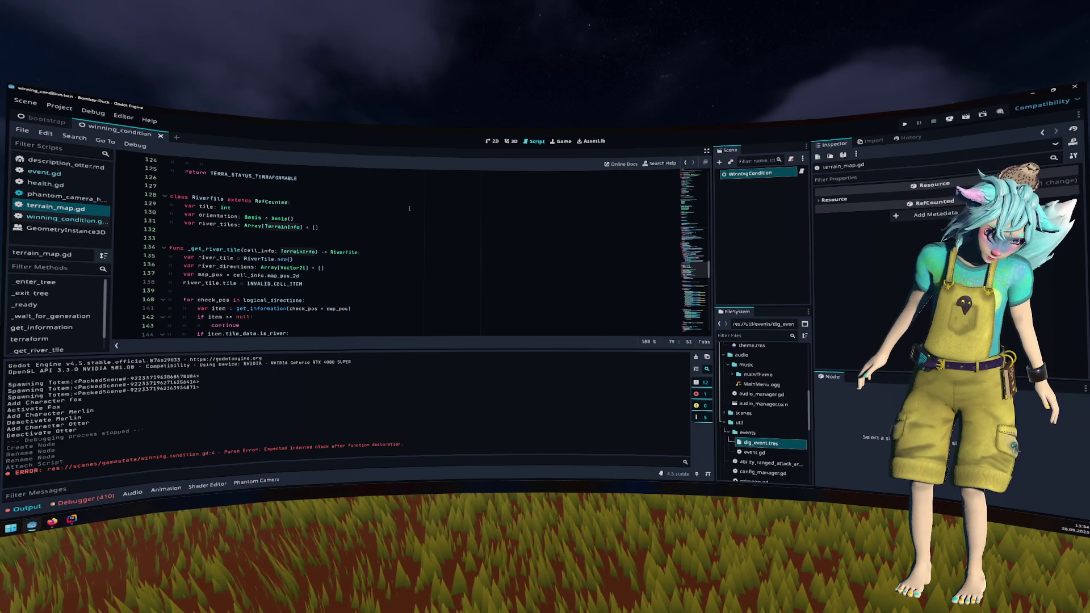
{"action": "scroll", "coordinate": [352, 227], "scroll_direction": "down", "scroll_amount": 1}
{"action": "left_click", "coordinate": [228, 200]}
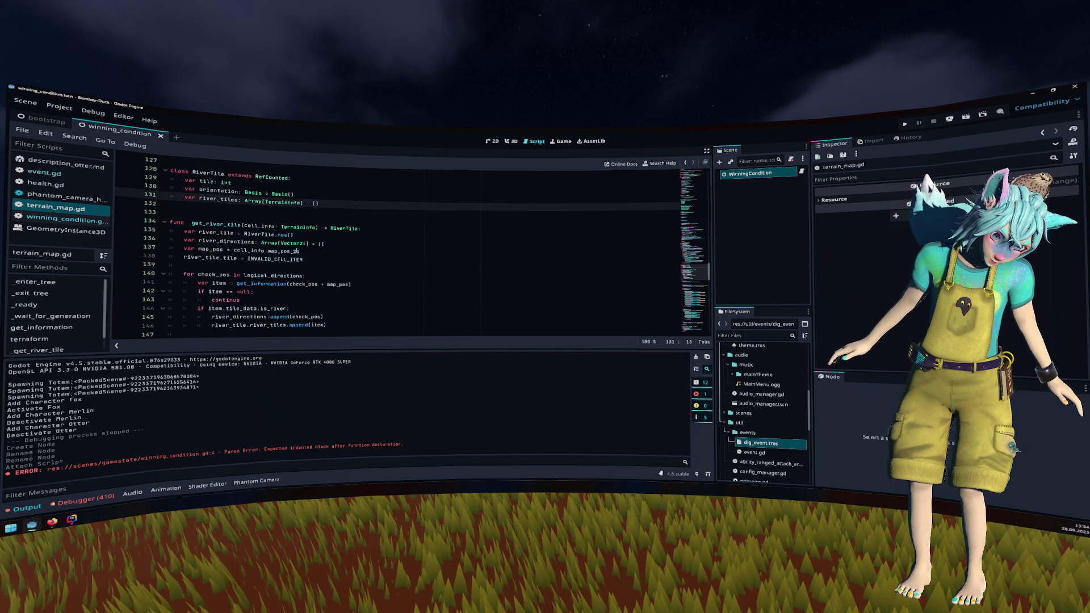
{"action": "scroll", "coordinate": [296, 251], "scroll_direction": "down", "scroll_amount": 2}
{"action": "mouse_move", "coordinate": [327, 276]}
{"action": "left_mouse_down"}
{"action": "mouse_move", "coordinate": [216, 267]}
{"action": "mouse_move", "coordinate": [150, 220]}
{"action": "left_mouse_up"}
{"action": "key", "text": "ctrl+c"}
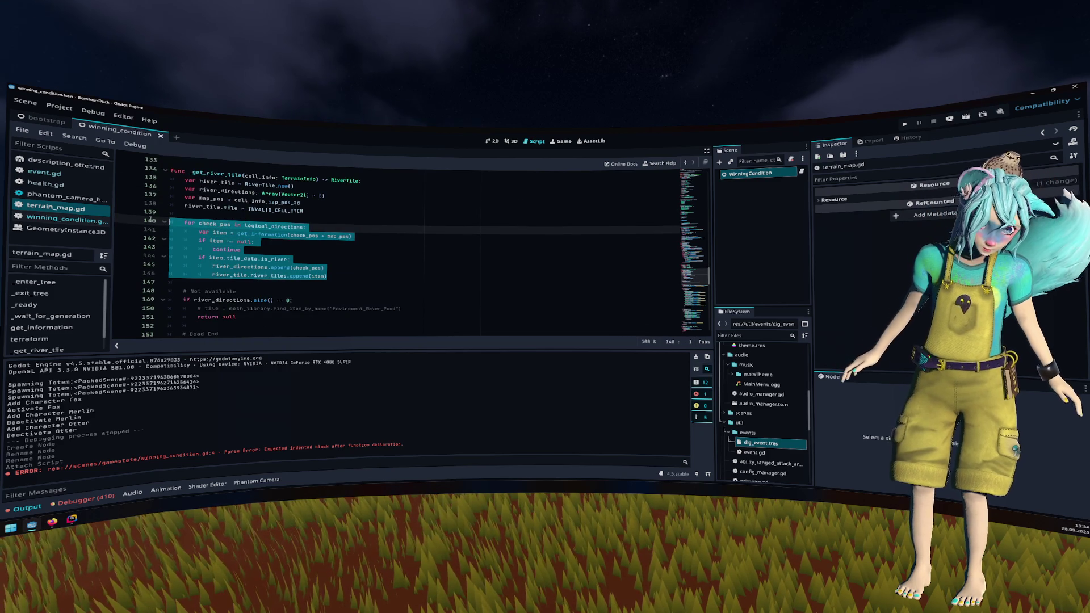
{"action": "scroll", "coordinate": [352, 243], "scroll_direction": "up", "scroll_amount": 3}
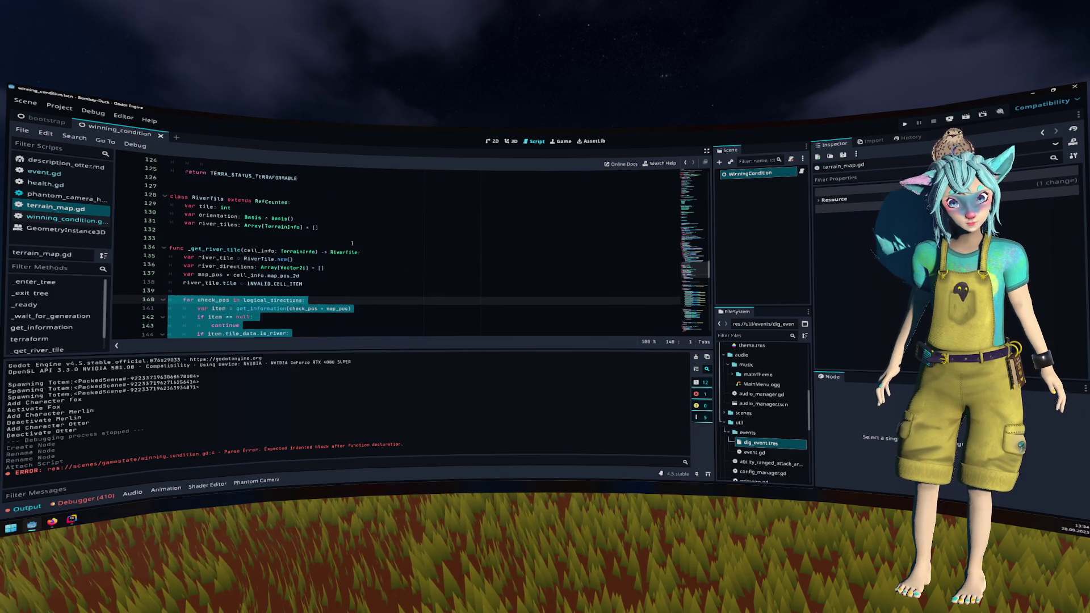
Step: Start a new func get_river() -> declaration on a line above _get_river_tile
{"action": "left_click", "coordinate": [352, 241]}
{"action": "key", "text": "Return"}
{"action": "type", "text": "func _"}
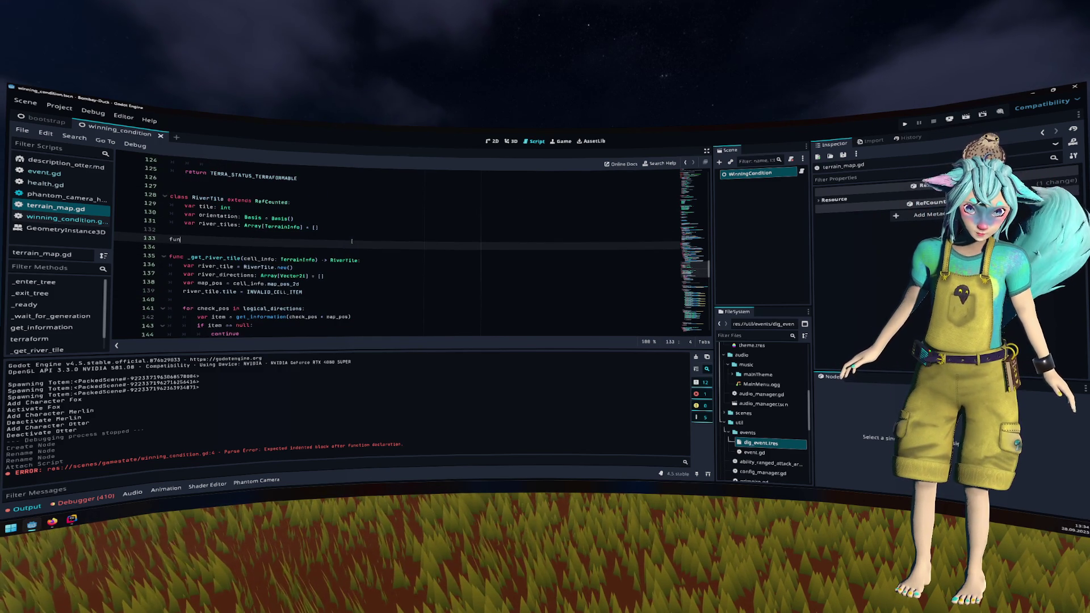
{"action": "key", "text": "BackSpace"}
{"action": "type", "text": "river"}
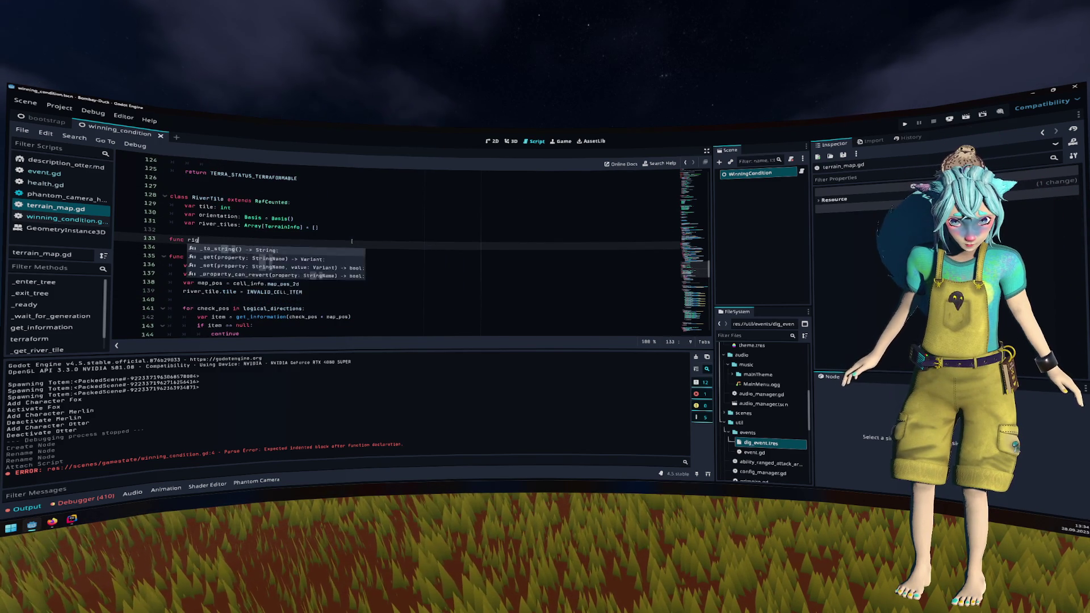
{"action": "key", "text": "ctrl+Left"}
{"action": "type", "text": "get_"}
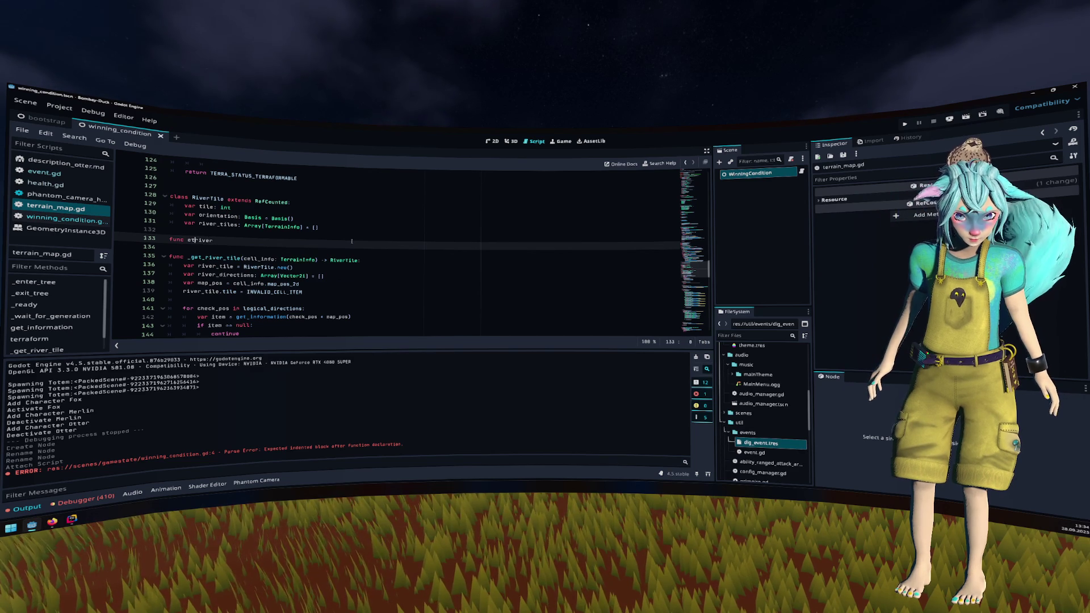
{"action": "key", "text": "End"}
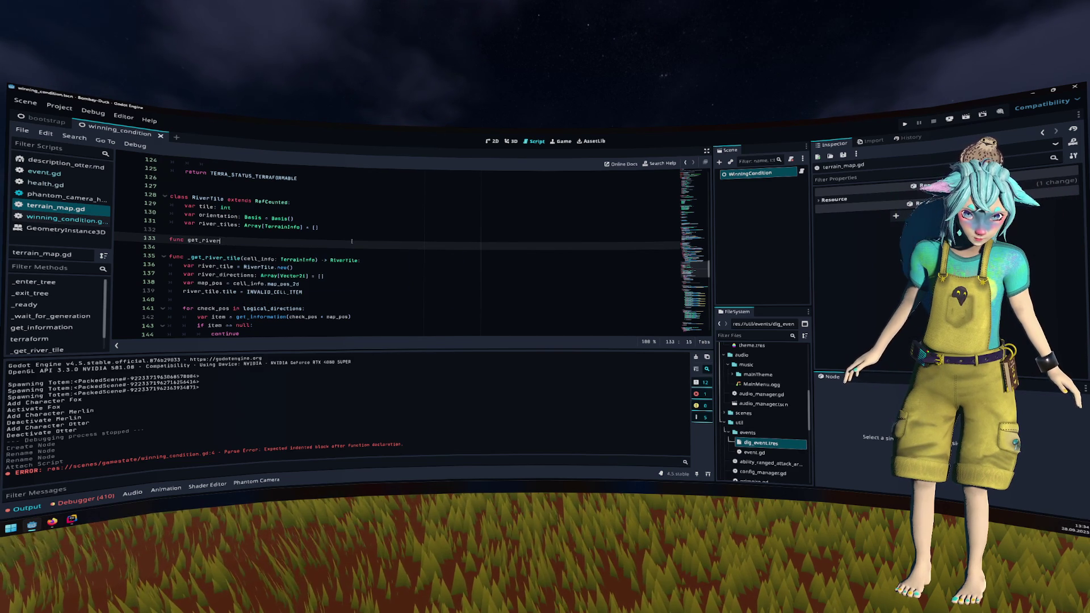
{"action": "type", "text": "() ->"}
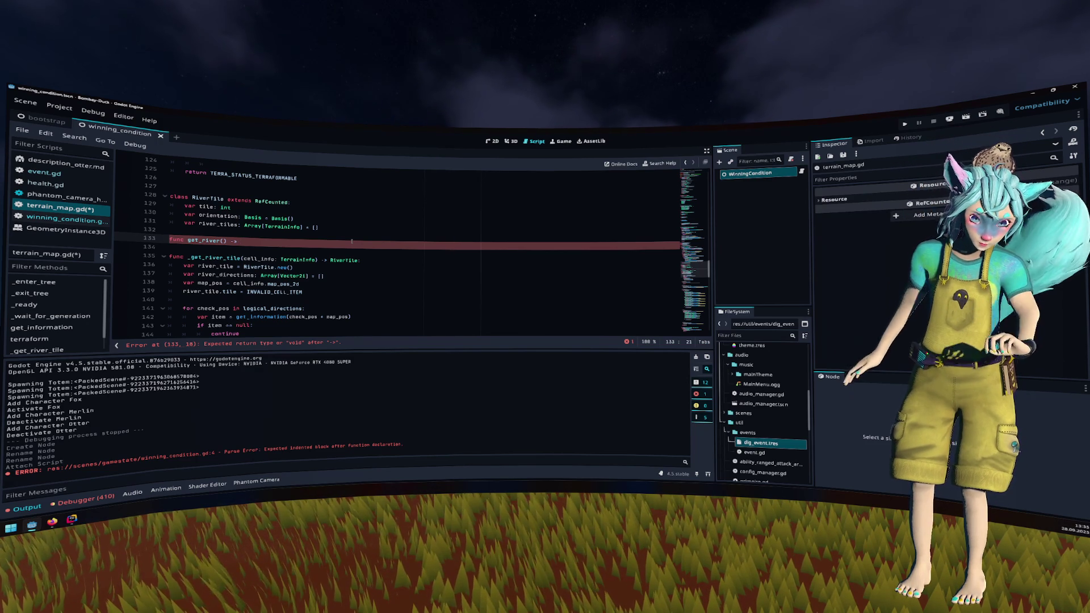
Step: Give get_river the return type Array[Vector2i] and end the header with a colon
{"action": "type", "text": "A"}
{"action": "key", "text": "BackSpace"}
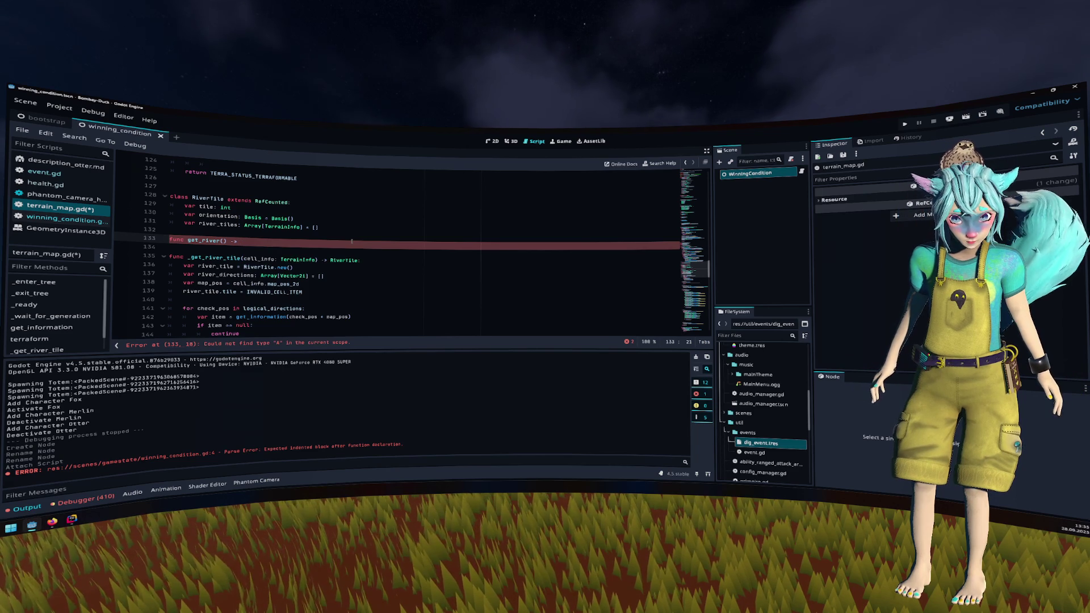
{"action": "type", "text": "Dic"}
{"action": "key", "text": "Return"}
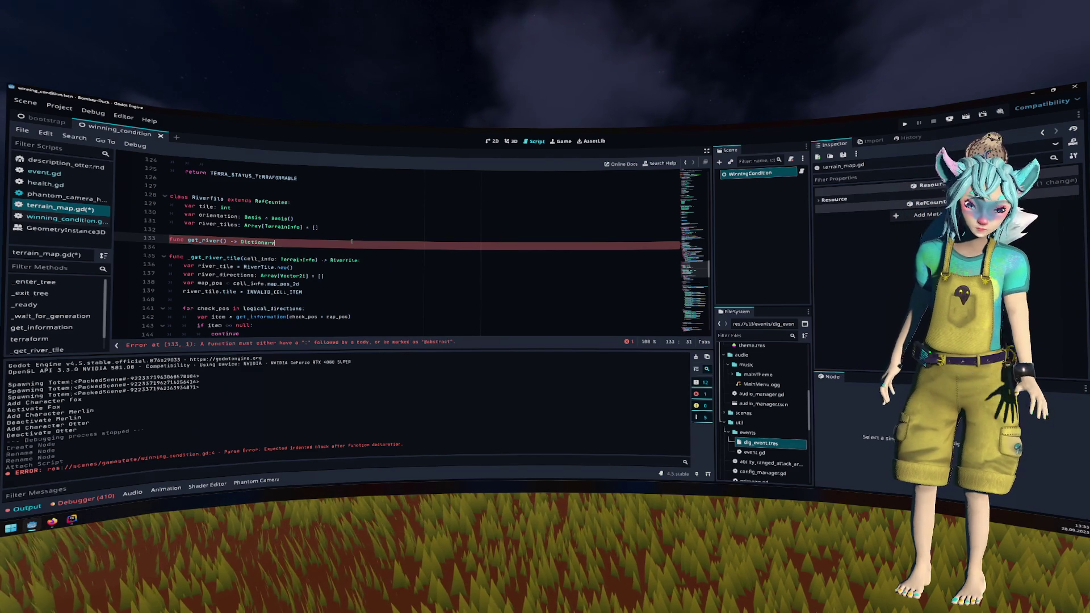
{"action": "key", "text": "ctrl+shift+Left"}
{"action": "type", "text": "List["}
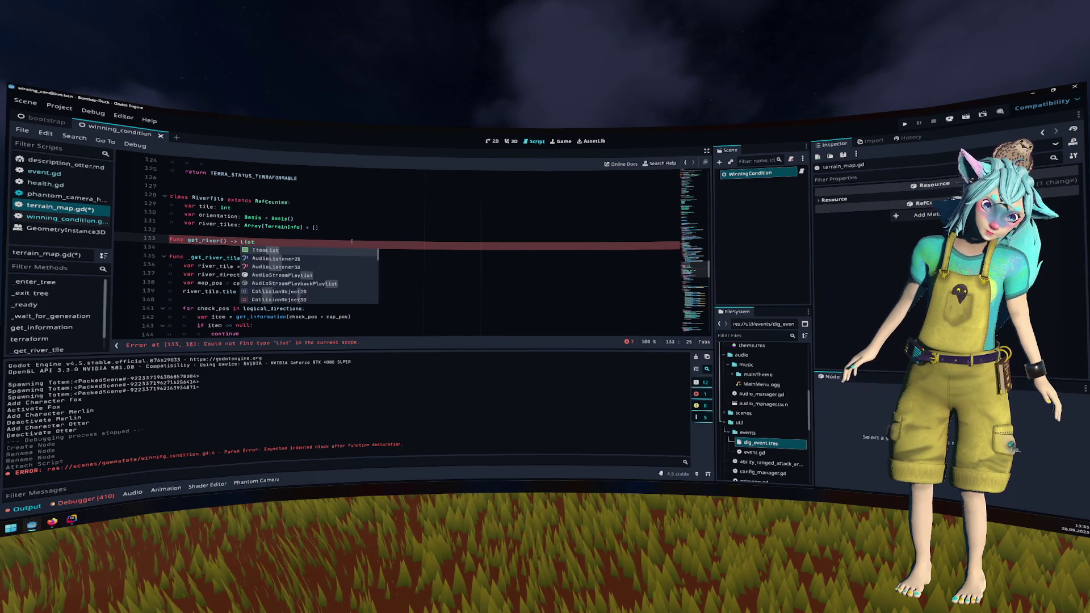
{"action": "key", "text": "ctrl+shift+Left"}
{"action": "type", "text": "Array"}
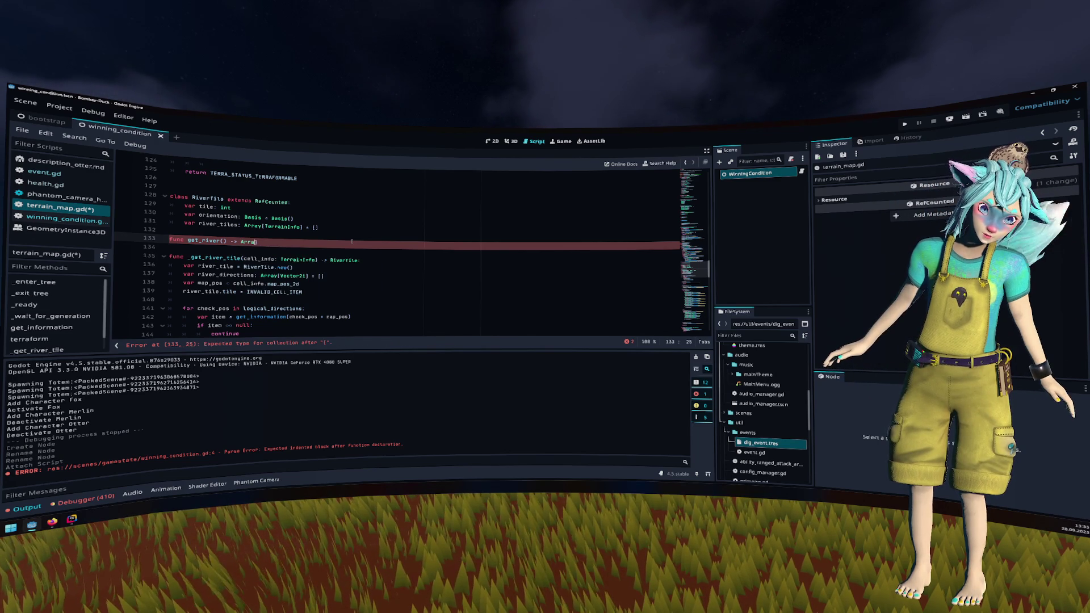
{"action": "type", "text": "["}
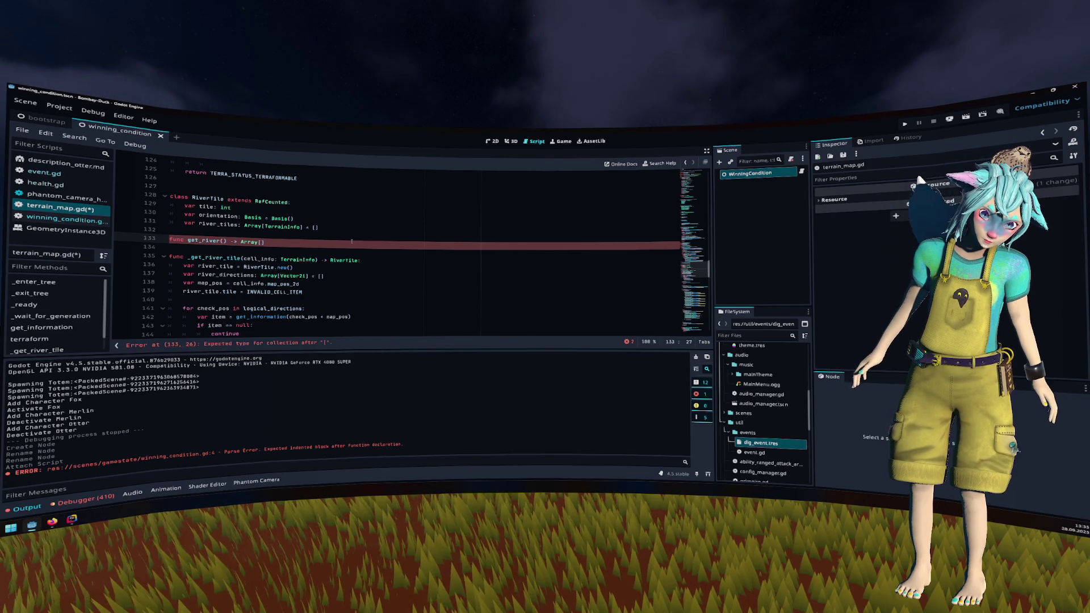
{"action": "type", "text": "Vecto"}
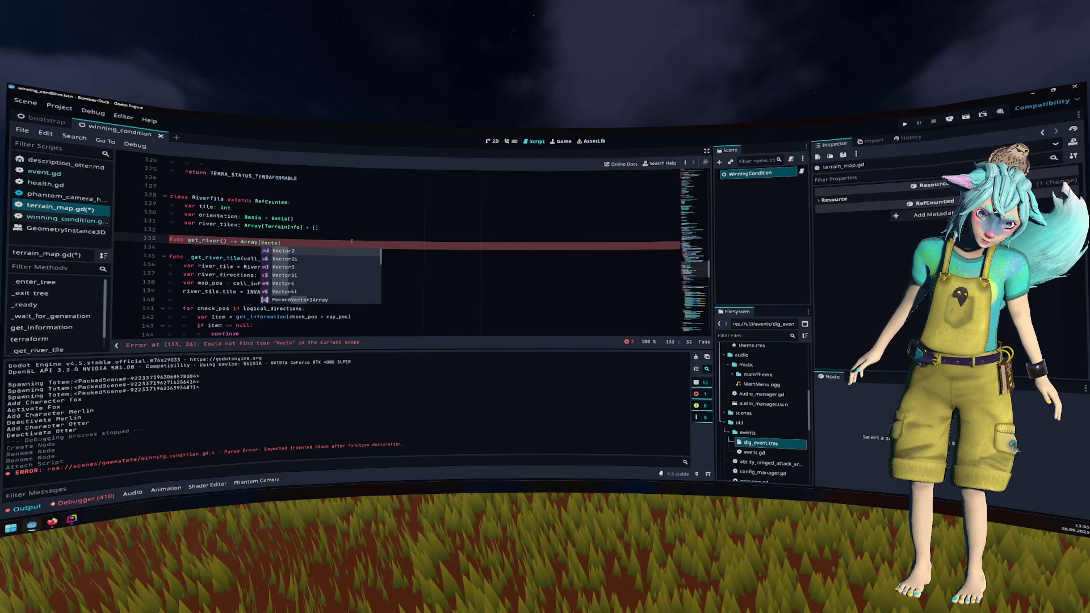
{"action": "key", "text": "Down"}
{"action": "key", "text": "Down"}
{"action": "key", "text": "Up"}
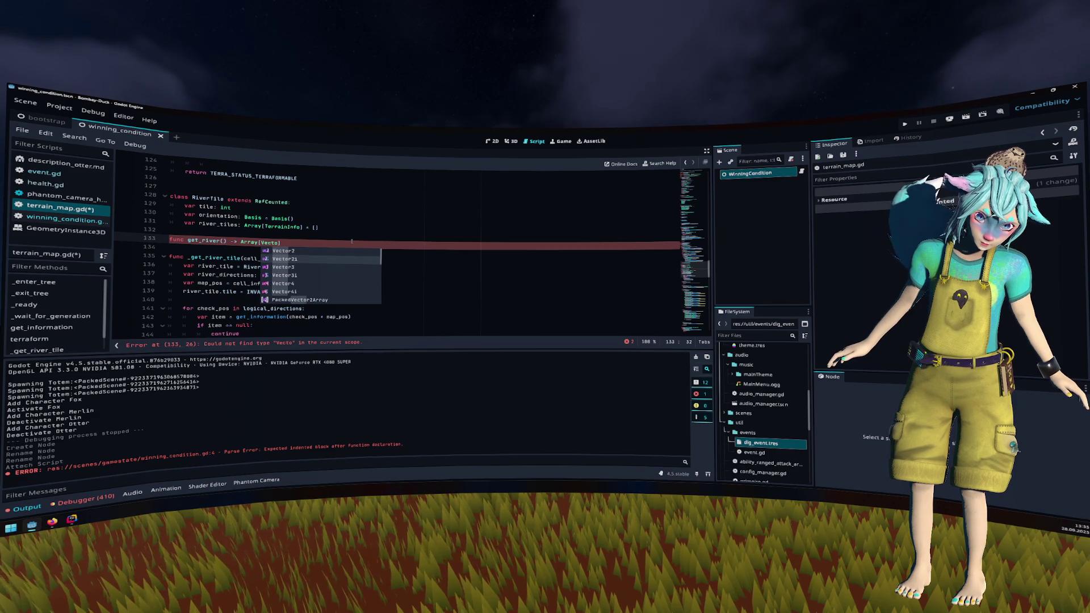
{"action": "key", "text": "Return"}
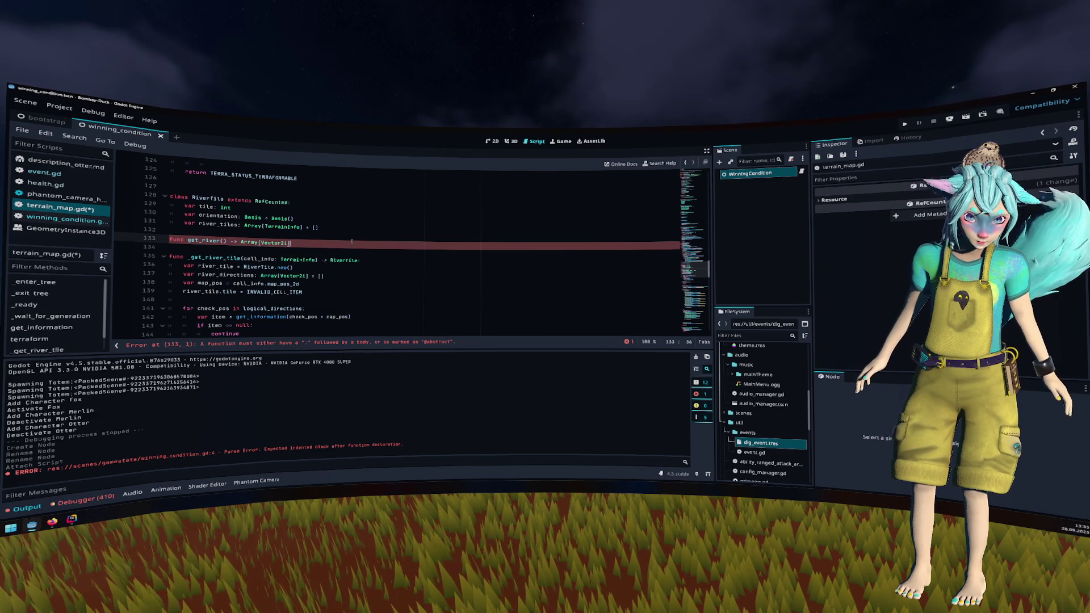
{"action": "type", "text": ":"}
{"action": "key", "text": "Return"}
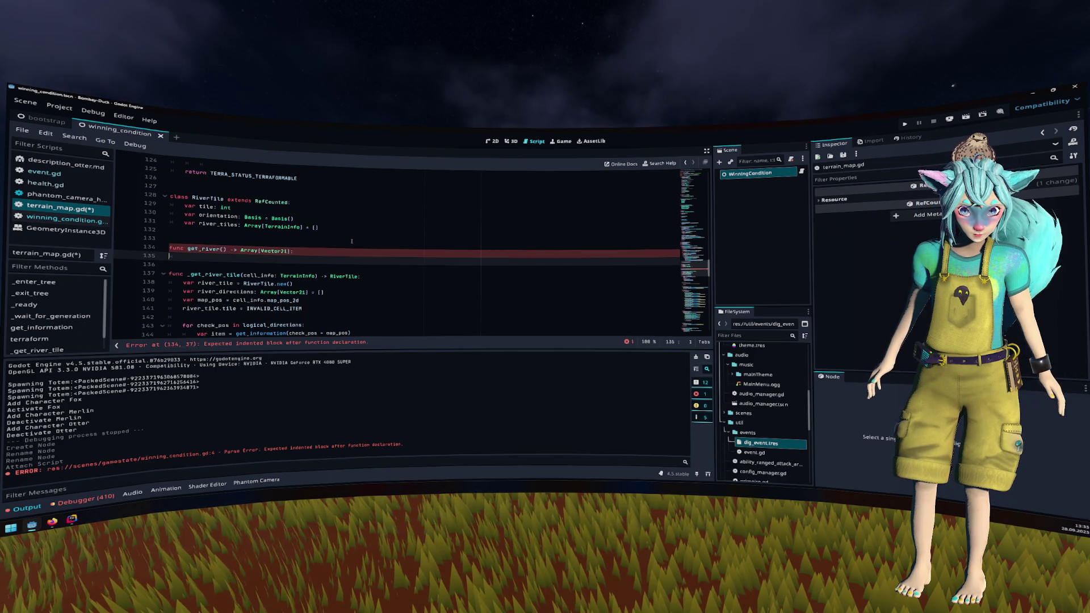
Step: Paste the river-direction for loop into get_river and correct its indentation
{"action": "key", "text": "ctrl+v"}
{"action": "key", "text": "Up"}
{"action": "key", "text": "Up"}
{"action": "key", "text": "Up"}
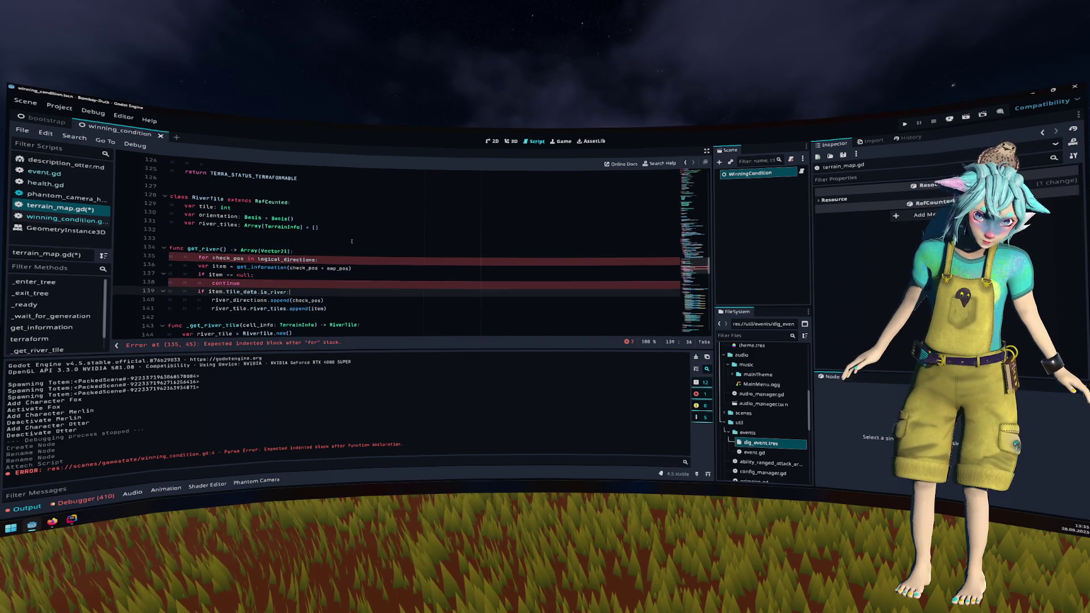
{"action": "key", "text": "shift+Tab"}
{"action": "key", "text": "Down"}
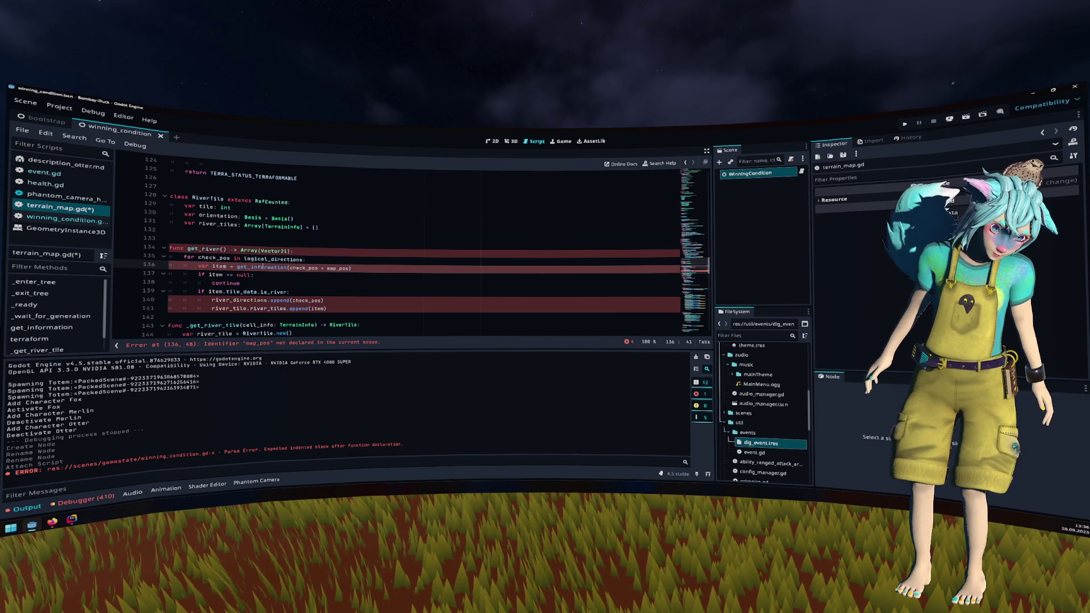
Step: Add a map_pos: Vector2i parameter to get_river and select the undeclared river_directions
{"action": "double_click", "coordinate": [265, 266]}
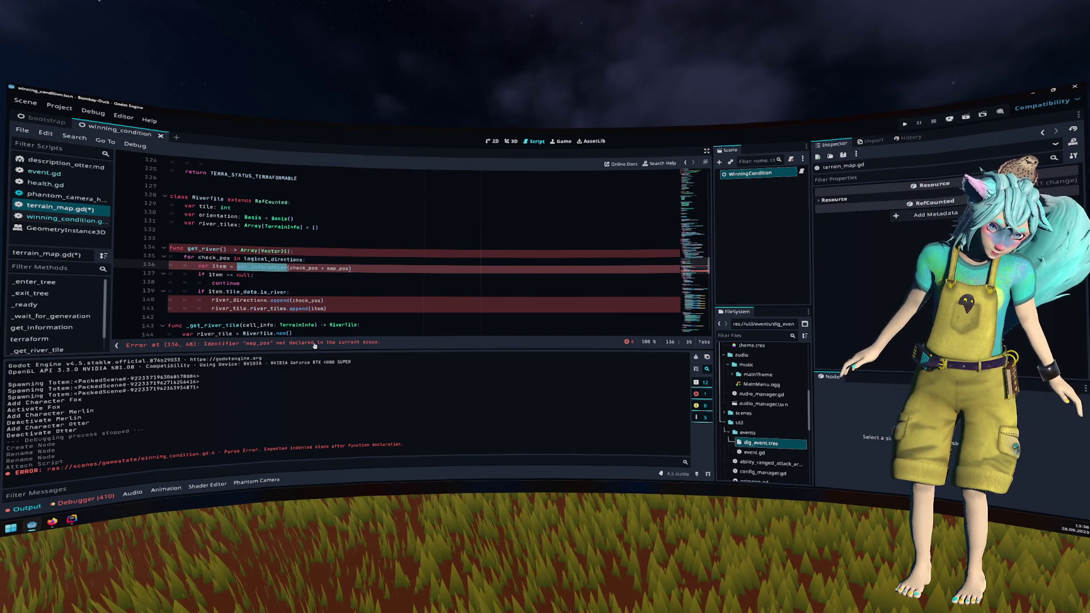
{"action": "double_click", "coordinate": [339, 267]}
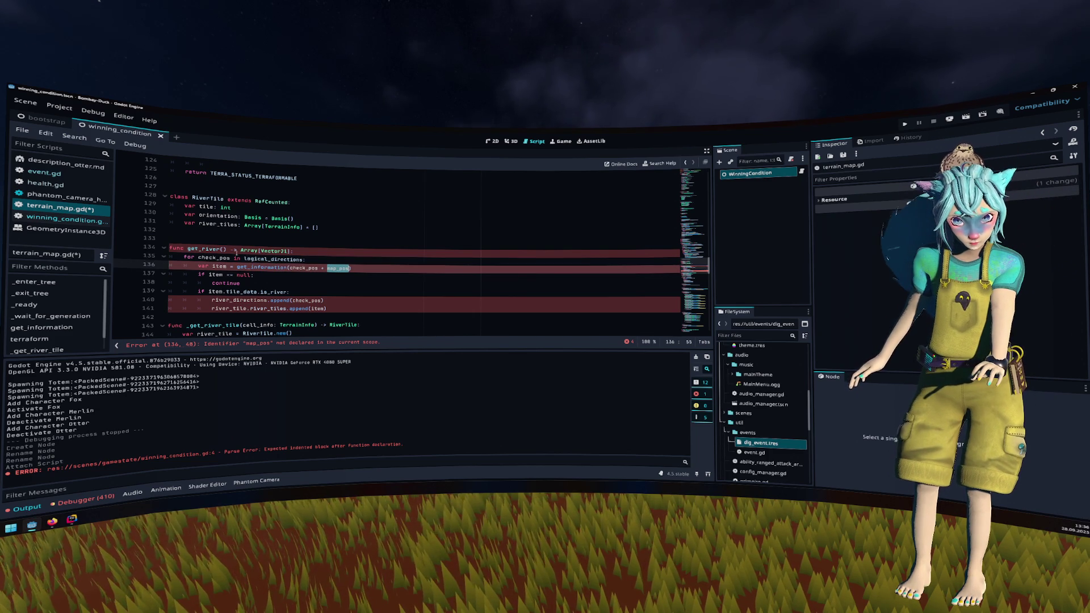
{"action": "key", "text": "ctrl+c"}
{"action": "left_click", "coordinate": [224, 249]}
{"action": "key", "text": "ctrl+v"}
{"action": "type", "text": ": Vec"}
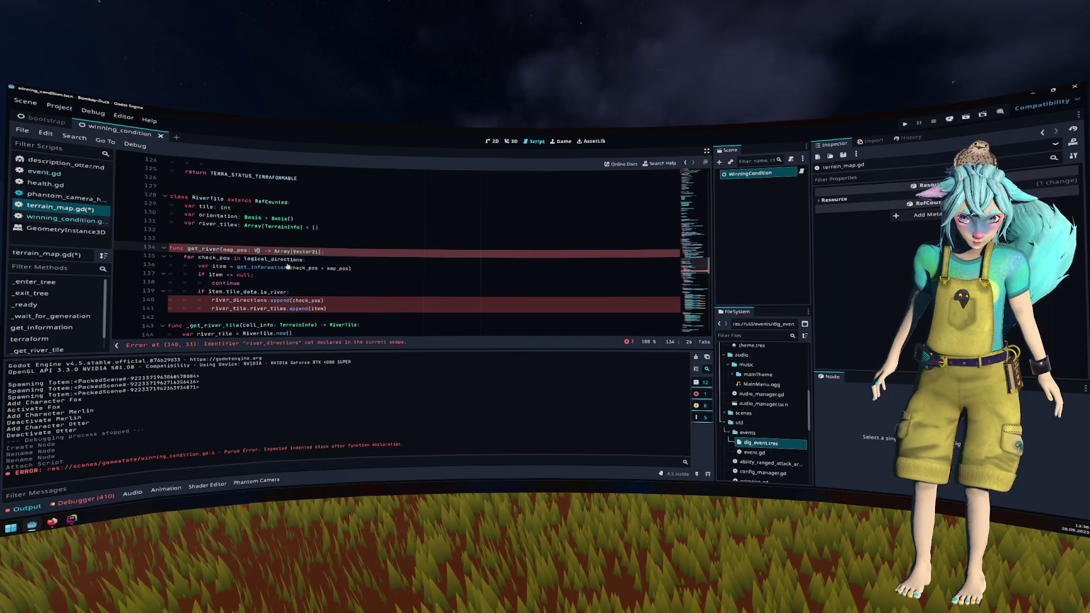
{"action": "type", "text": "tor2i"}
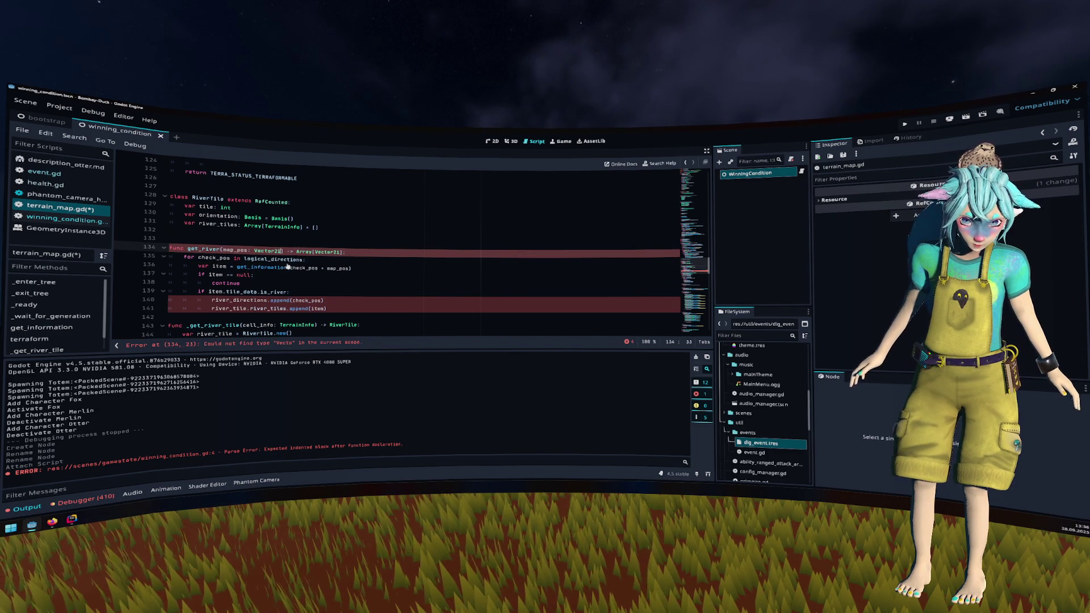
{"action": "left_click", "coordinate": [335, 286]}
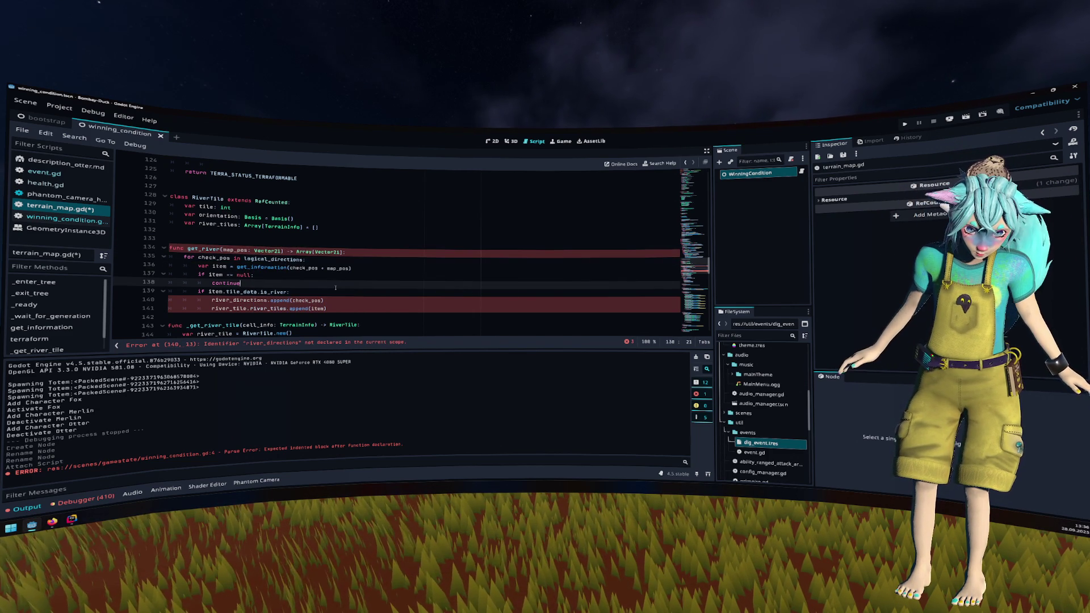
{"action": "left_click", "coordinate": [291, 343]}
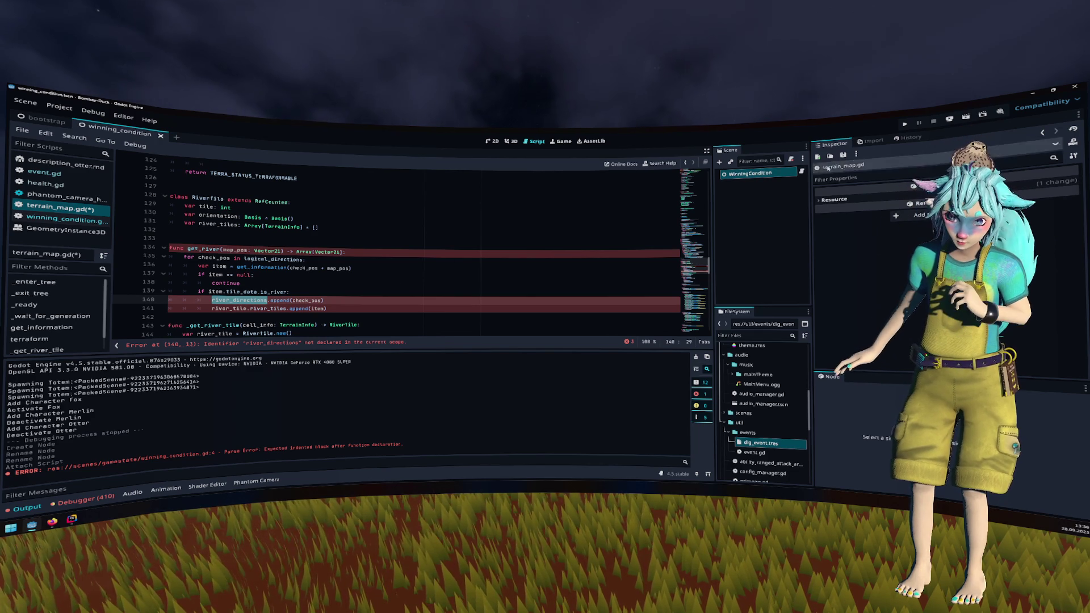
{"action": "right_click", "coordinate": [776, 403]}
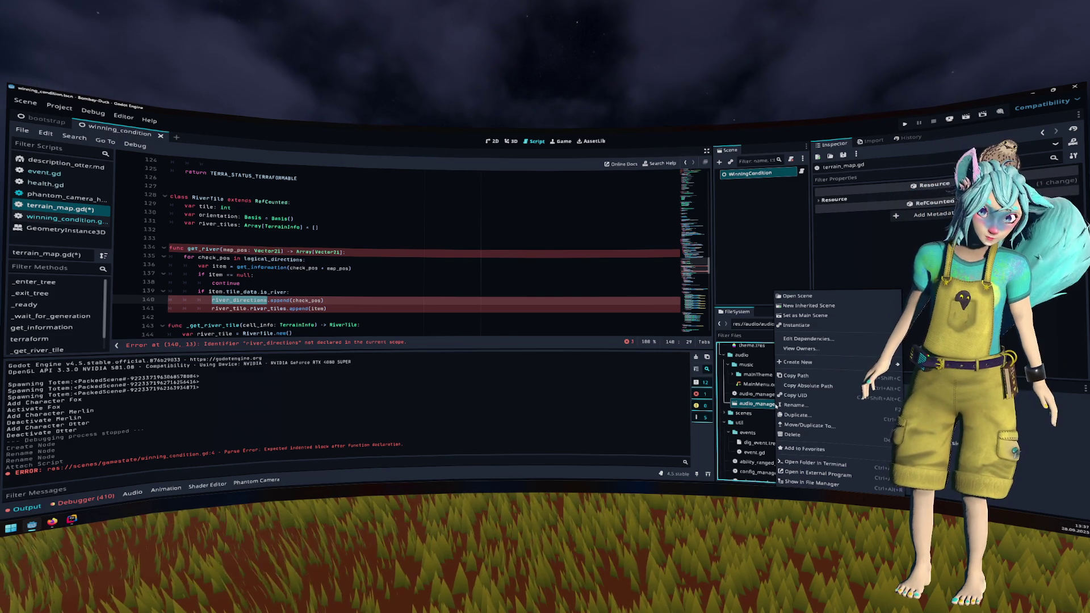
{"action": "left_click", "coordinate": [741, 243]}
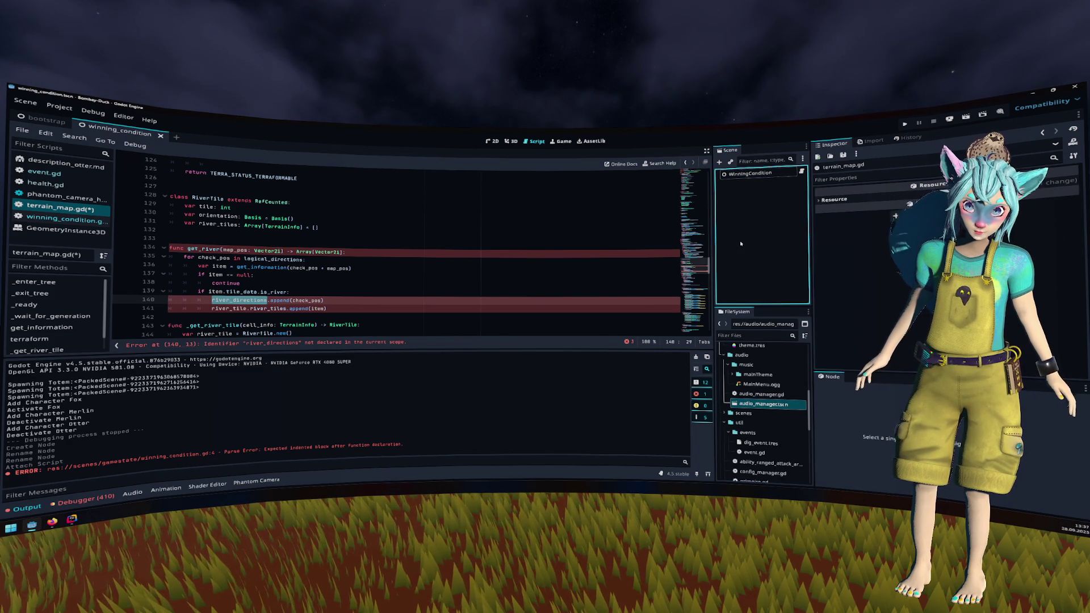
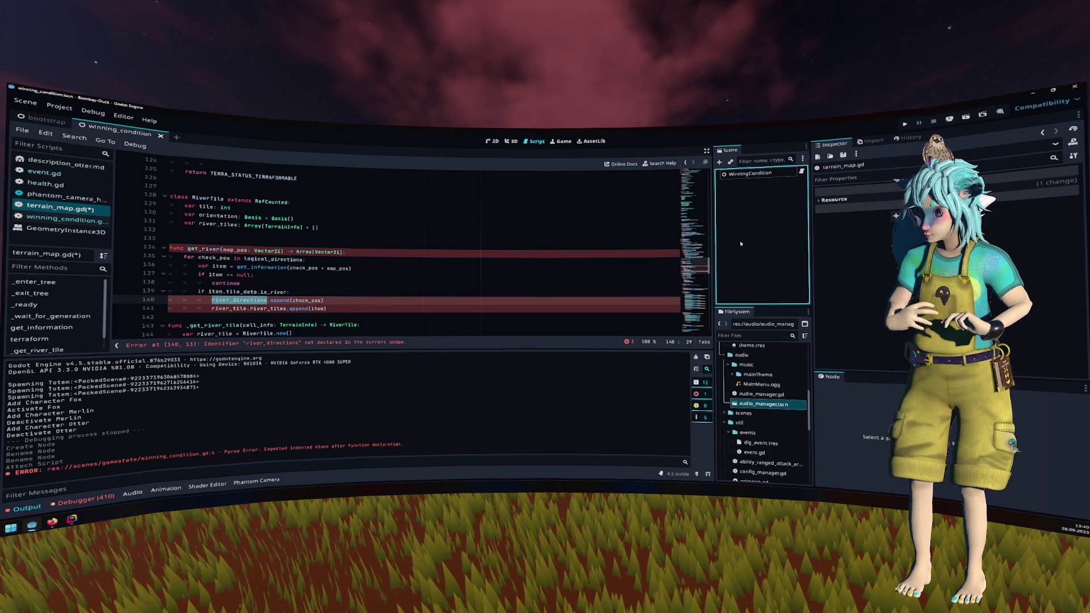
Step: Select the river_directions name inside the get_river loop
{"action": "left_click", "coordinate": [322, 325]}
{"action": "key", "text": "Up"}
{"action": "key", "text": "Up"}
{"action": "key", "text": "Up"}
{"action": "key", "text": "Down"}
{"action": "key", "text": "Up"}
{"action": "key", "text": "Down"}
{"action": "key", "text": "Down"}
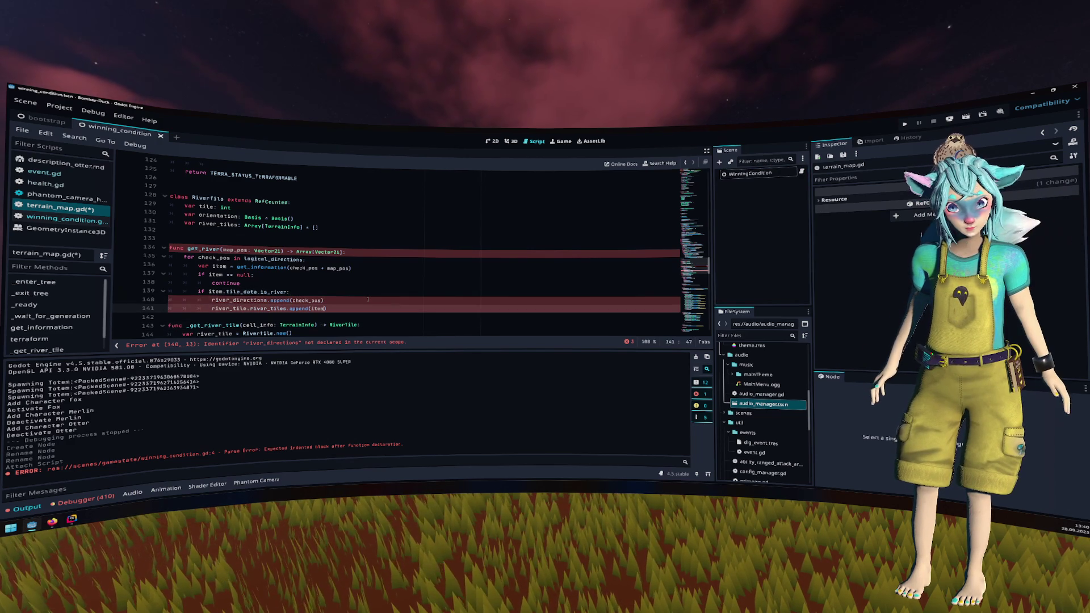
{"action": "key", "text": "Up"}
{"action": "key", "text": "Up"}
{"action": "key", "text": "Up"}
{"action": "key", "text": "Up"}
{"action": "scroll", "coordinate": [360, 272], "scroll_direction": "down", "scroll_amount": 1}
{"action": "left_click", "coordinate": [344, 244]}
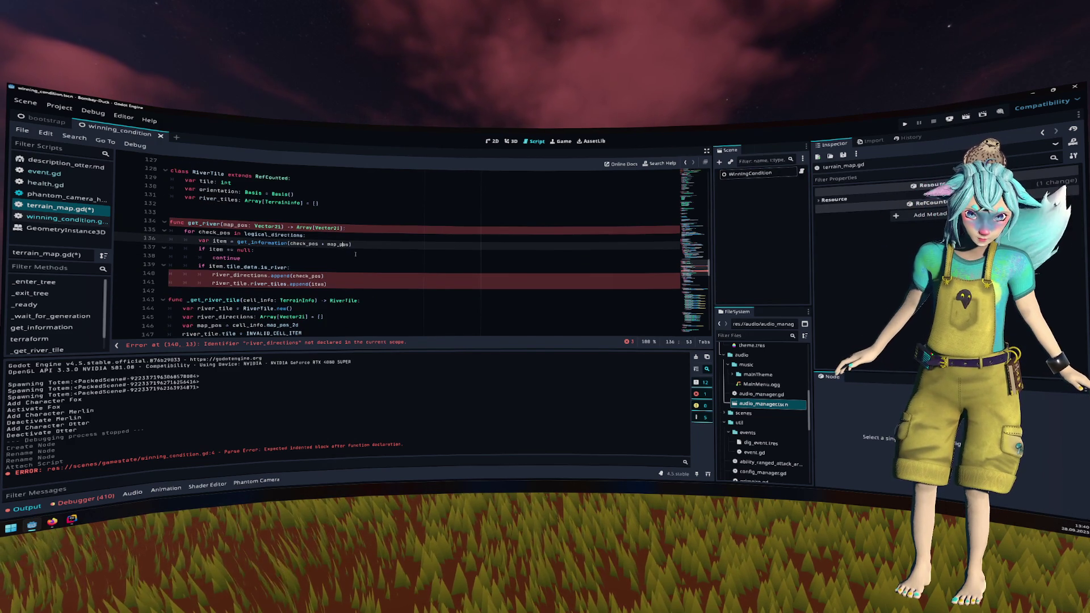
{"action": "double_click", "coordinate": [255, 275]}
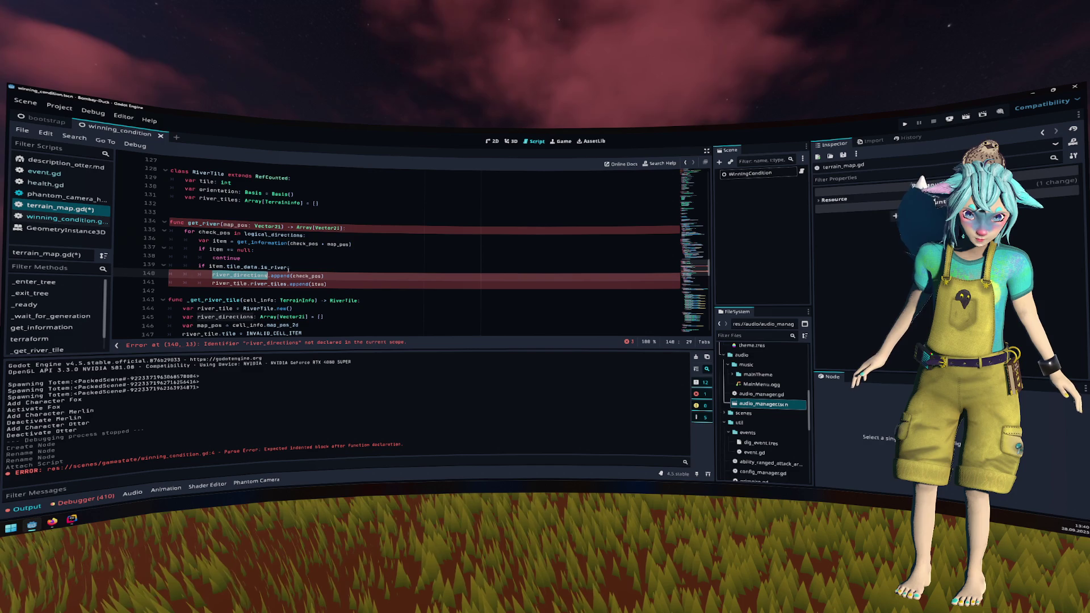
Step: Declare 'var river_directions: Array[Vector2i] = []' on a new line under the get_river signature
{"action": "left_click", "coordinate": [398, 230]}
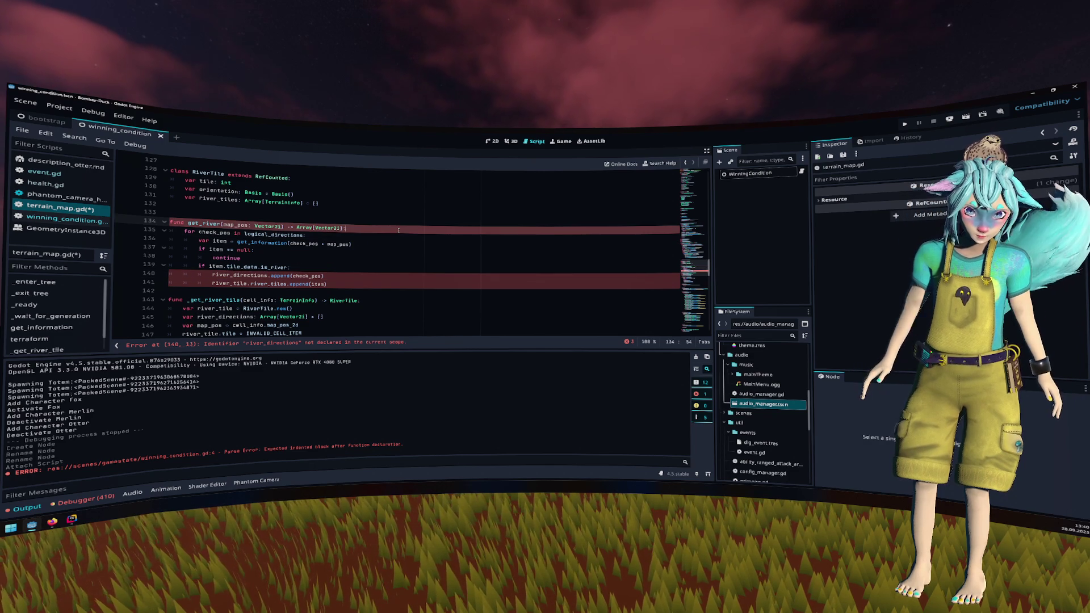
{"action": "key", "text": "Return"}
{"action": "type", "text": "river_directions"}
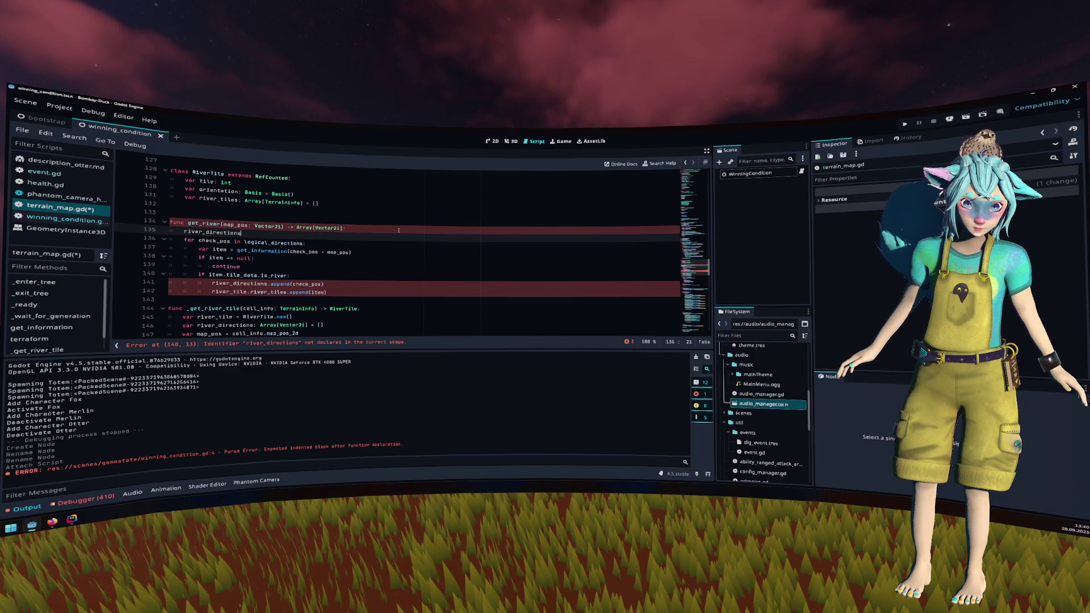
{"action": "key", "text": "Home"}
{"action": "type", "text": "var"}
{"action": "key", "text": "End"}
{"action": "type", "text": ": Arra"}
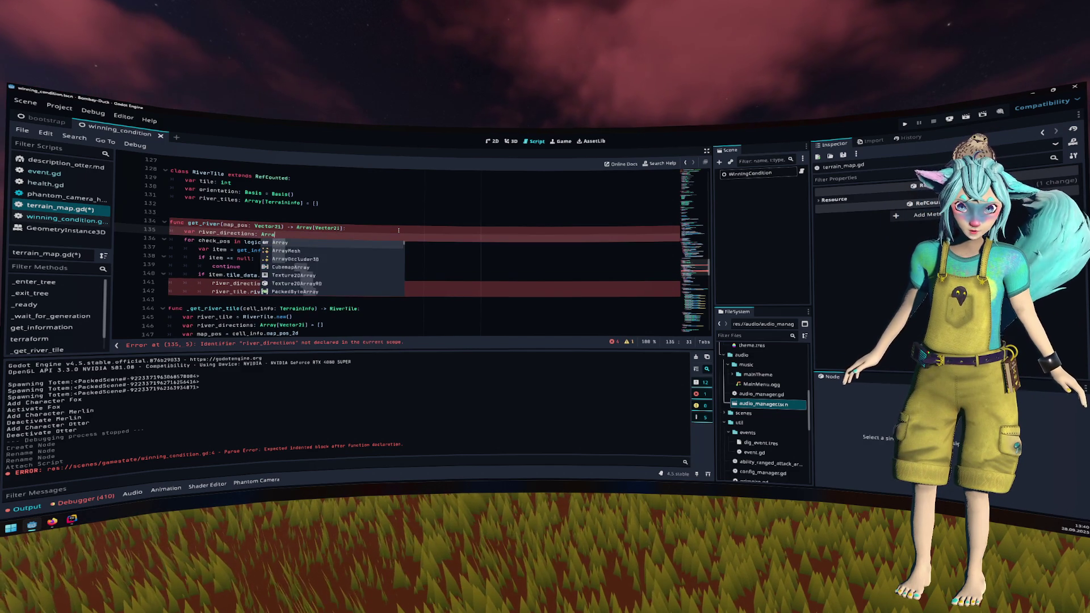
{"action": "type", "text": "y[Vec"}
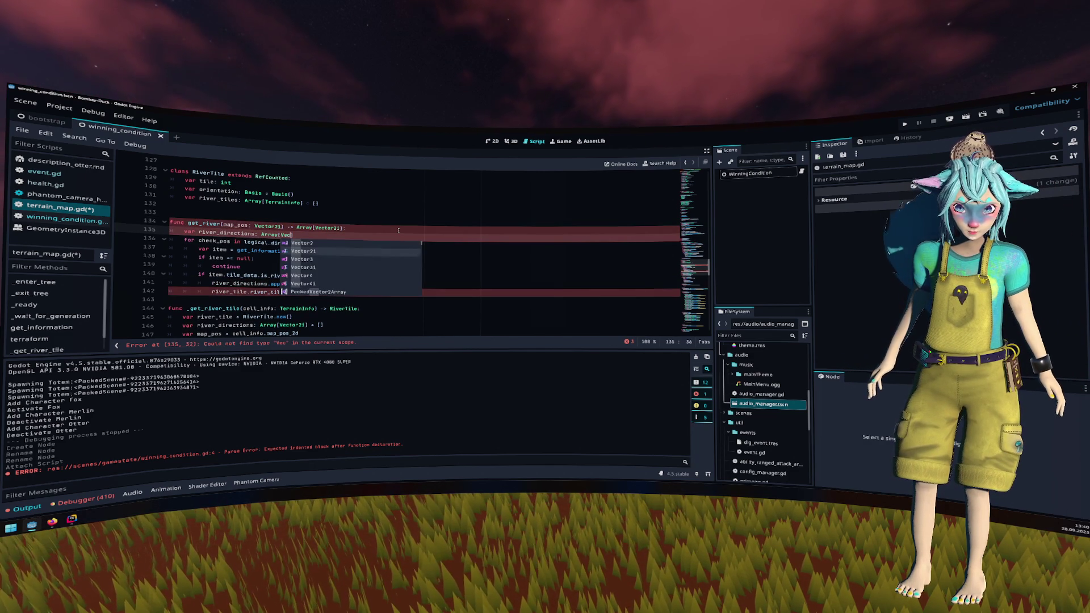
{"action": "key", "text": "Return"}
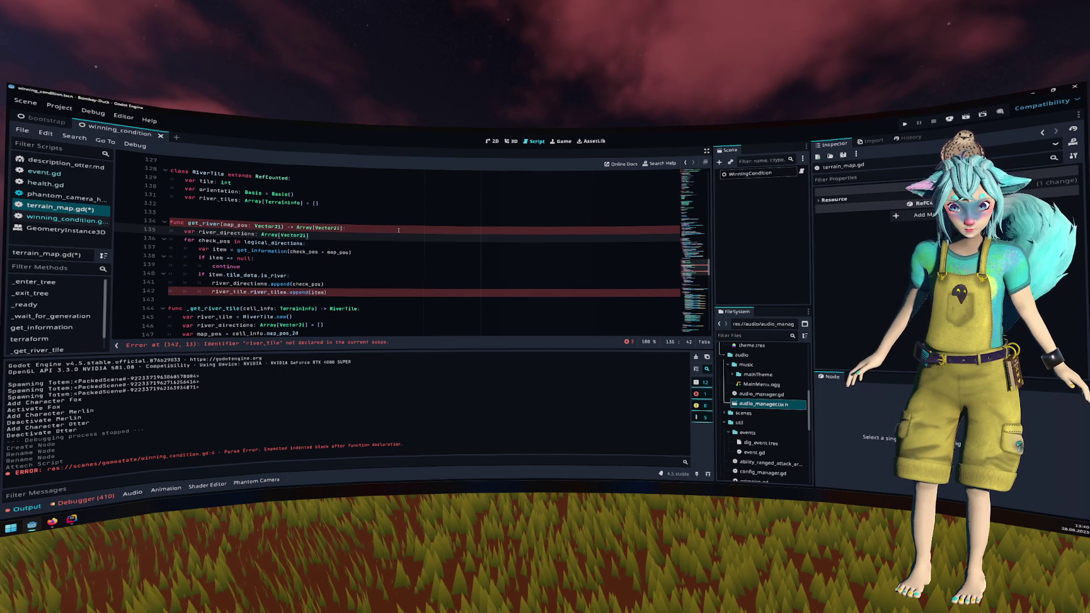
{"action": "key", "text": "BackSpace"}
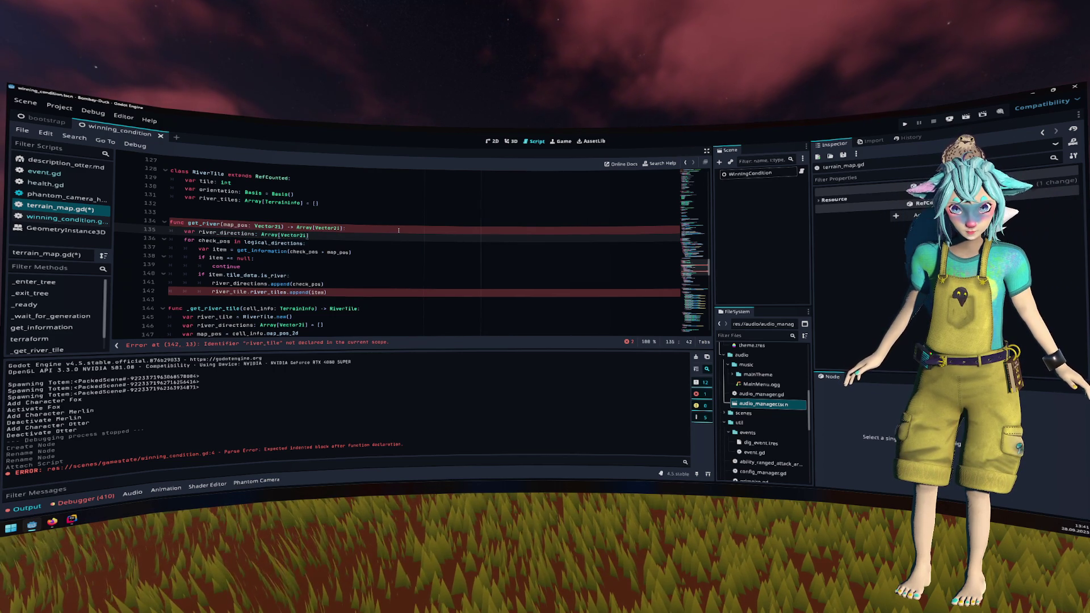
{"action": "type", "text": "[]"}
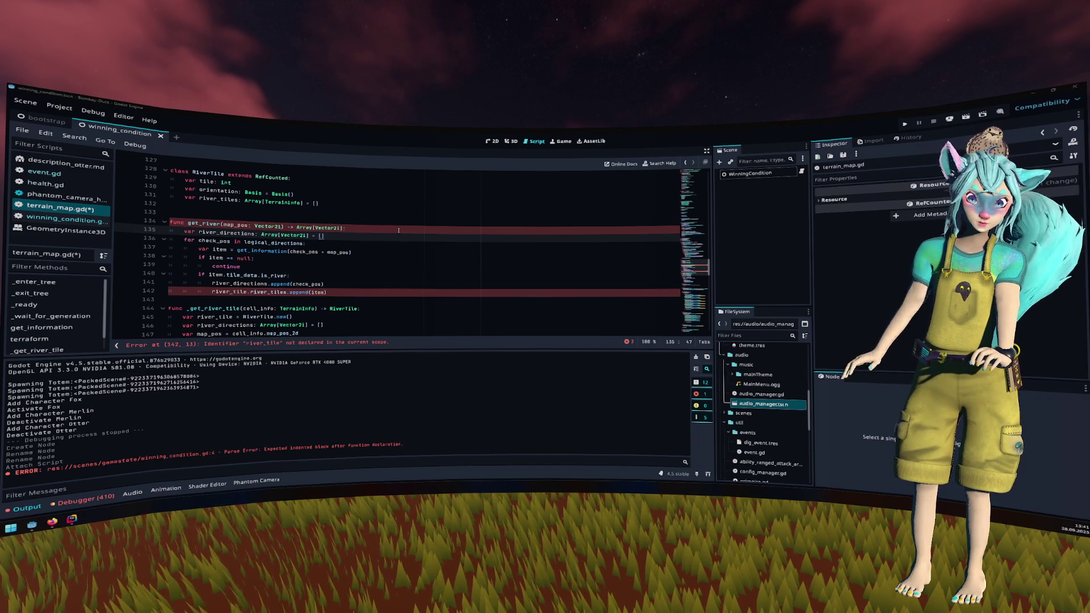
{"action": "left_click", "coordinate": [398, 230]}
{"action": "scroll", "coordinate": [399, 230], "scroll_direction": "down", "scroll_amount": 1}
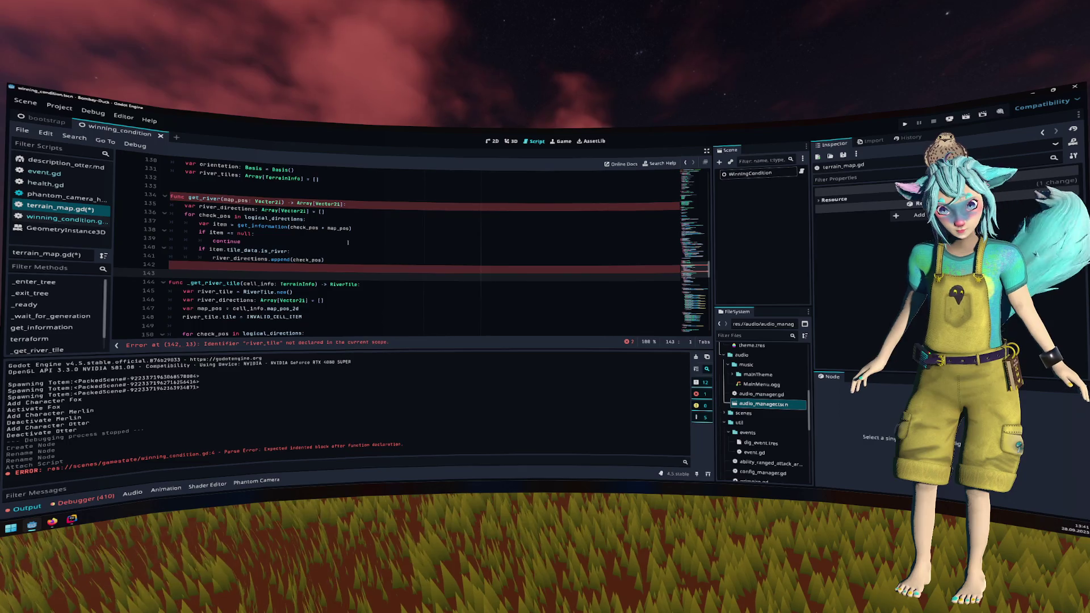
Step: Remove the river_tiles append line, end get_river with 'return river_directions', then open description_otter.md
{"action": "key", "text": "ctrl+z"}
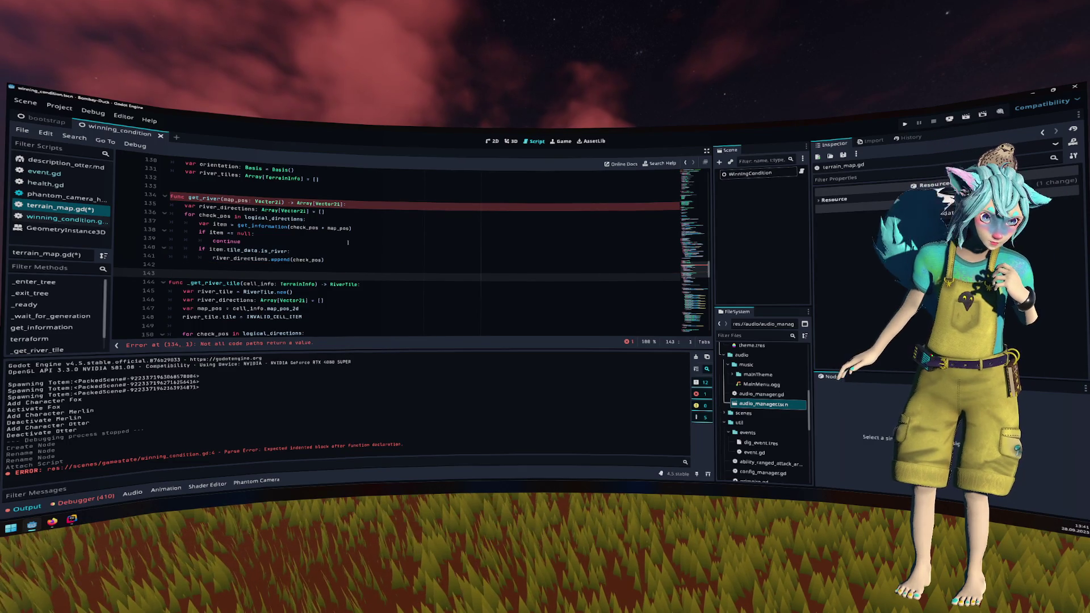
{"action": "left_click", "coordinate": [358, 267]}
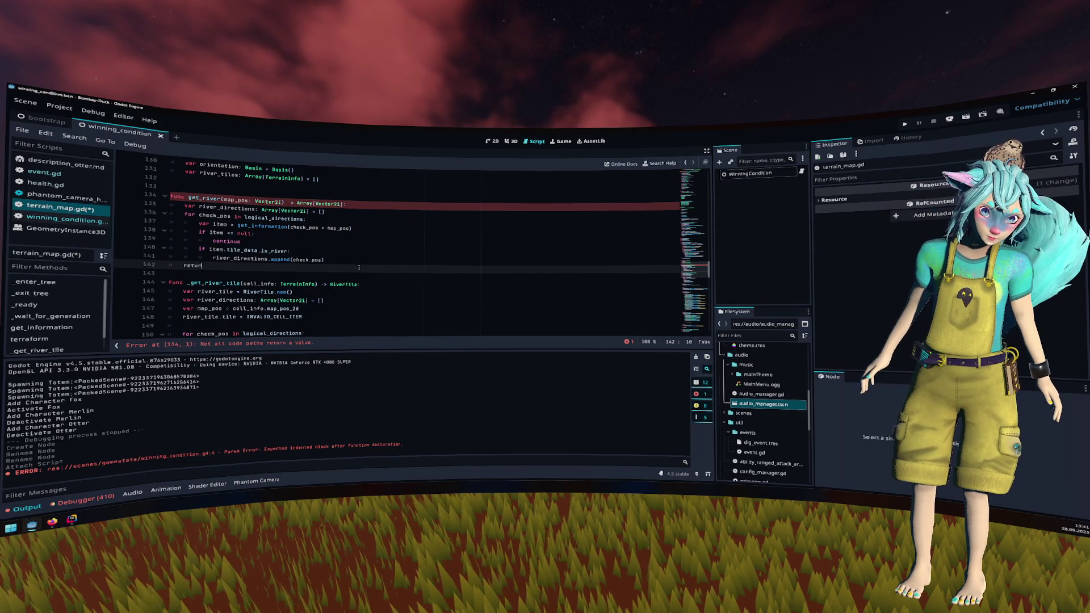
{"action": "key", "text": "Return"}
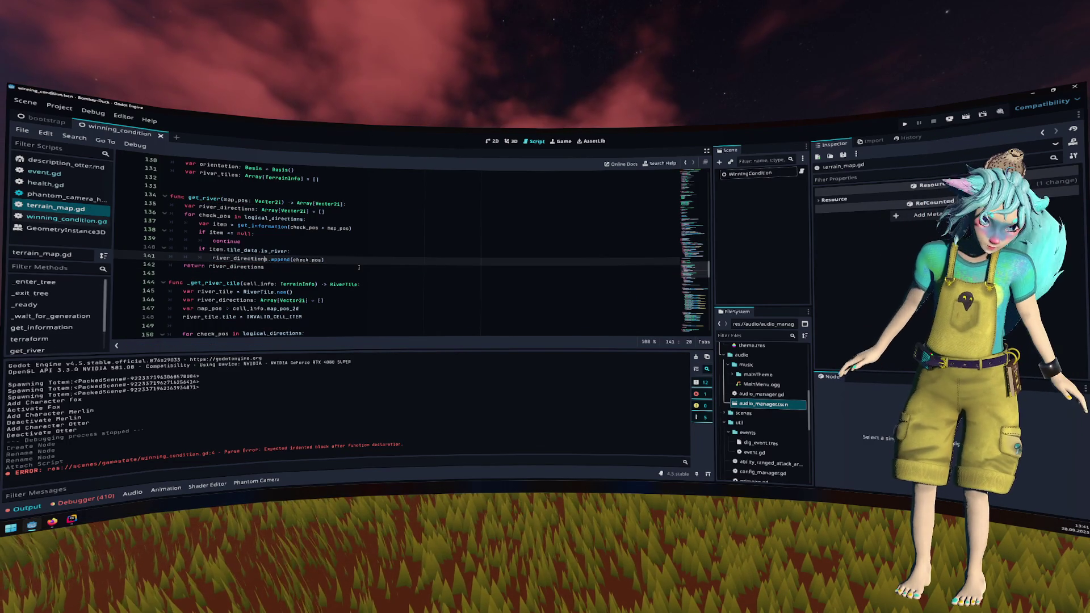
{"action": "scroll", "coordinate": [359, 267], "scroll_direction": "up", "scroll_amount": 1}
{"action": "left_click", "coordinate": [331, 300]}
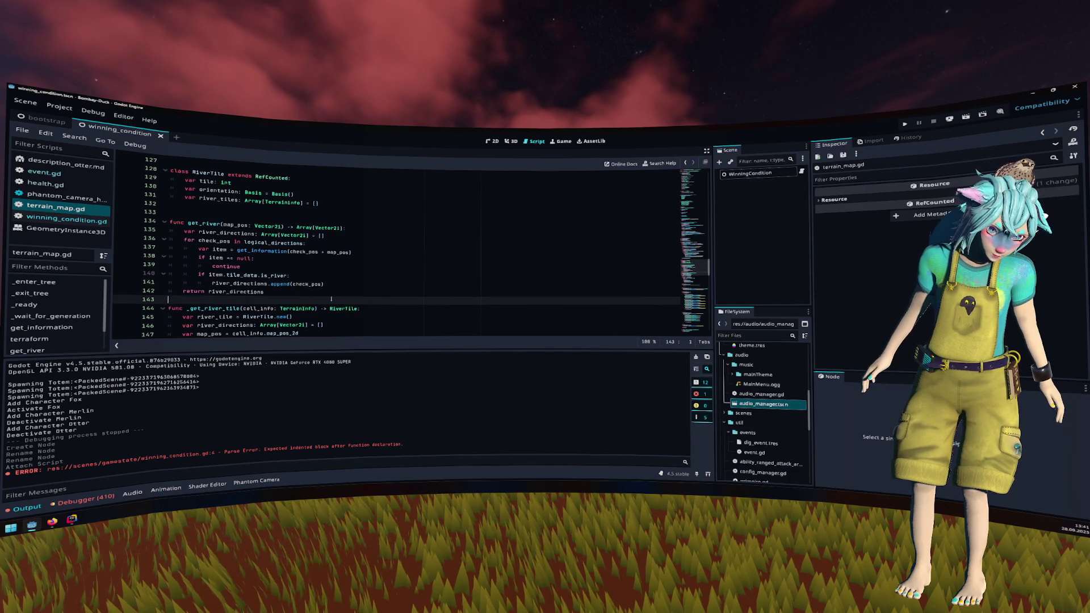
{"action": "key", "text": "Return"}
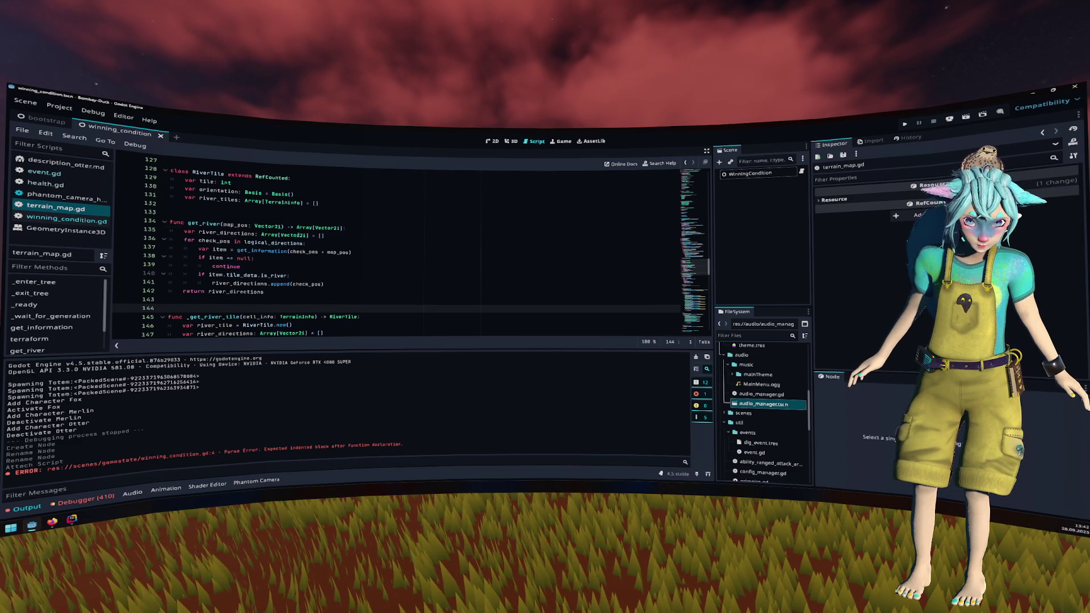
{"action": "key", "text": "shift+F3"}
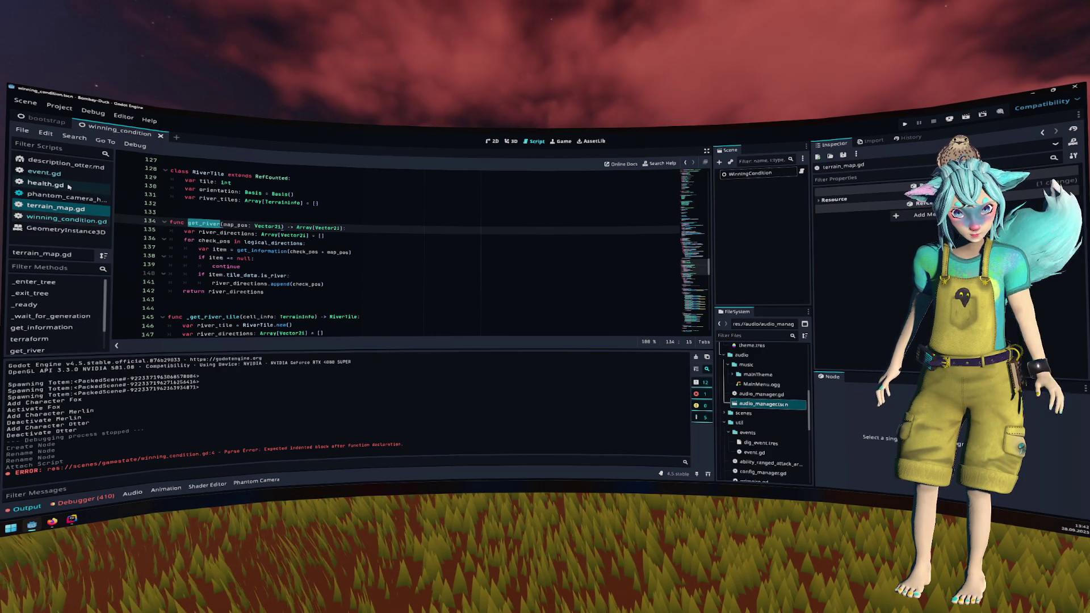
{"action": "left_click", "coordinate": [65, 165]}
Step: In winning_condition.gd, replace the get_information call with a current_digged_field assignment from get_river
{"action": "key", "text": "ctrl+w"}
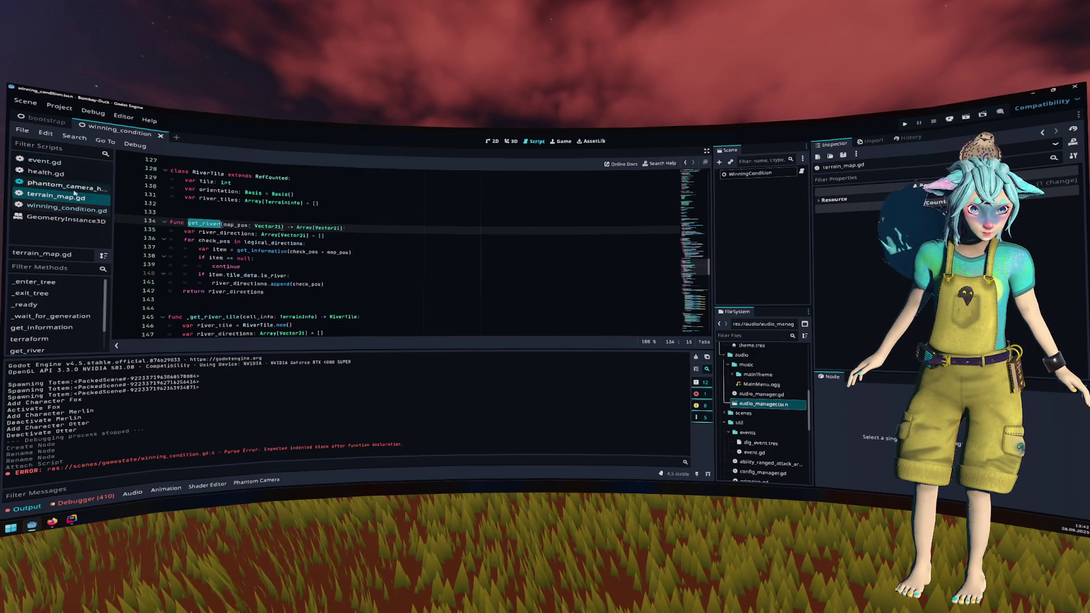
{"action": "left_click", "coordinate": [76, 211]}
{"action": "left_click", "coordinate": [309, 283]}
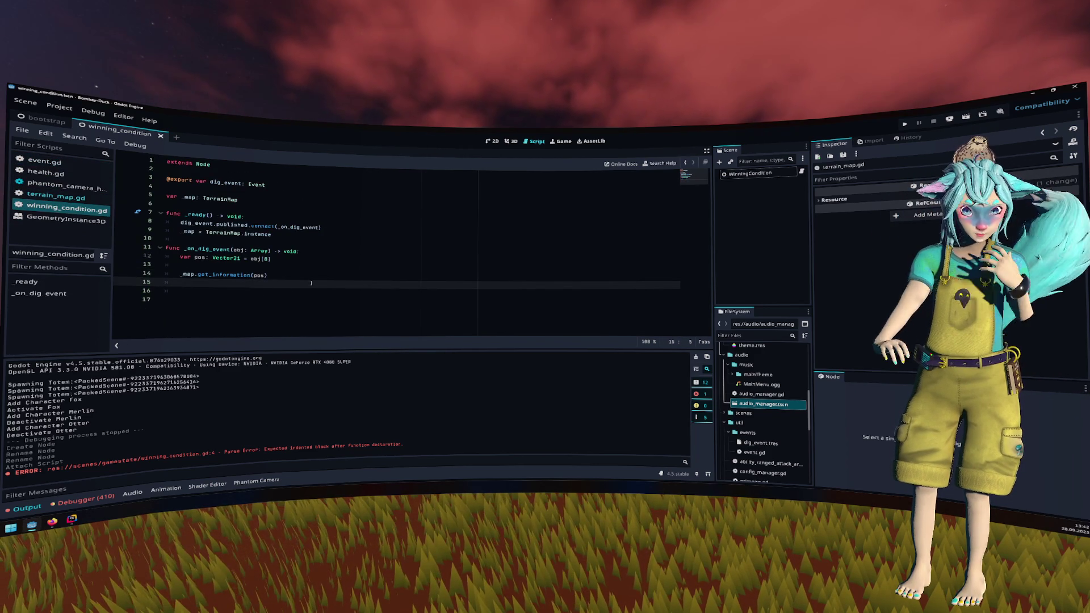
{"action": "key", "text": "Up"}
{"action": "key", "text": "End"}
{"action": "key", "text": "Left"}
{"action": "key", "text": "Left"}
{"action": "key", "text": "Left"}
{"action": "key", "text": "ctrl+shift+Left"}
{"action": "type", "text": "river"}
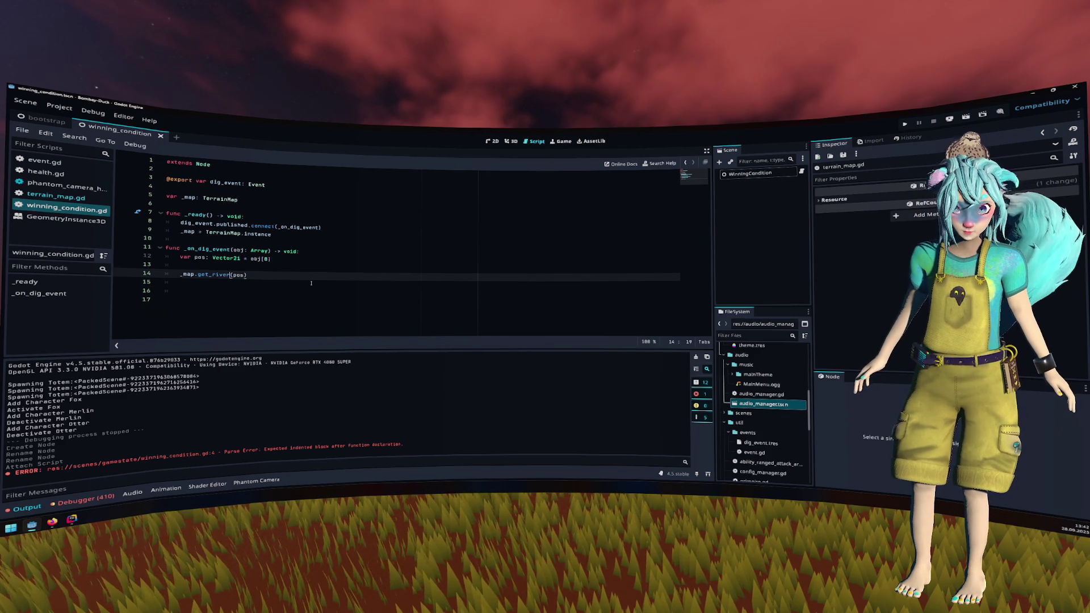
{"action": "type", "text": "var "}
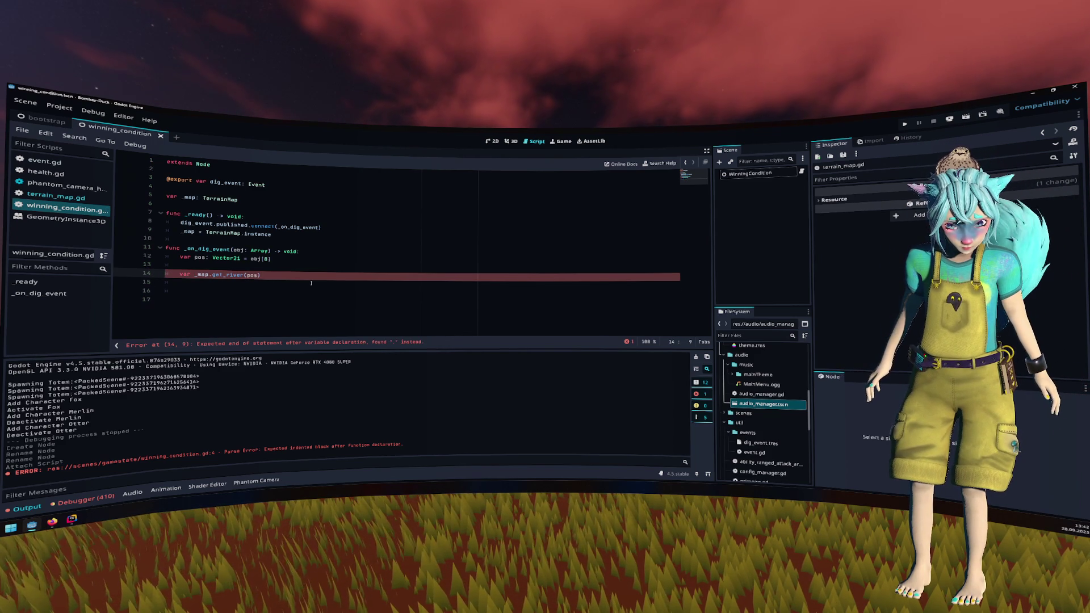
{"action": "type", "text": "current_dig"}
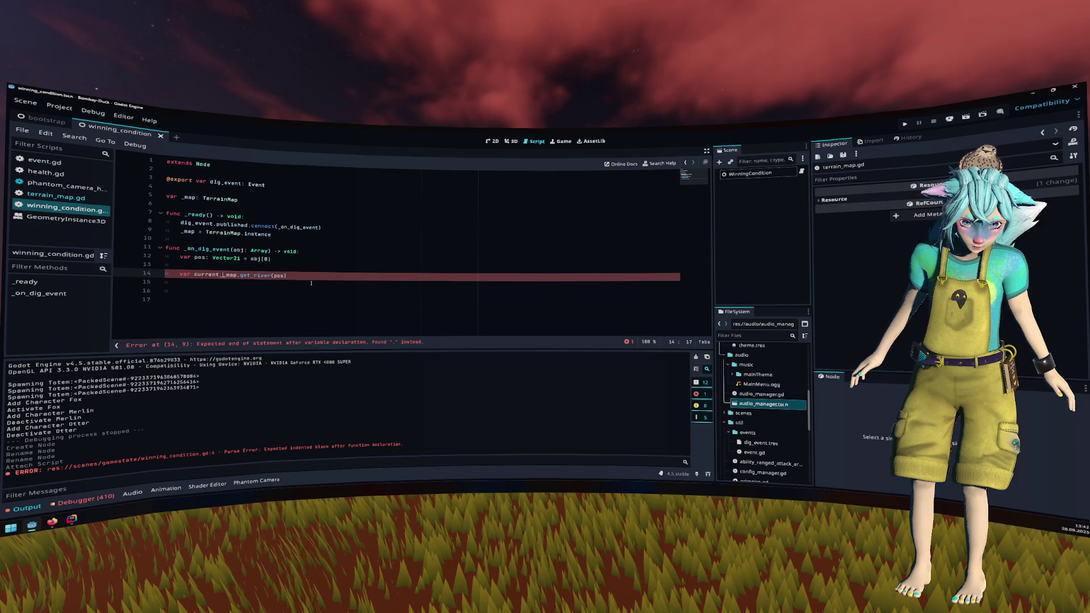
{"action": "type", "text": "ged_field "}
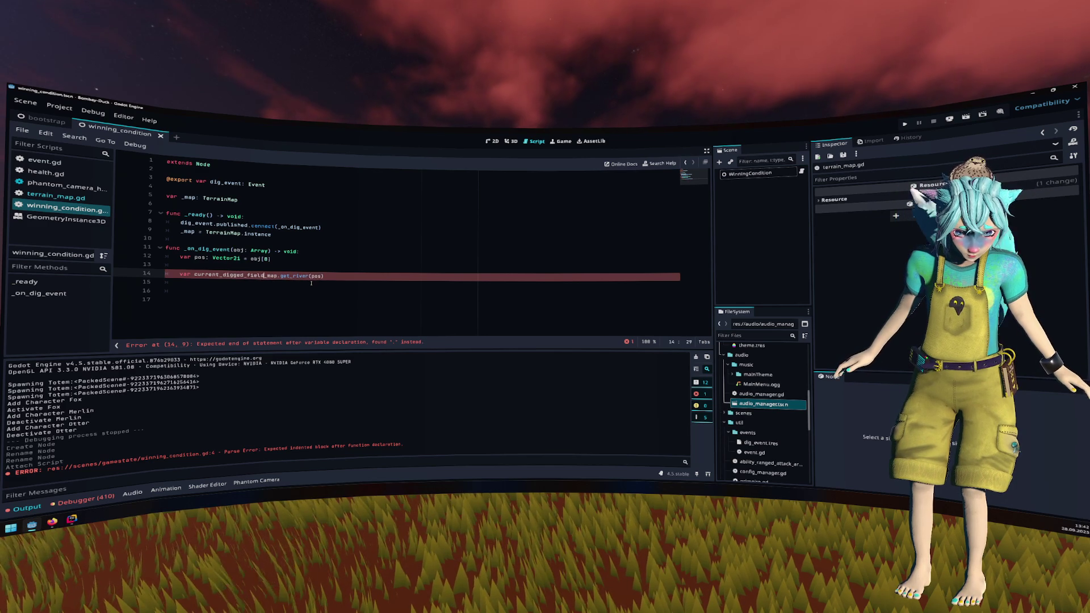
{"action": "type", "text": "="}
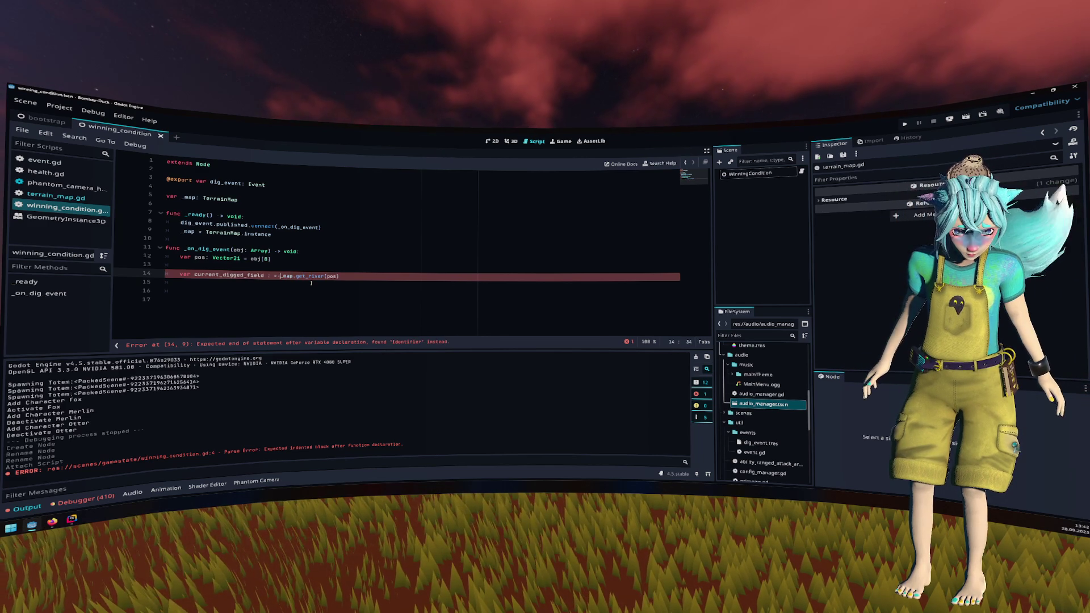
{"action": "key", "text": "Escape"}
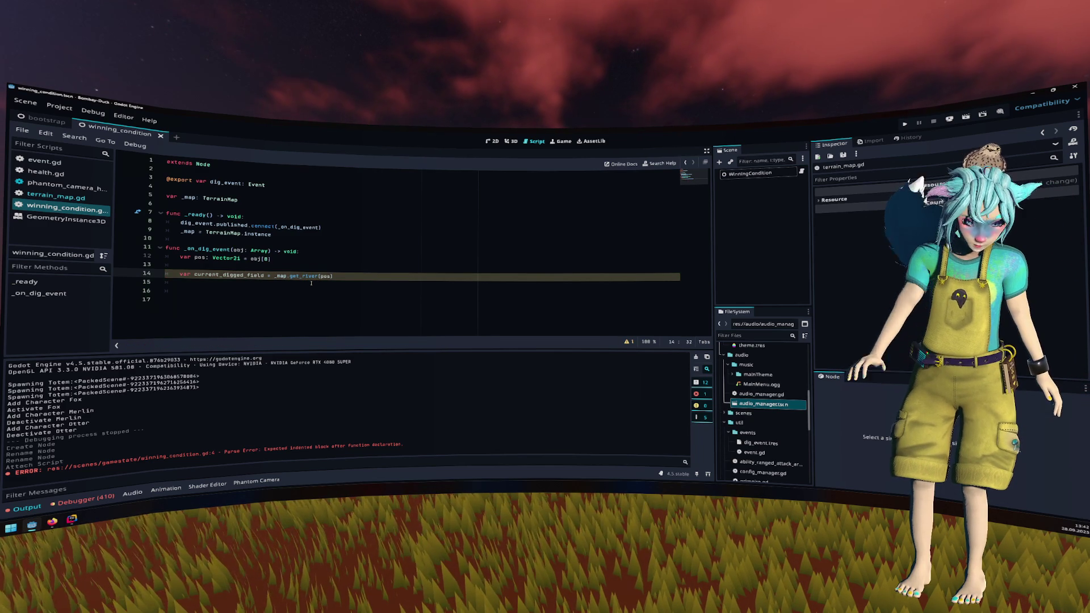
Step: Copy get_river's Array[Vector2i] return type and add it as current_digged_field's type hint on line 14
{"action": "left_click", "coordinate": [312, 279], "text": "ctrl"}
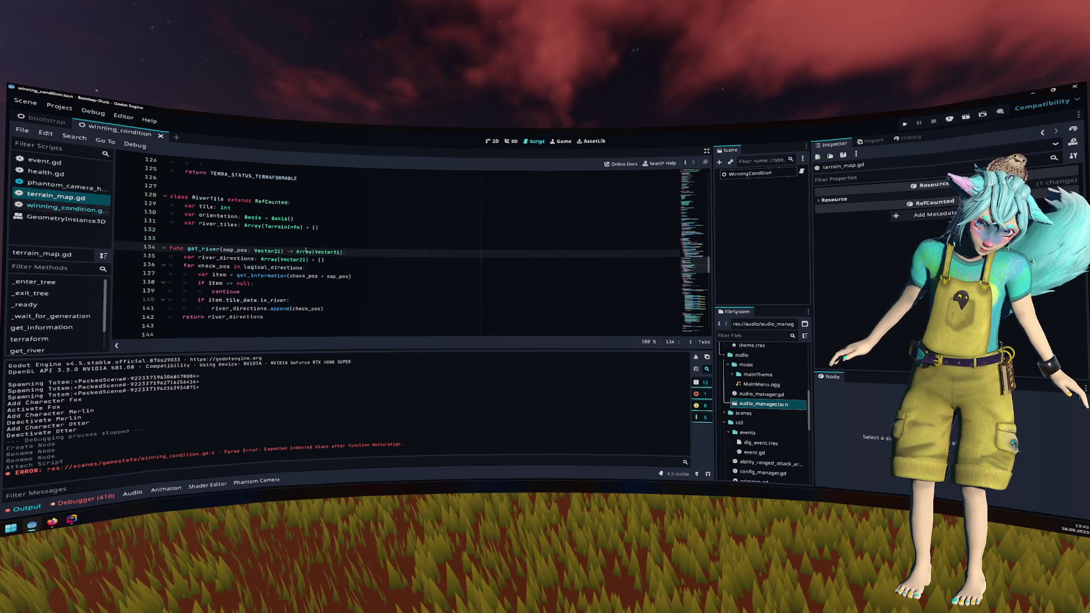
{"action": "left_click_drag", "start_coordinate": [296, 252], "coordinate": [342, 252]}
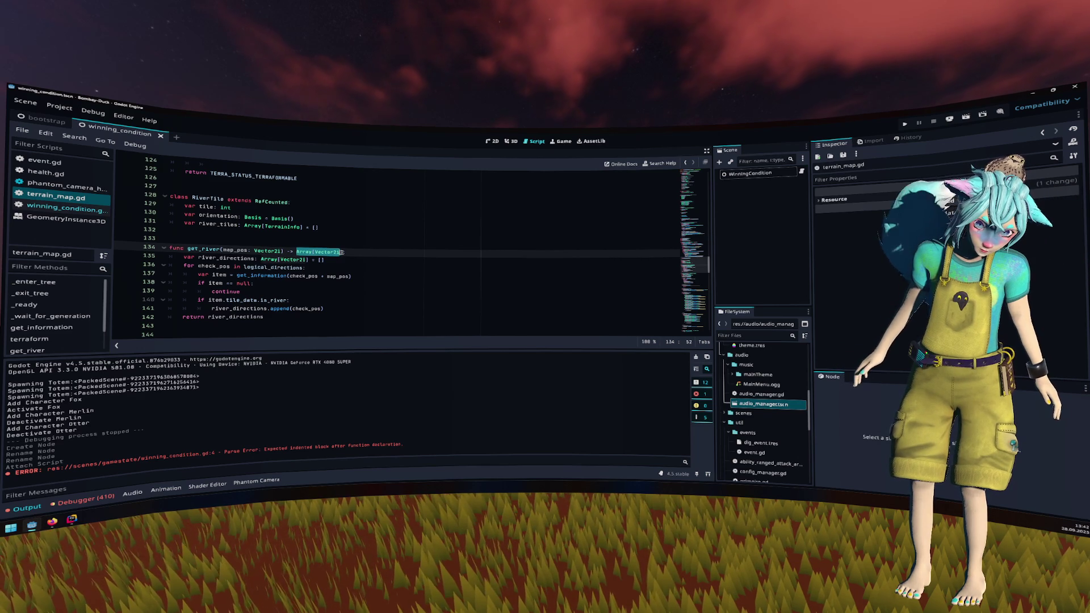
{"action": "scroll", "coordinate": [374, 250], "scroll_direction": "up", "scroll_amount": 18}
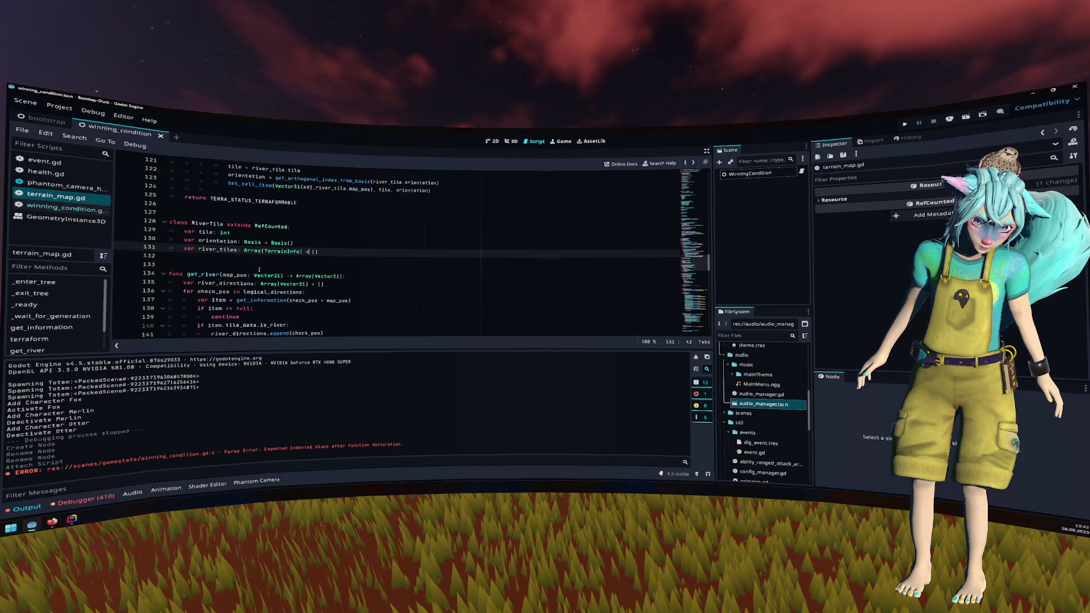
{"action": "left_click", "coordinate": [201, 250]}
{"action": "key", "text": "alt+Left"}
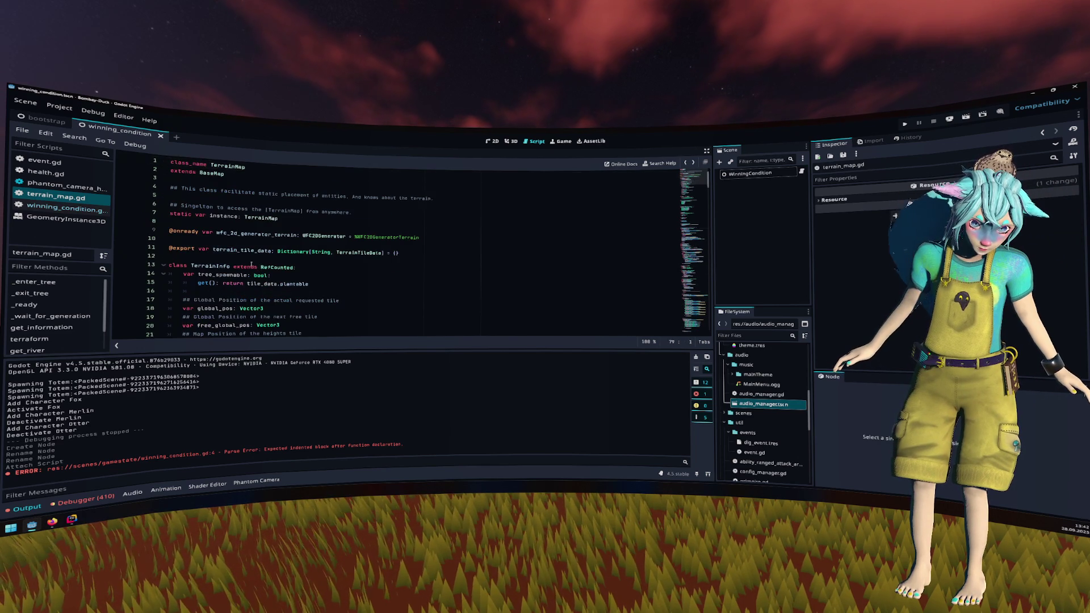
{"action": "key", "text": "alt+Left"}
{"action": "left_click", "coordinate": [265, 276]}
{"action": "key", "text": "ctrl+v"}
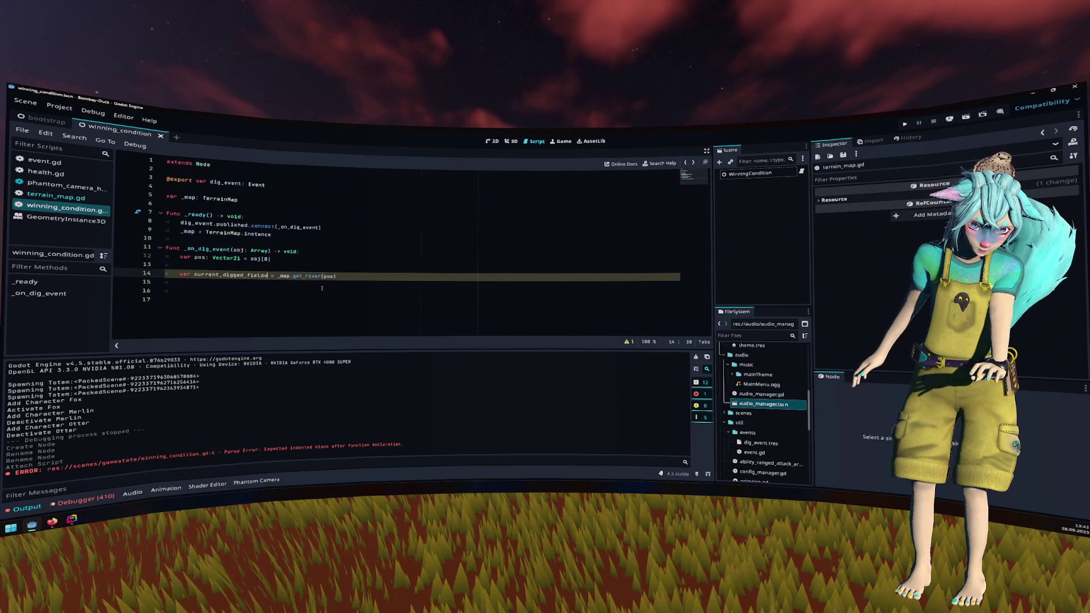
{"action": "key", "text": "ctrl+Left"}
{"action": "key", "text": "ctrl+Left"}
{"action": "key", "text": "ctrl+Left"}
{"action": "type", "text": ":"}
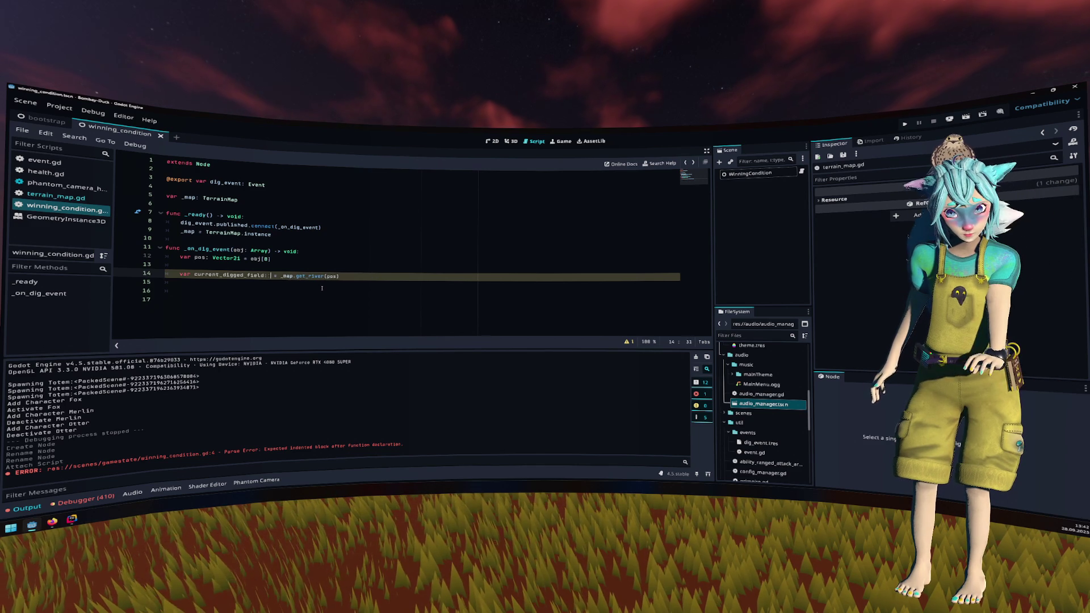
{"action": "key", "text": "End"}
{"action": "key", "text": "Return"}
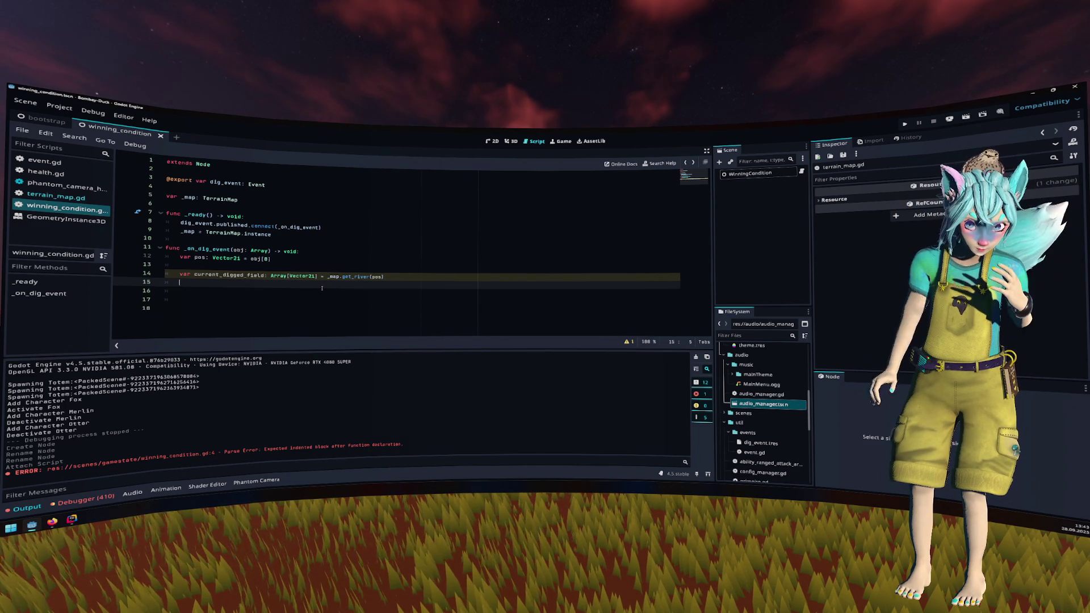
{"action": "key", "text": "Up"}
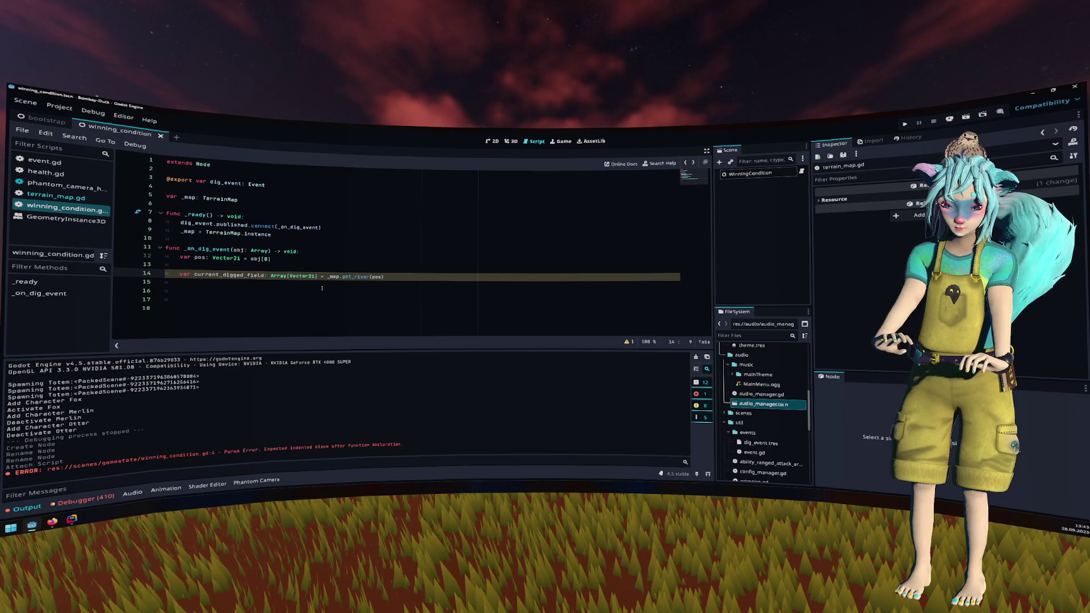
{"action": "left_click", "coordinate": [322, 287]}
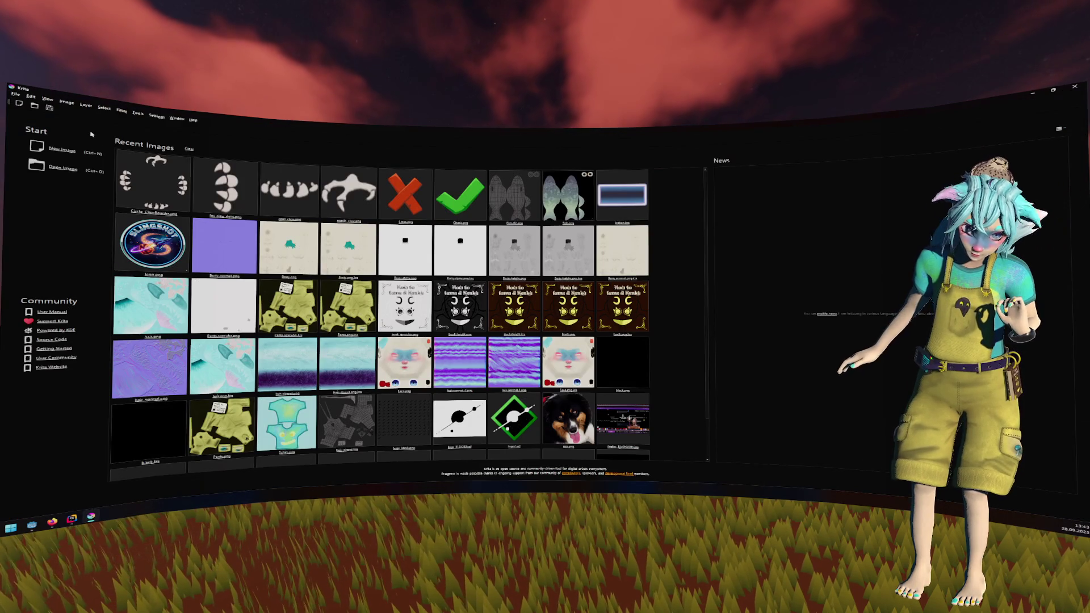
Step: Create a new canvas and draw white straight path lines with the Line tool
{"action": "key", "text": "ctrl+n"}
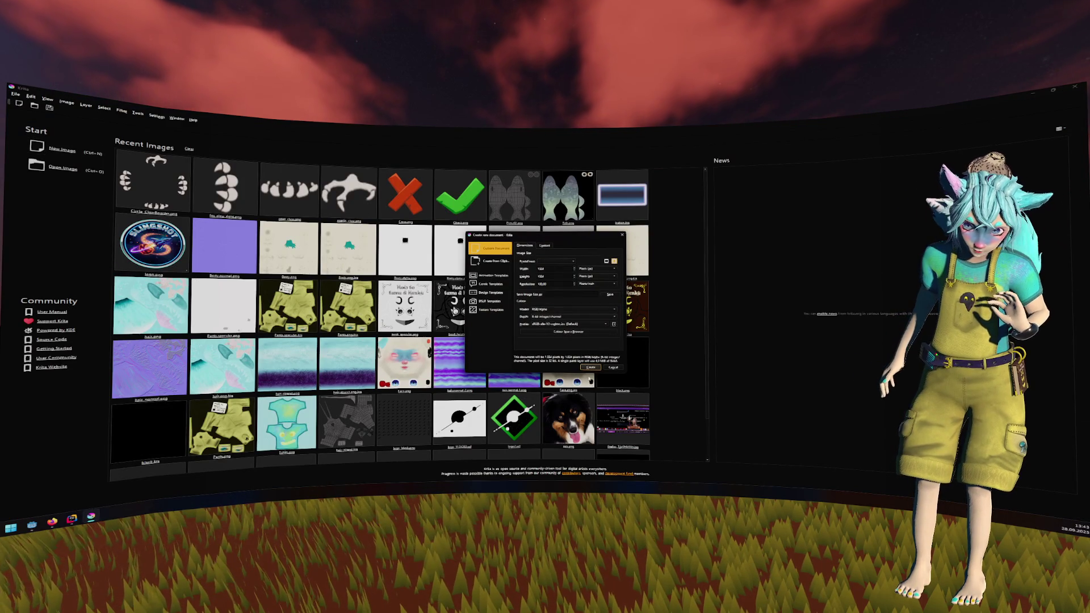
{"action": "key", "text": "Return"}
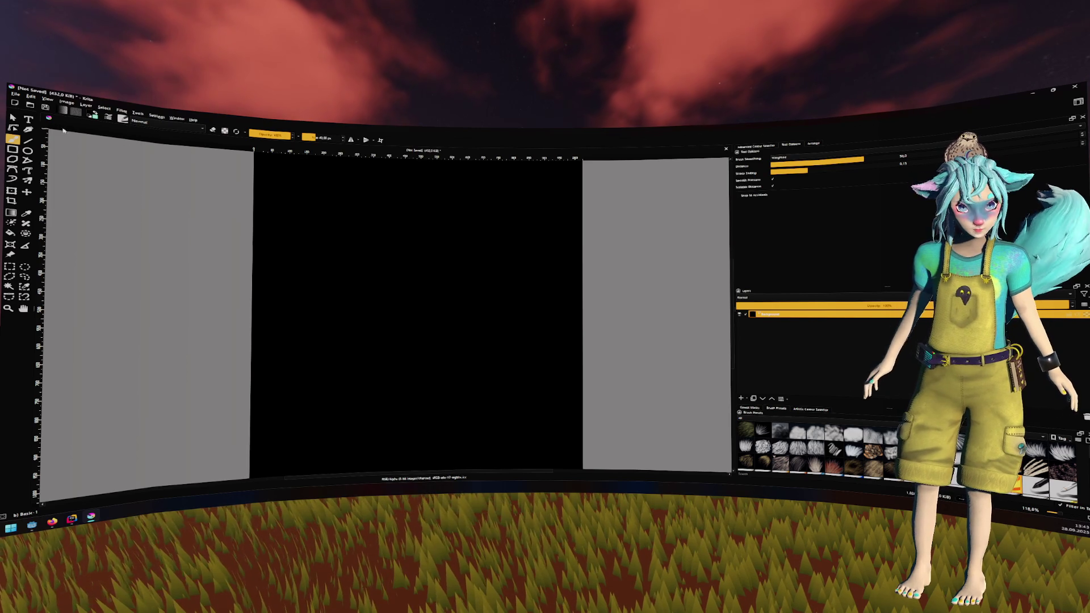
{"action": "key", "text": "l"}
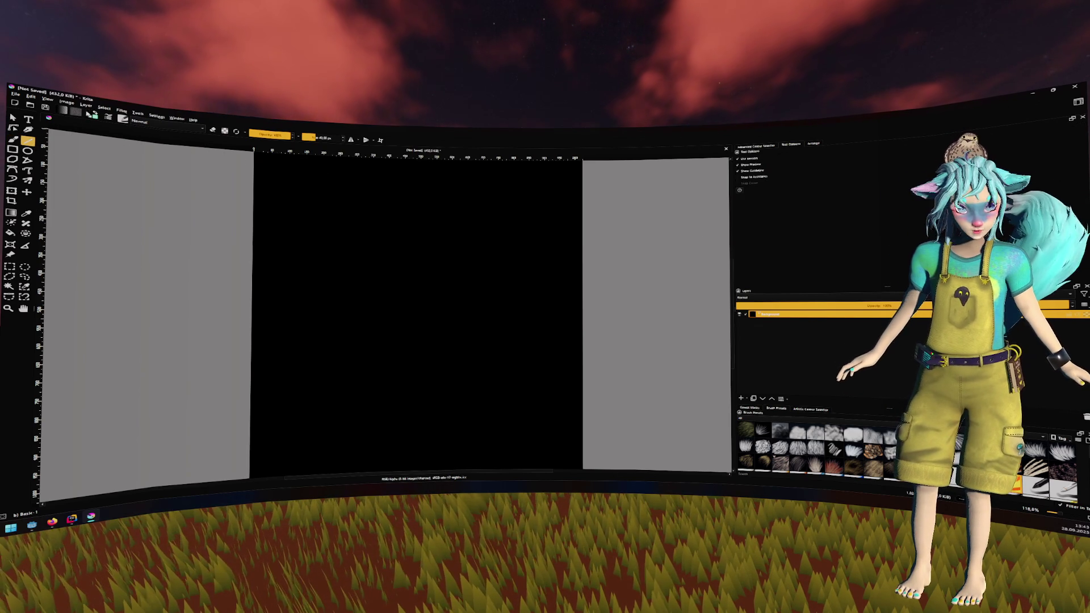
{"action": "left_click_drag", "start_coordinate": [304, 199], "coordinate": [451, 203]}
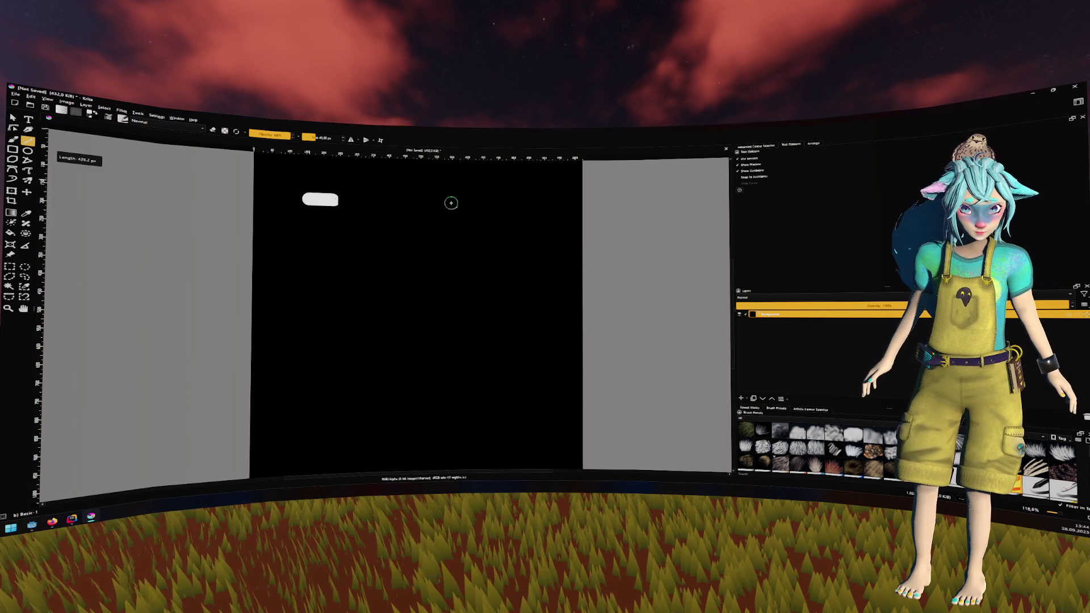
{"action": "key", "text": "ctrl+z"}
{"action": "mouse_move", "coordinate": [339, 227]}
{"action": "left_mouse_down"}
{"action": "mouse_move", "coordinate": [503, 231]}
{"action": "mouse_move", "coordinate": [503, 242]}
{"action": "mouse_move", "coordinate": [500, 384]}
{"action": "mouse_move", "coordinate": [346, 384]}
{"action": "left_mouse_up"}
{"action": "mouse_move", "coordinate": [442, 377]}
{"action": "left_mouse_down"}
{"action": "mouse_move", "coordinate": [448, 302]}
{"action": "mouse_move", "coordinate": [442, 315]}
{"action": "mouse_move", "coordinate": [497, 312]}
{"action": "left_mouse_up"}
{"action": "mouse_move", "coordinate": [449, 391]}
{"action": "left_mouse_down"}
{"action": "mouse_move", "coordinate": [444, 434]}
{"action": "mouse_move", "coordinate": [293, 436]}
{"action": "mouse_move", "coordinate": [287, 280]}
{"action": "mouse_move", "coordinate": [382, 282]}
{"action": "mouse_move", "coordinate": [380, 233]}
{"action": "left_mouse_up"}
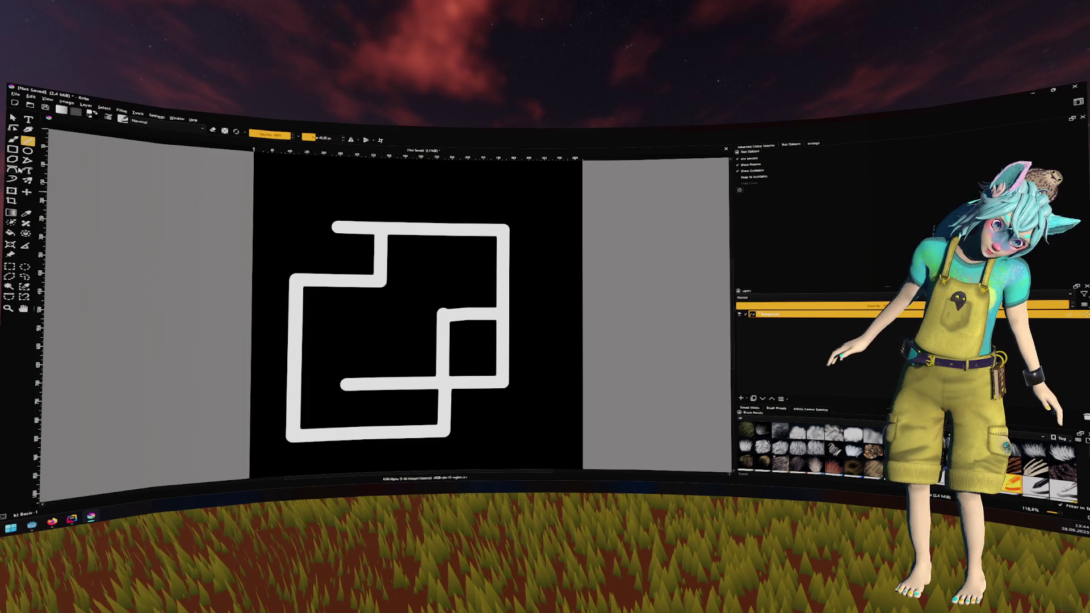
Step: Switch the colour to red and draw a short red line at the top stroke
{"action": "left_click", "coordinate": [61, 110]}
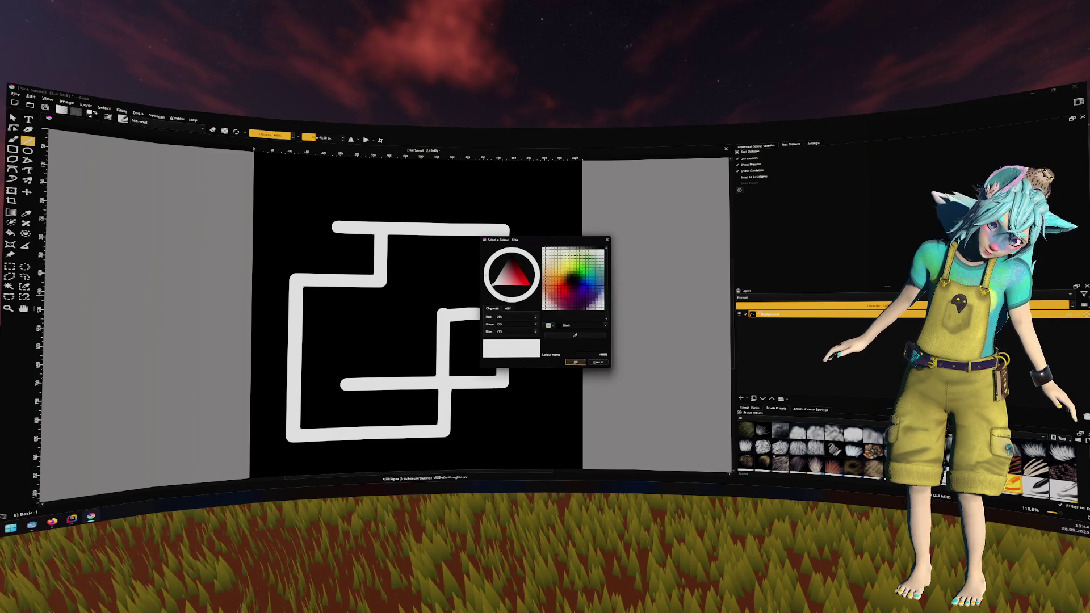
{"action": "left_click", "coordinate": [564, 292]}
{"action": "left_click", "coordinate": [575, 362]}
{"action": "left_click_drag", "start_coordinate": [376, 232], "coordinate": [380, 276]}
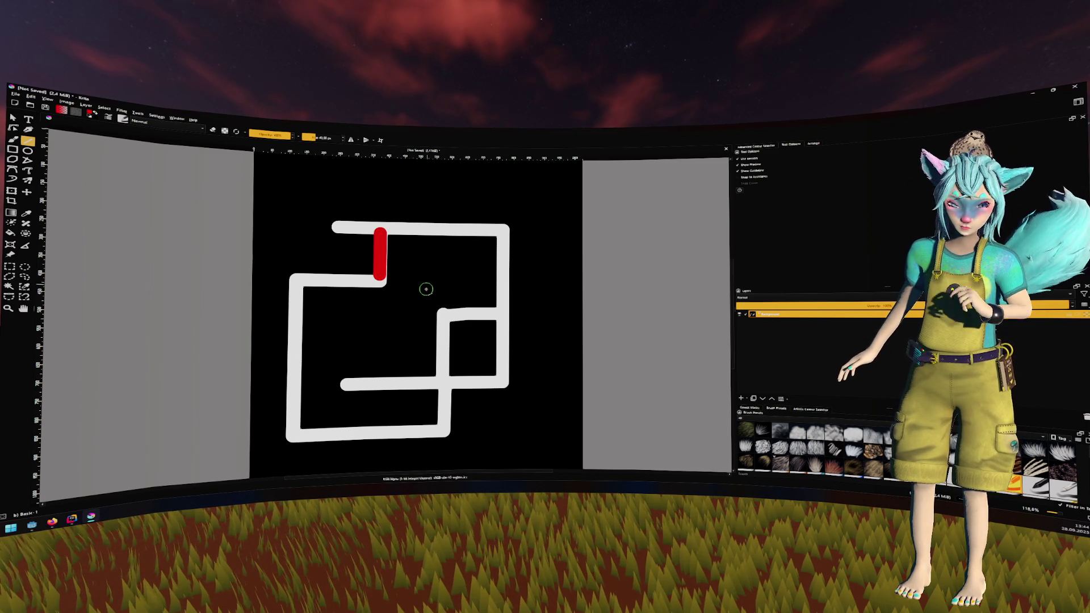
Step: Paint a pink bar along the top white line with the freehand brush, undoing extra marks
{"action": "key", "text": "b"}
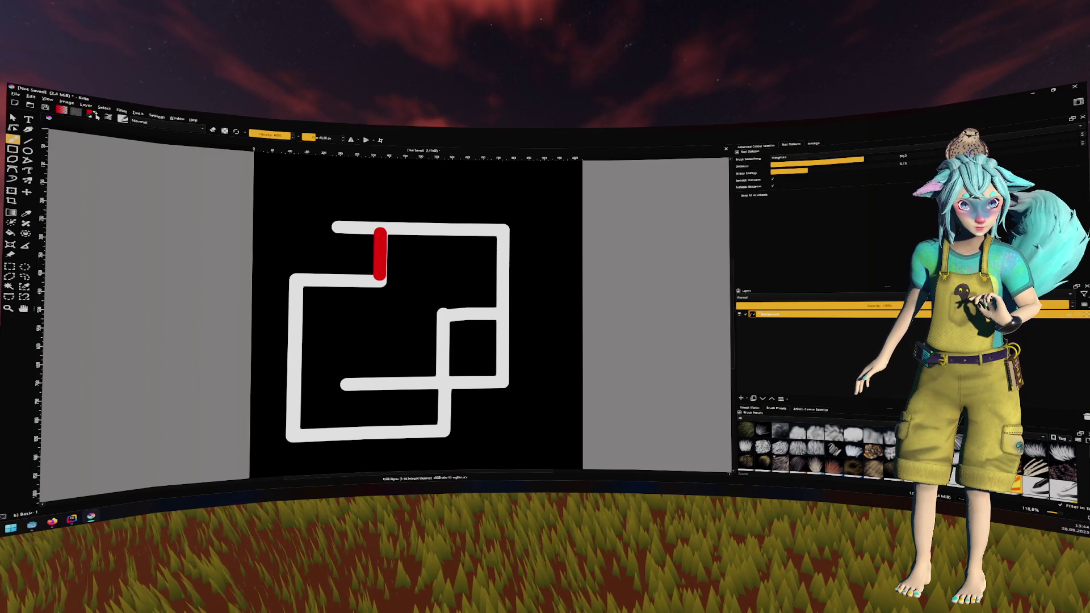
{"action": "left_click", "coordinate": [92, 113]}
{"action": "mouse_move", "coordinate": [519, 284]}
{"action": "left_mouse_down"}
{"action": "mouse_move", "coordinate": [505, 279]}
{"action": "mouse_move", "coordinate": [507, 288]}
{"action": "left_mouse_up"}
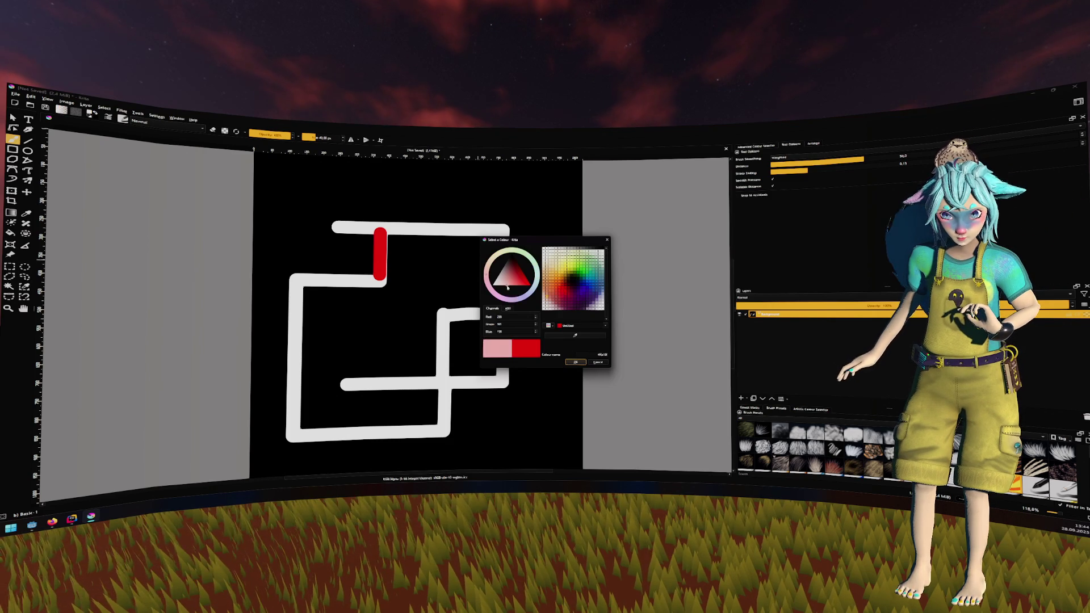
{"action": "left_click", "coordinate": [576, 362]}
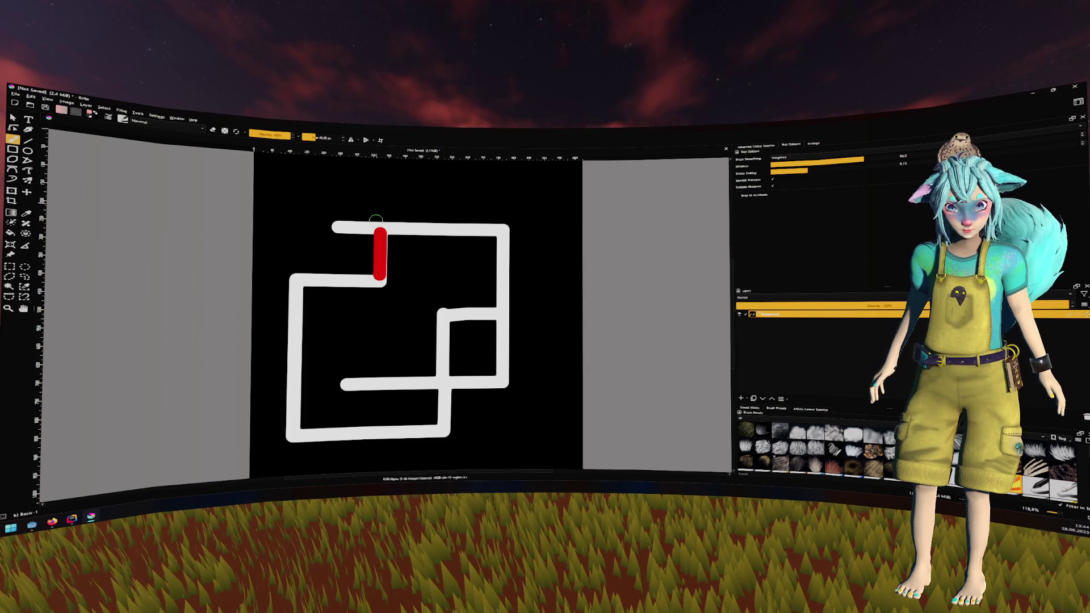
{"action": "left_click_drag", "start_coordinate": [366, 222], "coordinate": [393, 225]}
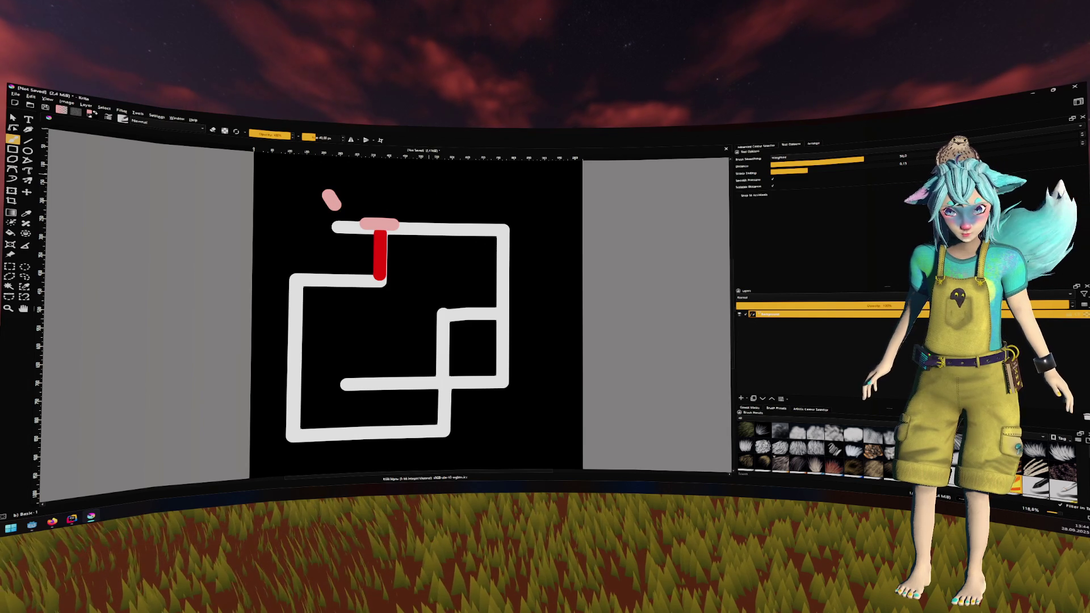
{"action": "key", "text": "bracketleft"}
{"action": "key", "text": "bracketleft"}
{"action": "key", "text": "bracketleft"}
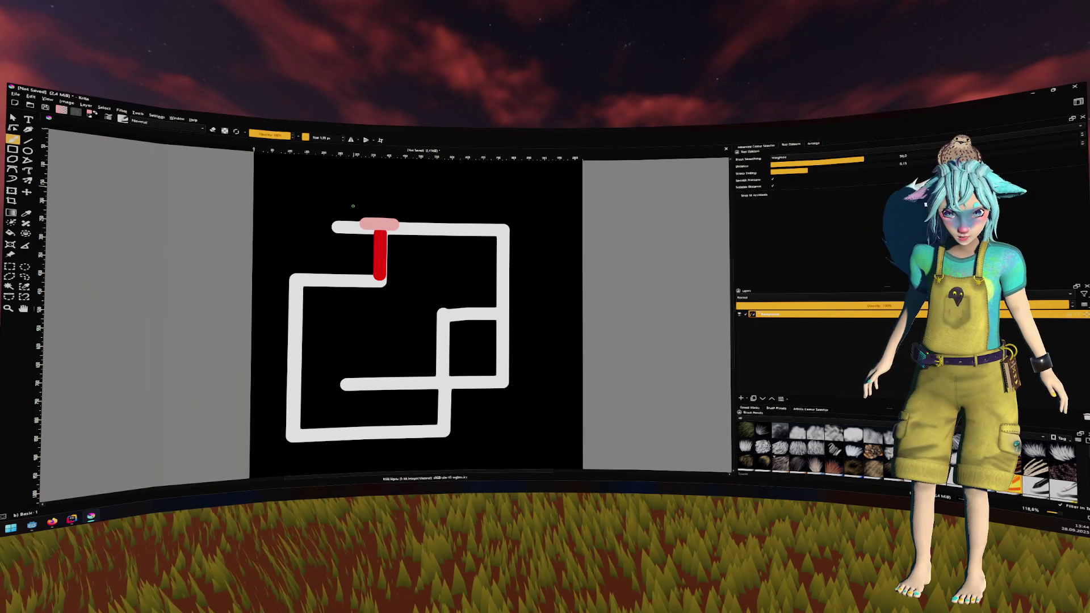
{"action": "left_click_drag", "start_coordinate": [333, 200], "coordinate": [342, 214]}
{"action": "left_click_drag", "start_coordinate": [423, 203], "coordinate": [419, 215]}
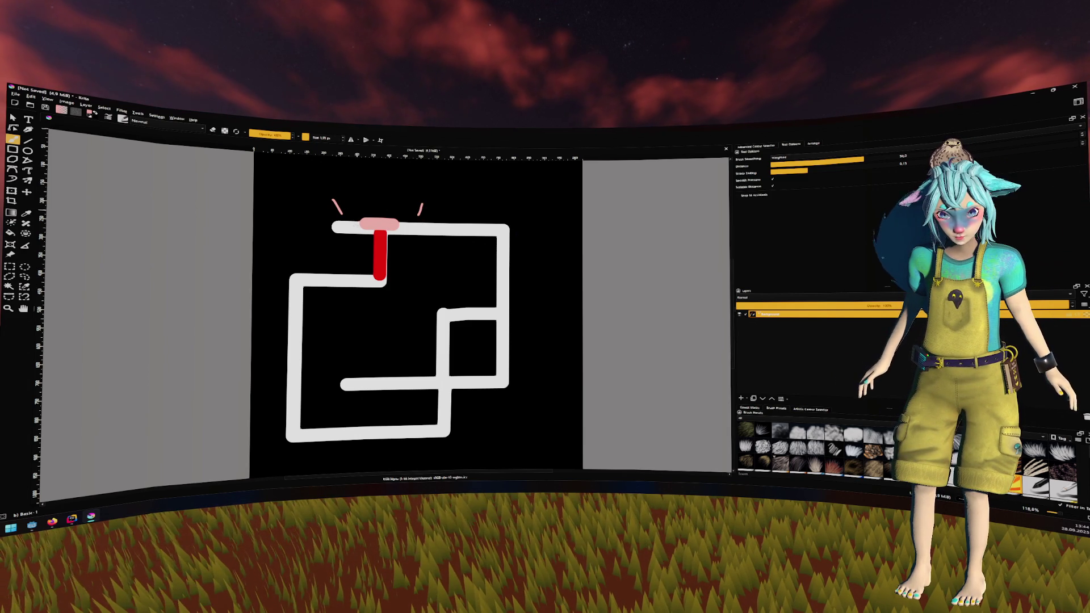
{"action": "key", "text": "ctrl+z"}
{"action": "key", "text": "ctrl+z"}
{"action": "key", "text": "ctrl+z"}
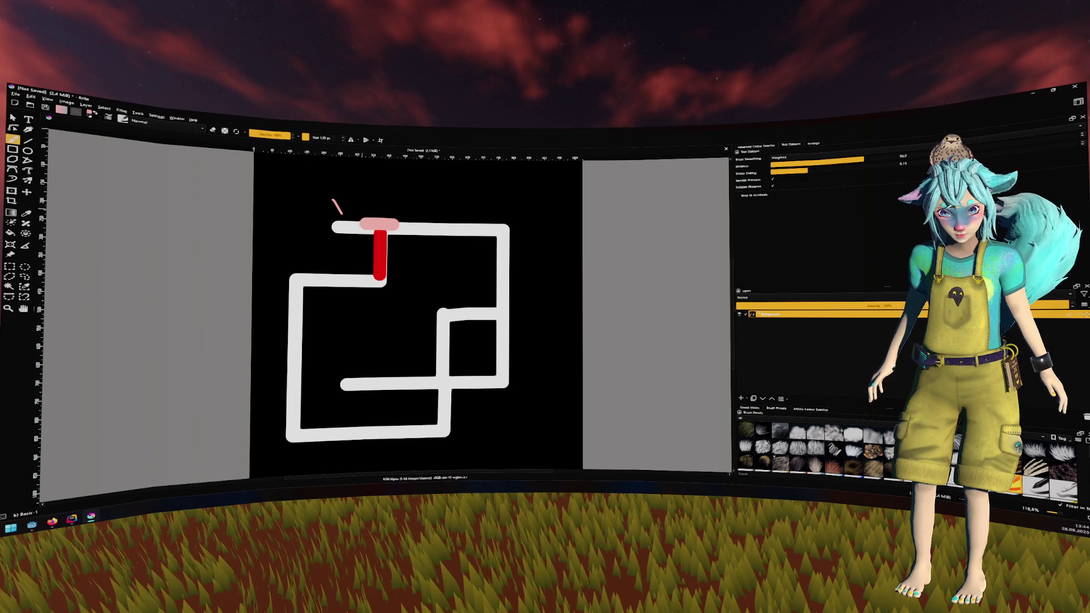
{"action": "key", "text": "ctrl+z"}
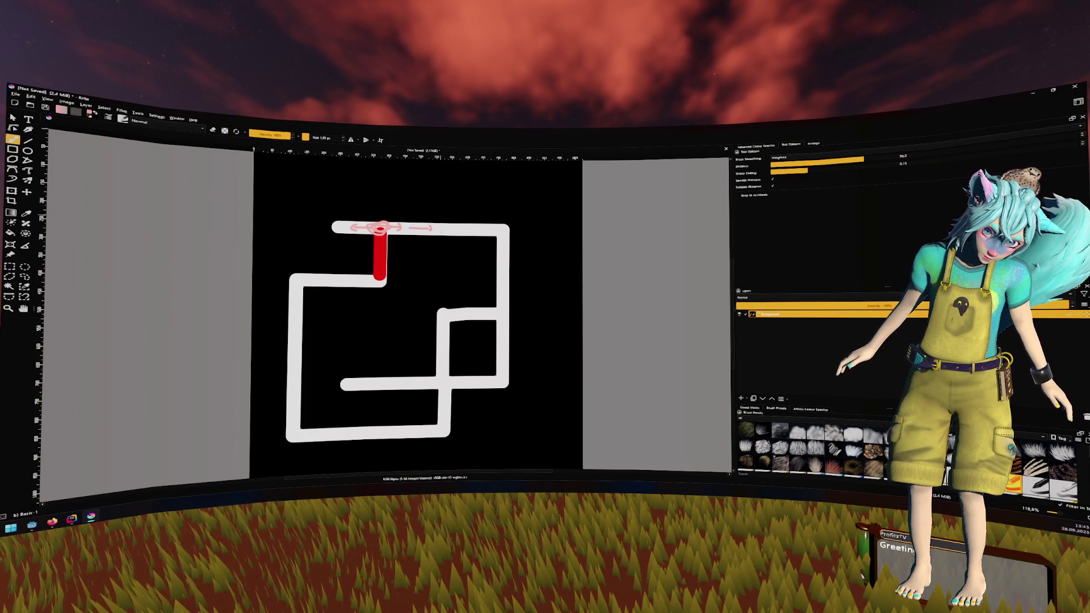
Step: Draw pink arrow dashes along the top line, mark the top-right corner, and write 'Open'
{"action": "left_click_drag", "start_coordinate": [453, 229], "coordinate": [472, 227]}
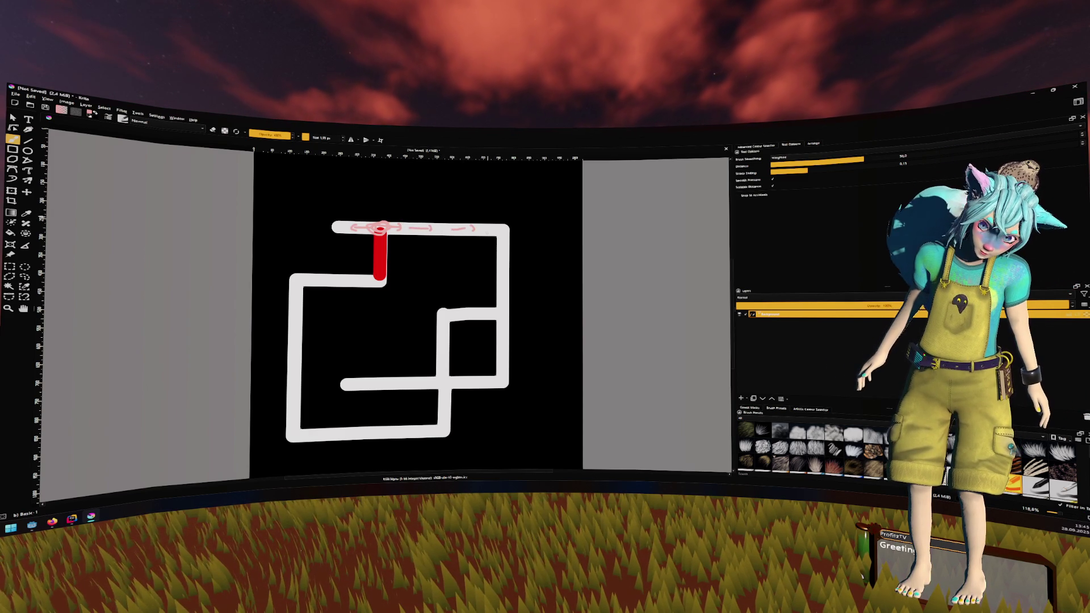
{"action": "left_click_drag", "start_coordinate": [500, 230], "coordinate": [503, 243]}
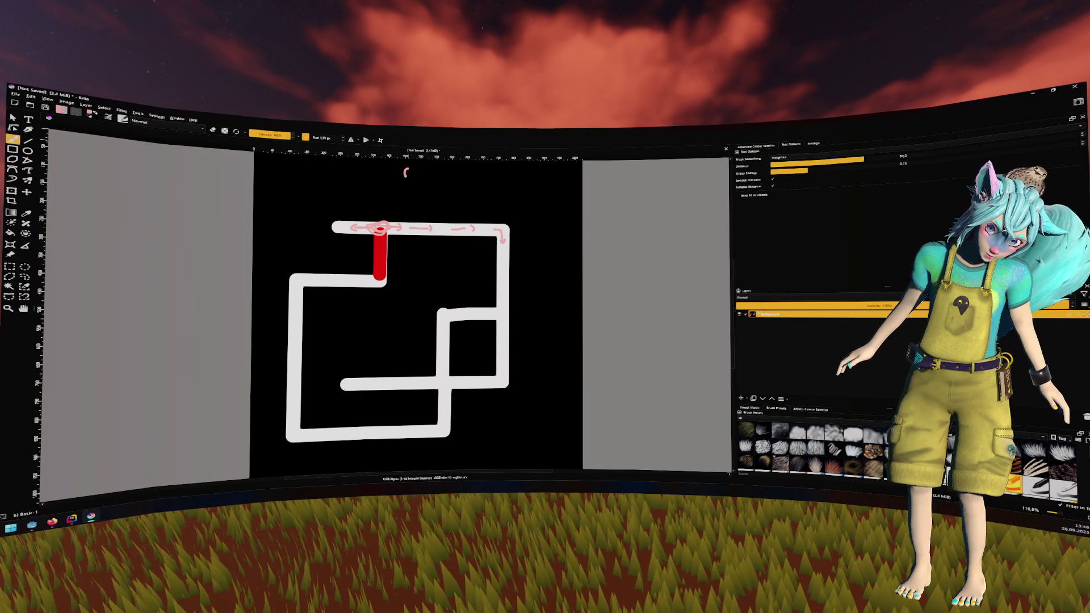
{"action": "left_click_drag", "start_coordinate": [416, 172], "coordinate": [443, 176]}
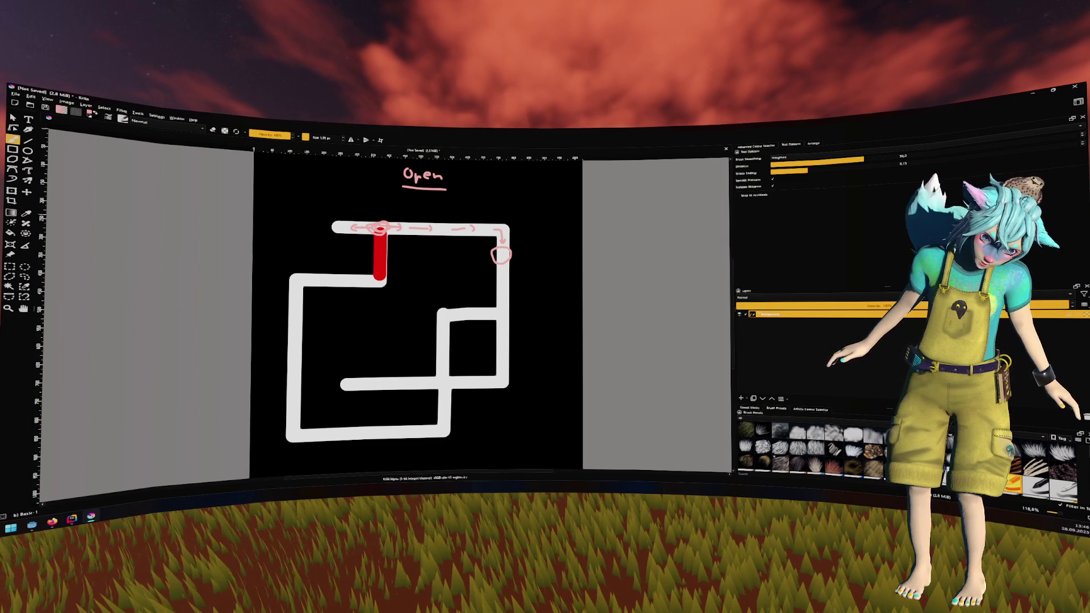
Step: Circle the top-left and right corners, draw crossed-circle symbols, and write 'Closed' beside 'Open'
{"action": "left_click_drag", "start_coordinate": [339, 221], "coordinate": [335, 233]}
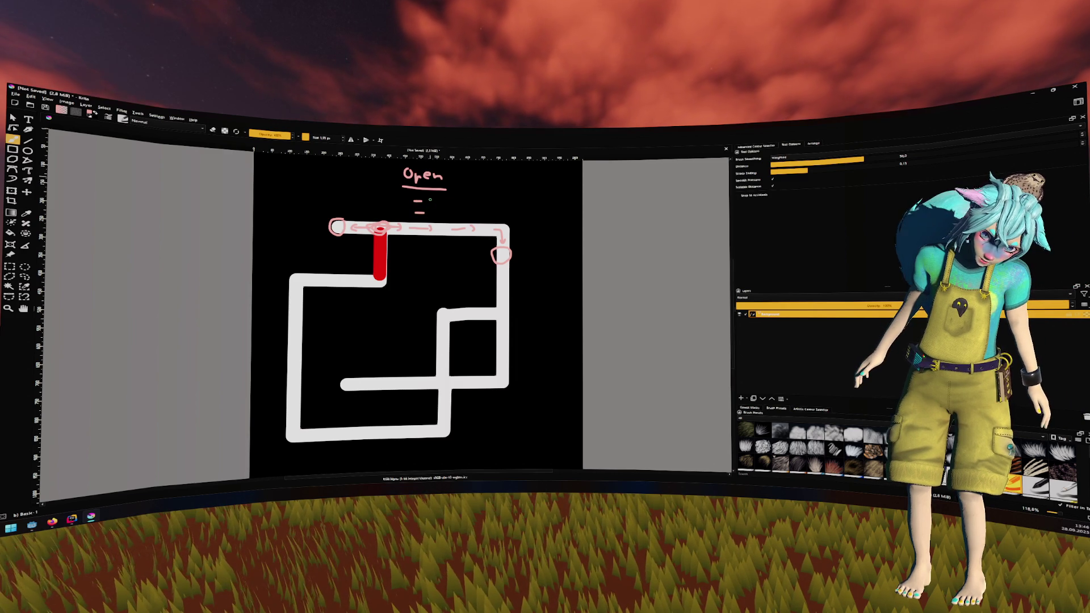
{"action": "left_click_drag", "start_coordinate": [446, 198], "coordinate": [447, 208]}
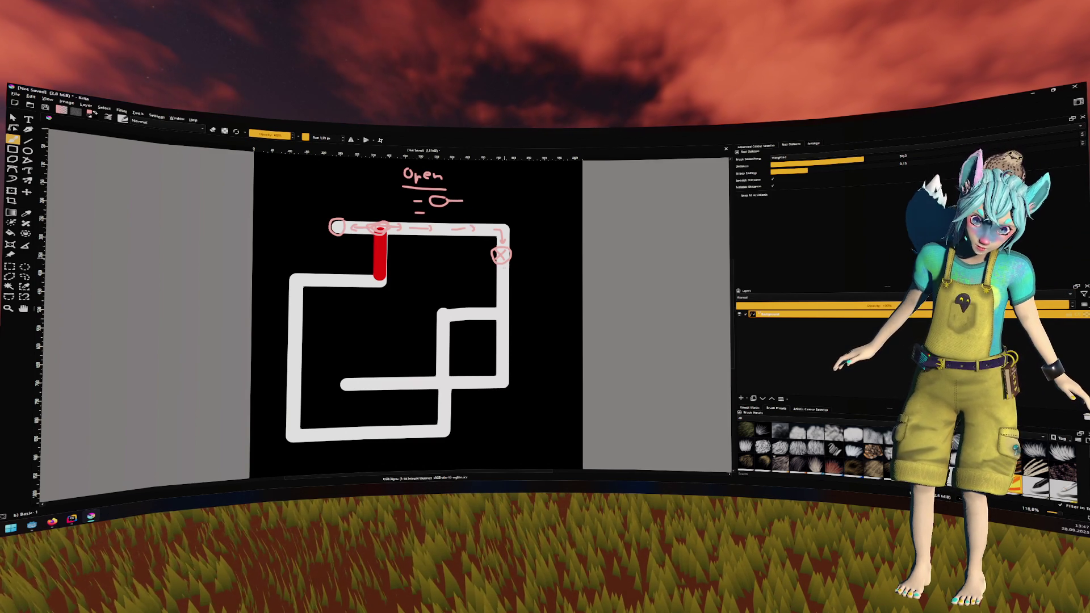
{"action": "left_click_drag", "start_coordinate": [491, 280], "coordinate": [509, 277]}
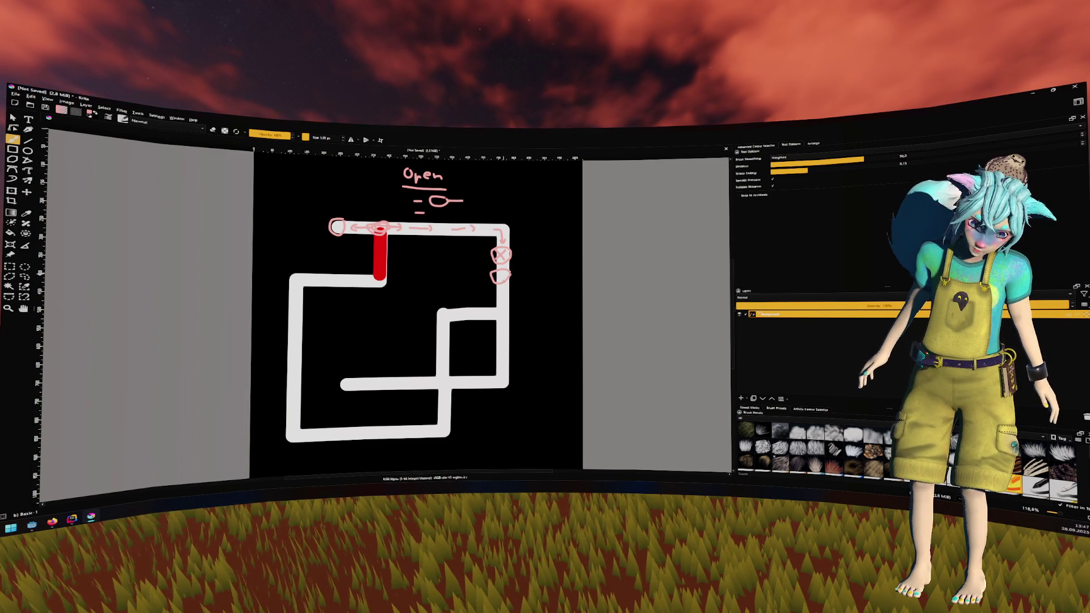
{"action": "left_click_drag", "start_coordinate": [465, 200], "coordinate": [432, 207]}
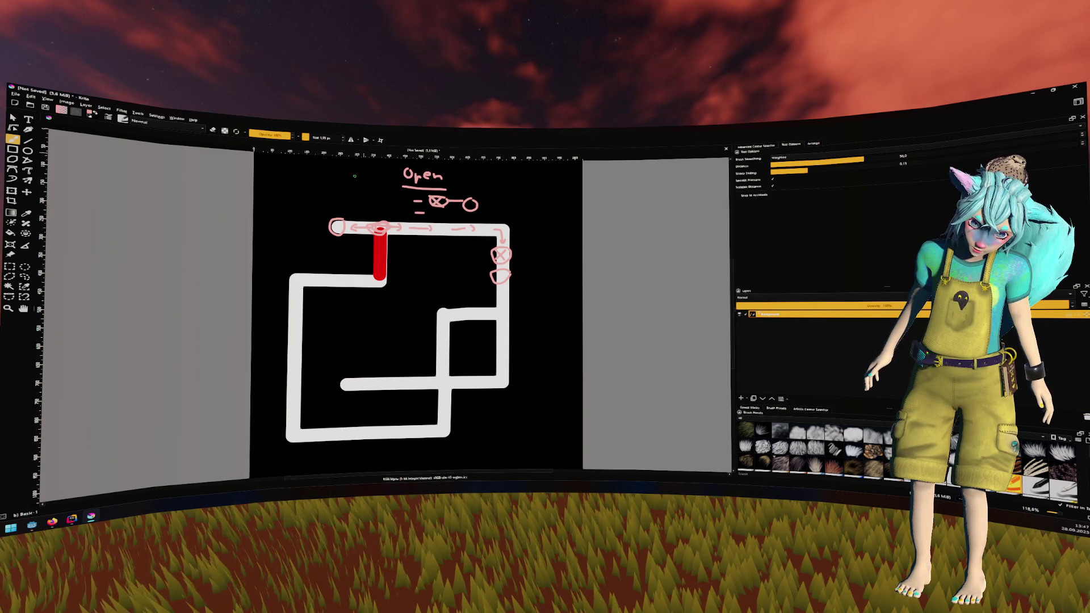
{"action": "mouse_move", "coordinate": [348, 172]}
{"action": "left_mouse_down"}
{"action": "mouse_move", "coordinate": [351, 185]}
{"action": "mouse_move", "coordinate": [383, 178]}
{"action": "mouse_move", "coordinate": [392, 191]}
{"action": "mouse_move", "coordinate": [436, 197]}
{"action": "left_mouse_up"}
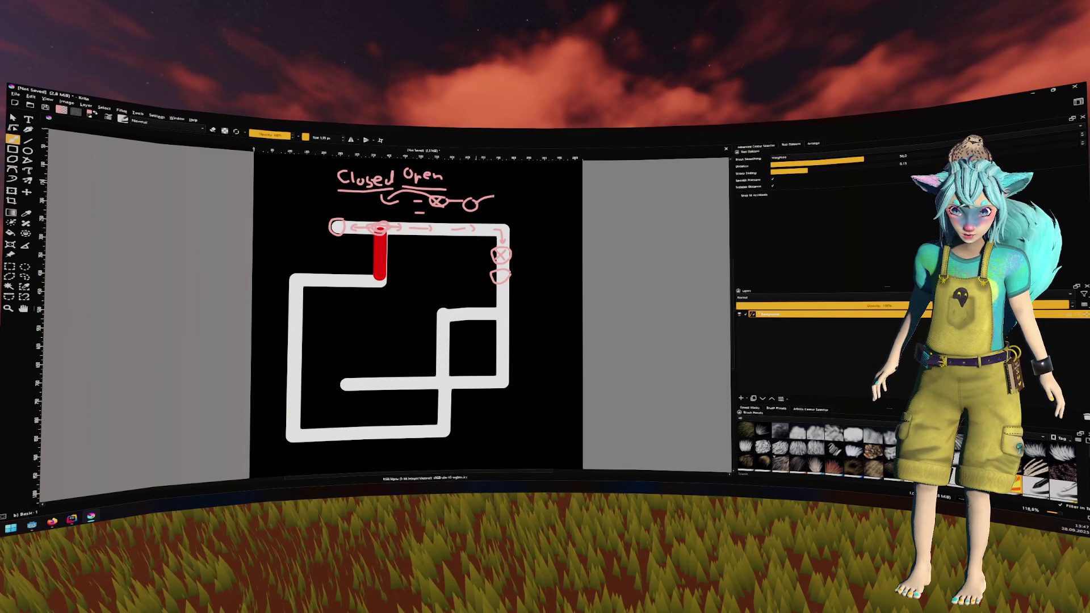
Step: Finish the small symbols and trace pink along the inner path to its end
{"action": "left_click_drag", "start_coordinate": [478, 205], "coordinate": [494, 196]}
{"action": "mouse_move", "coordinate": [507, 293]}
{"action": "left_mouse_down"}
{"action": "mouse_move", "coordinate": [462, 315]}
{"action": "mouse_move", "coordinate": [496, 341]}
{"action": "mouse_move", "coordinate": [501, 260]}
{"action": "left_mouse_up"}
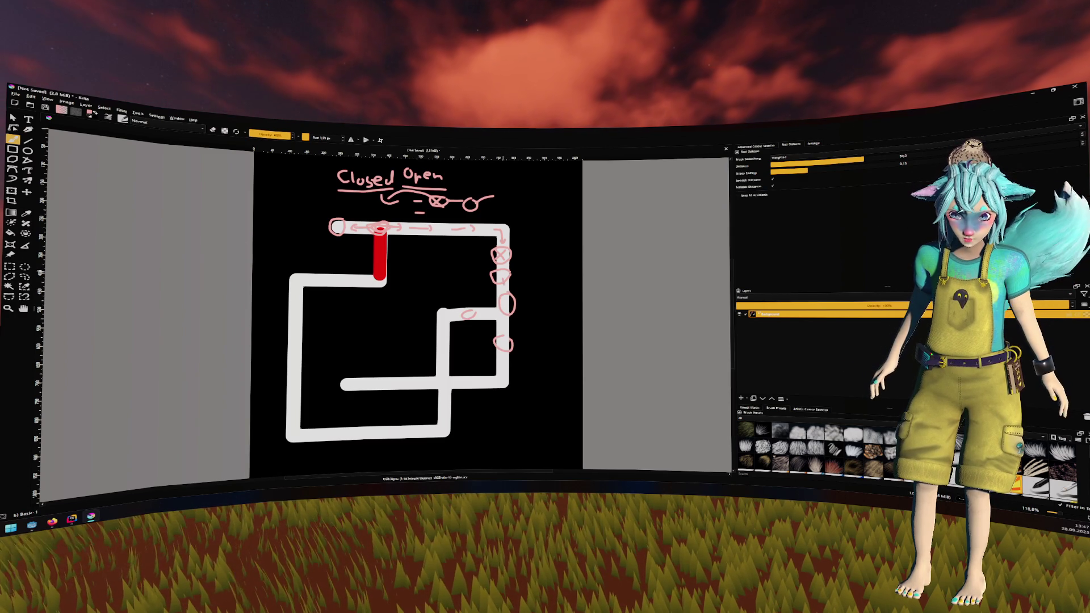
{"action": "mouse_move", "coordinate": [461, 315]}
{"action": "left_mouse_down"}
{"action": "mouse_move", "coordinate": [442, 386]}
{"action": "mouse_move", "coordinate": [353, 390]}
{"action": "left_mouse_up"}
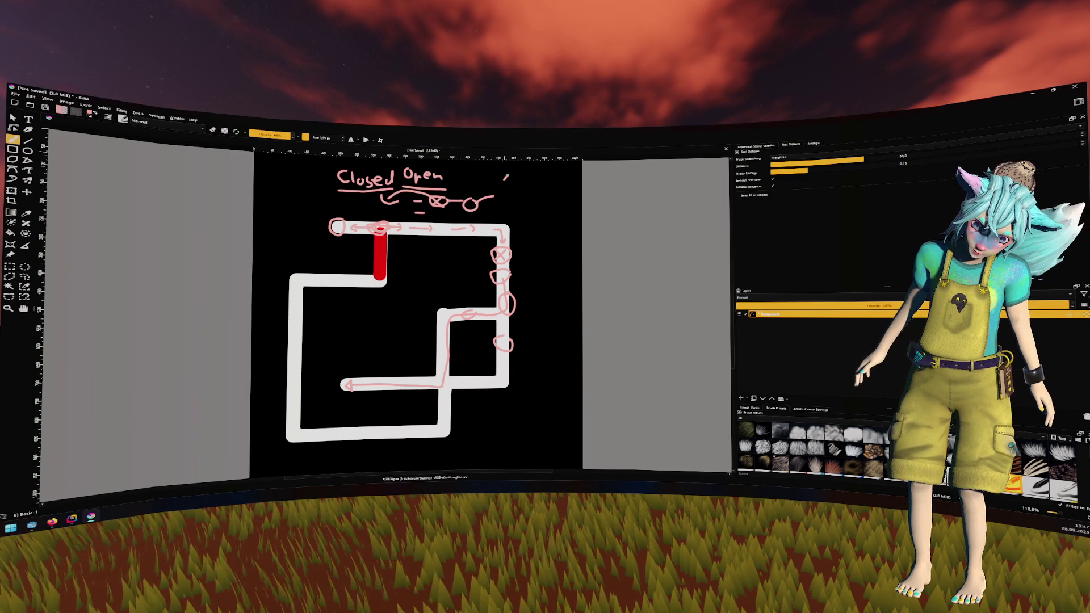
Step: Handwrite 'Adj !=' in the canvas's top-right corner
{"action": "left_click", "coordinate": [518, 181]}
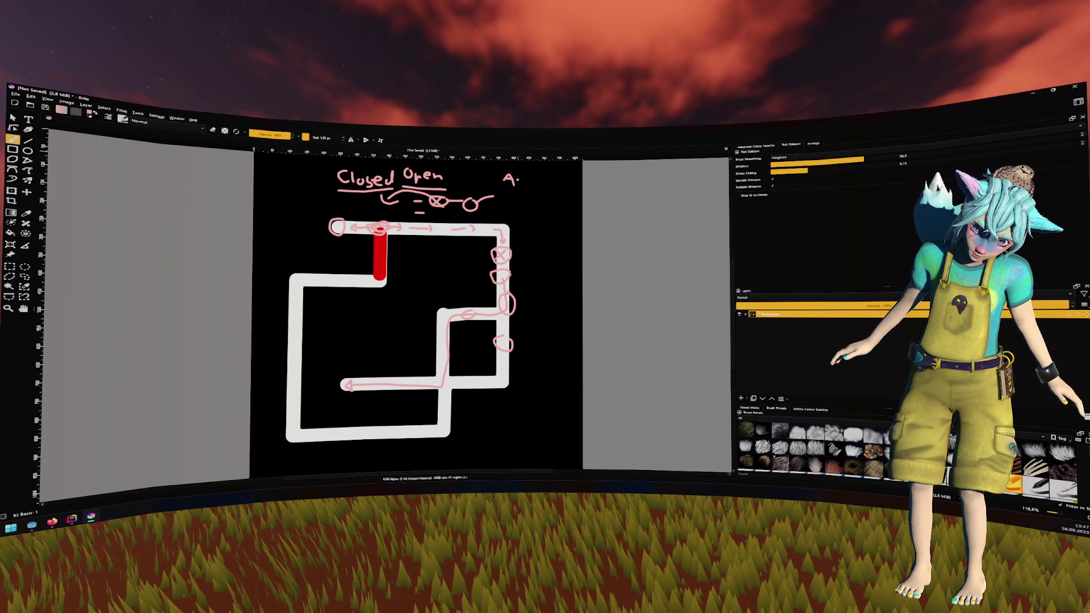
{"action": "mouse_move", "coordinate": [526, 179]}
{"action": "left_mouse_down"}
{"action": "mouse_move", "coordinate": [527, 194]}
{"action": "mouse_move", "coordinate": [553, 181]}
{"action": "mouse_move", "coordinate": [579, 187]}
{"action": "left_mouse_up"}
{"action": "left_click", "coordinate": [544, 188]}
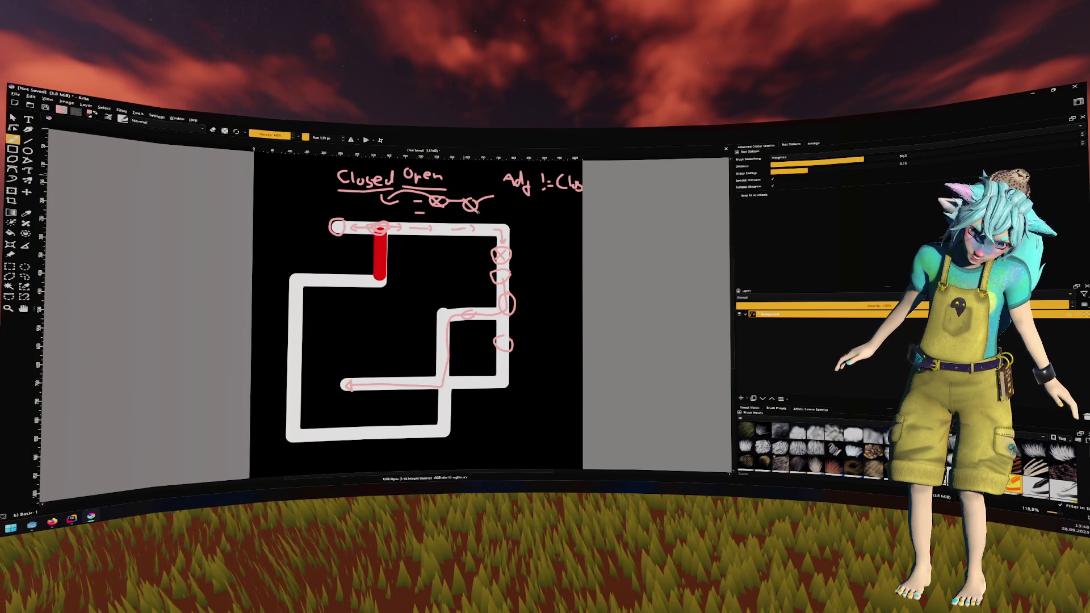
Step: Trace the outer path, undo the crossed circle, circle the lower junction and add a leftward stroke
{"action": "left_click_drag", "start_coordinate": [427, 210], "coordinate": [425, 211]}
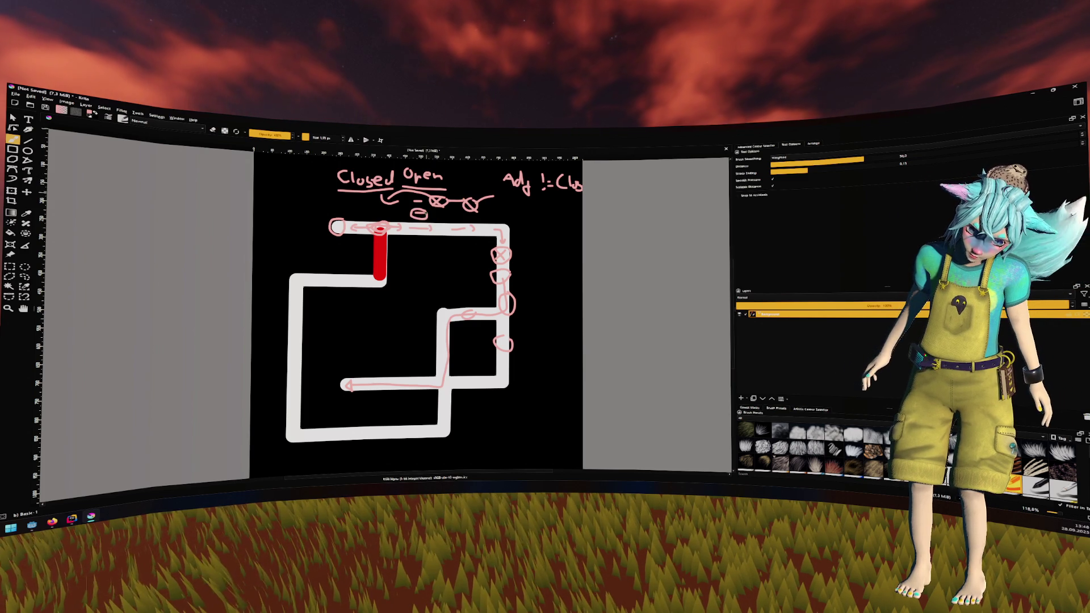
{"action": "mouse_move", "coordinate": [496, 338]}
{"action": "left_mouse_down"}
{"action": "mouse_move", "coordinate": [510, 350]}
{"action": "mouse_move", "coordinate": [453, 379]}
{"action": "mouse_move", "coordinate": [461, 386]}
{"action": "left_mouse_up"}
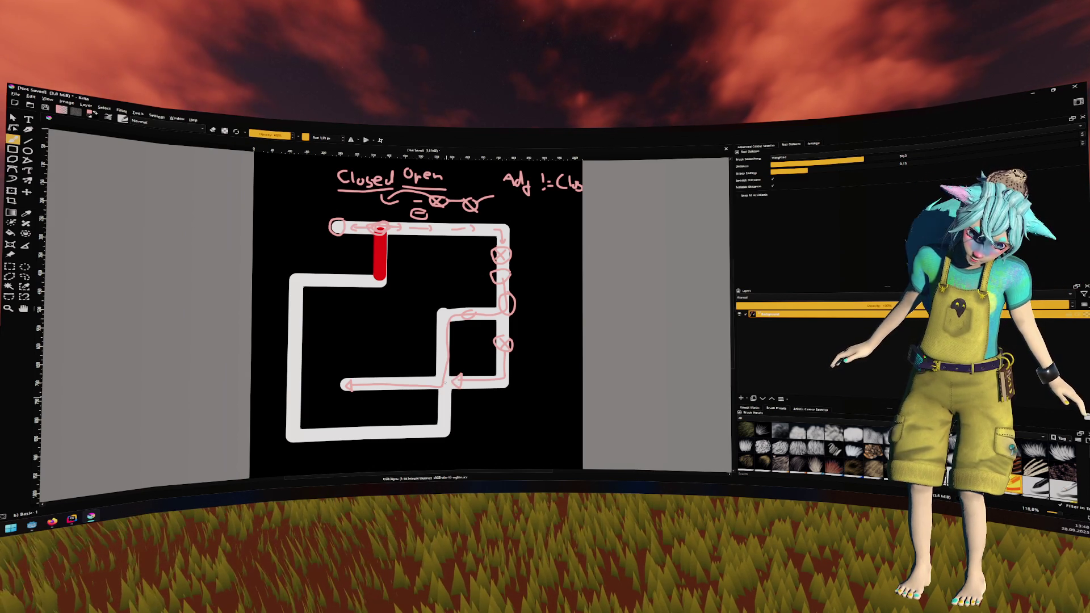
{"action": "key", "text": "ctrl+z"}
{"action": "key", "text": "ctrl+z"}
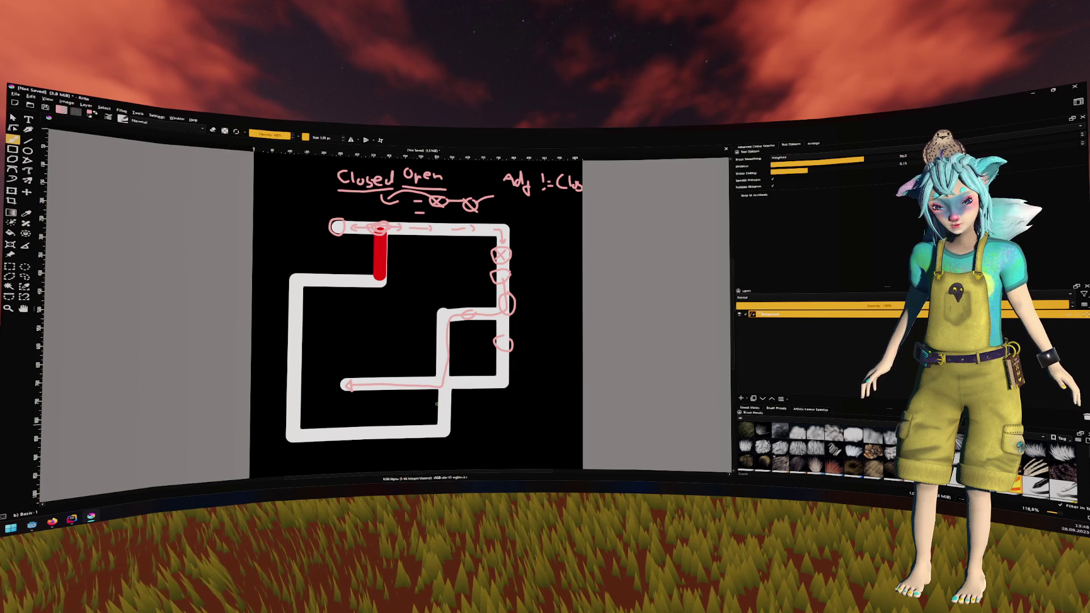
{"action": "left_click_drag", "start_coordinate": [446, 395], "coordinate": [444, 396]}
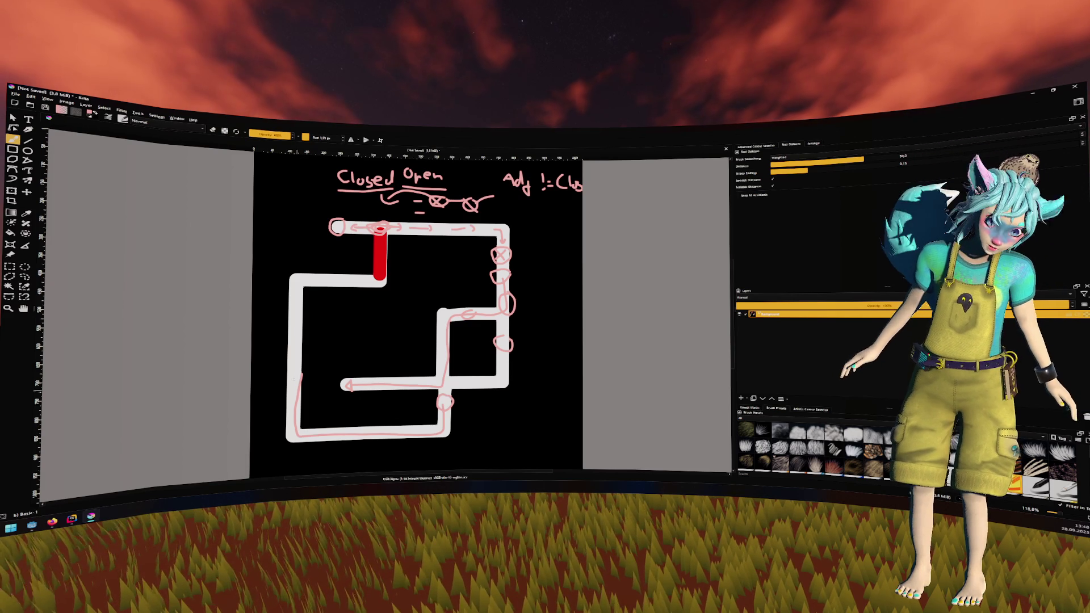
{"action": "left_click_drag", "start_coordinate": [277, 380], "coordinate": [300, 379]}
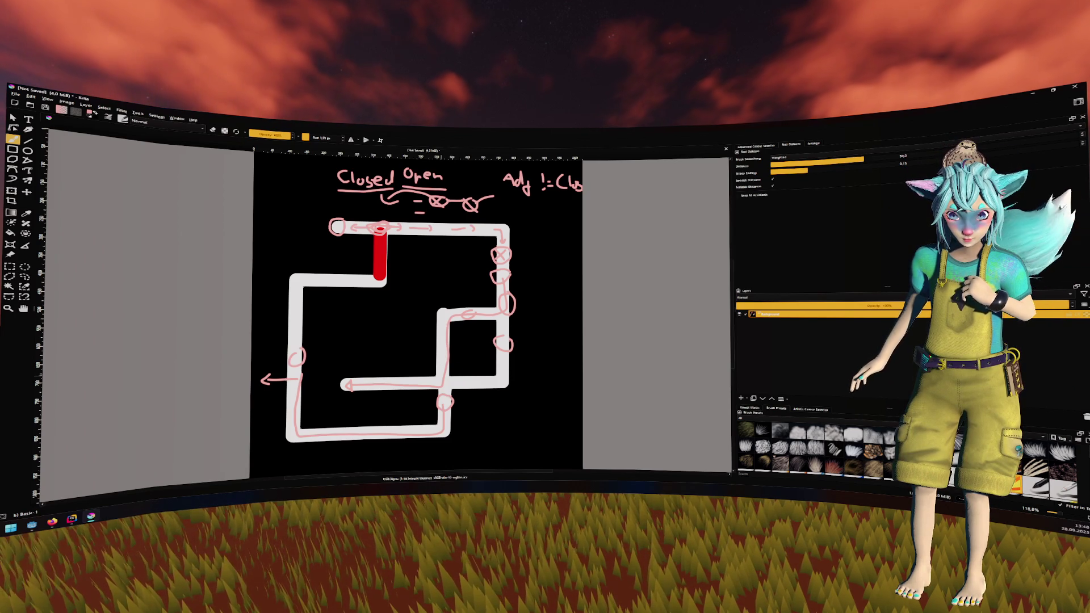
{"action": "right_click", "coordinate": [428, 348]}
{"action": "right_click", "coordinate": [428, 348]}
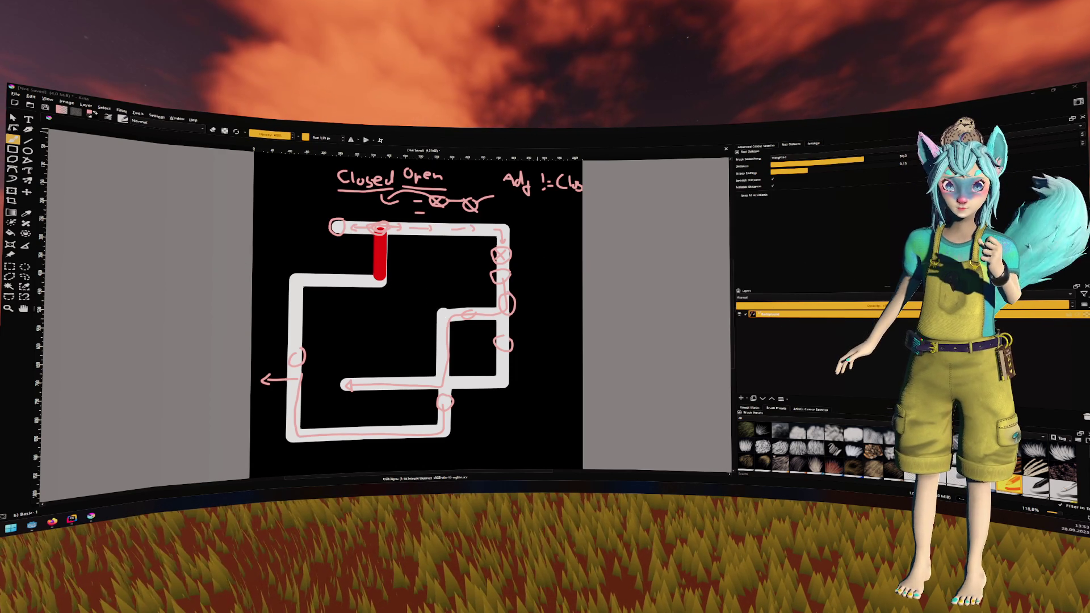
{"action": "key", "text": "alt+Tab"}
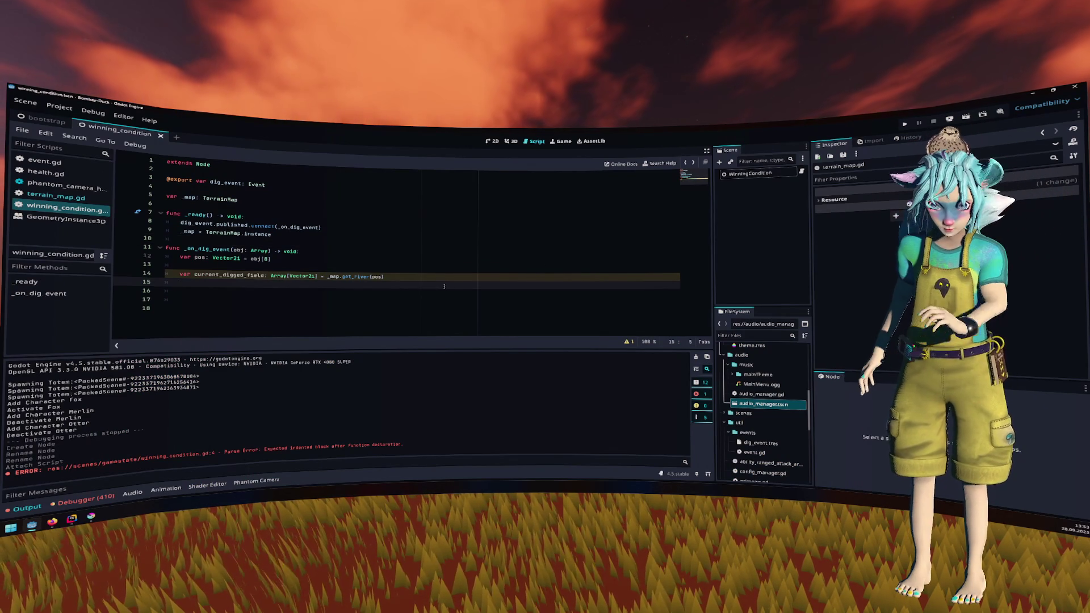
Step: Rename current_digged_field to fields_to_walk
{"action": "double_click", "coordinate": [227, 275]}
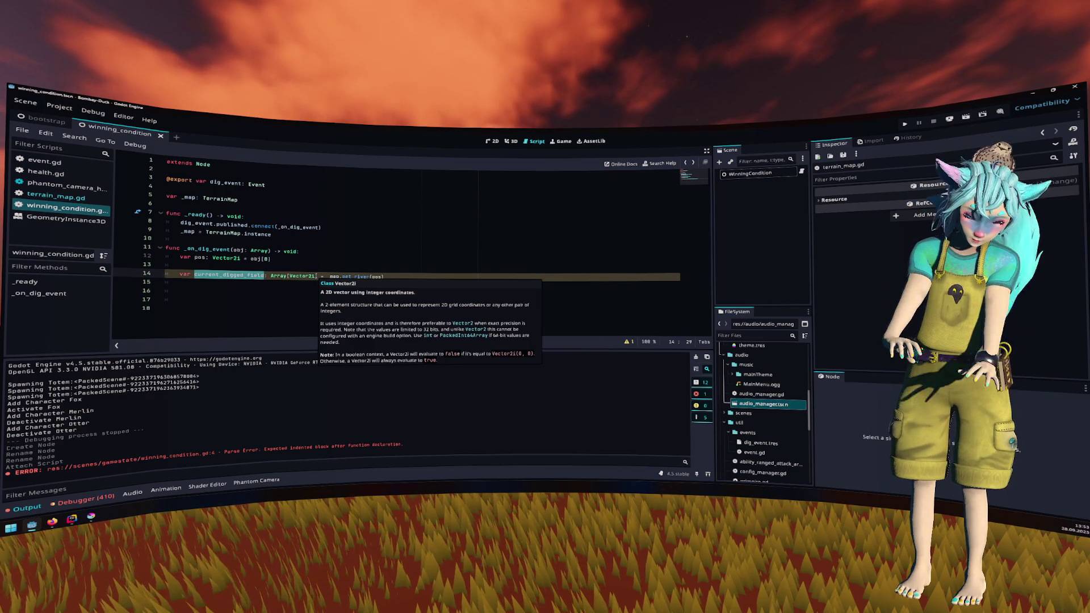
{"action": "mouse_move", "coordinate": [315, 277]}
{"action": "type", "text": "fields_to"}
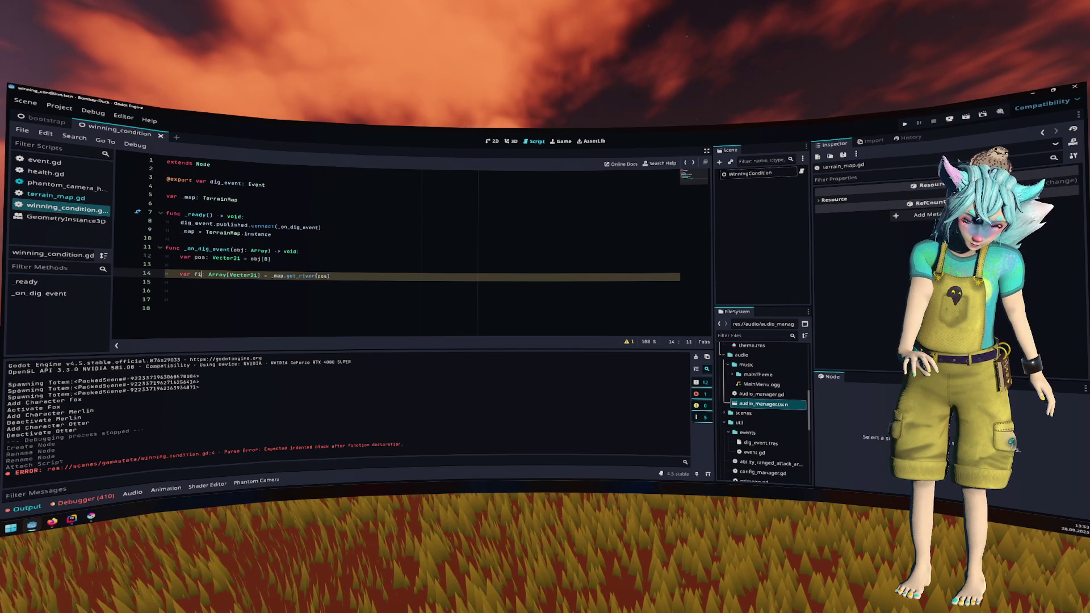
{"action": "type", "text": "_walk"}
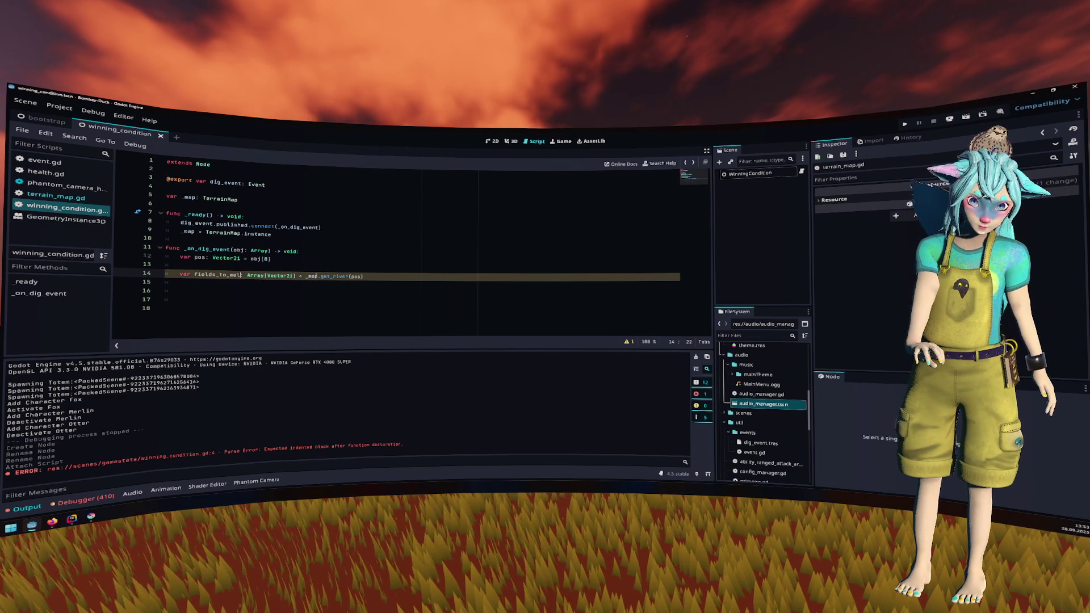
{"action": "key", "text": "Up"}
Step: Begin an open_field Array declaration on a new line above it
{"action": "key", "text": "Return"}
{"action": "key", "text": "Up"}
{"action": "type", "text": "var ar"}
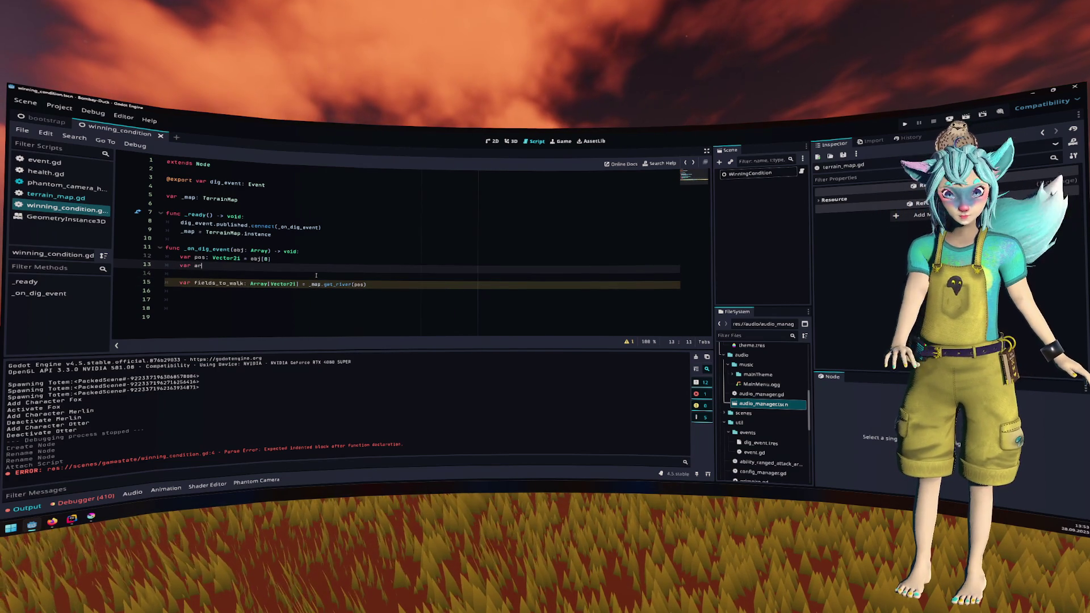
{"action": "key", "text": "BackSpace"}
{"action": "key", "text": "BackSpace"}
{"action": "type", "text": "open_field:"}
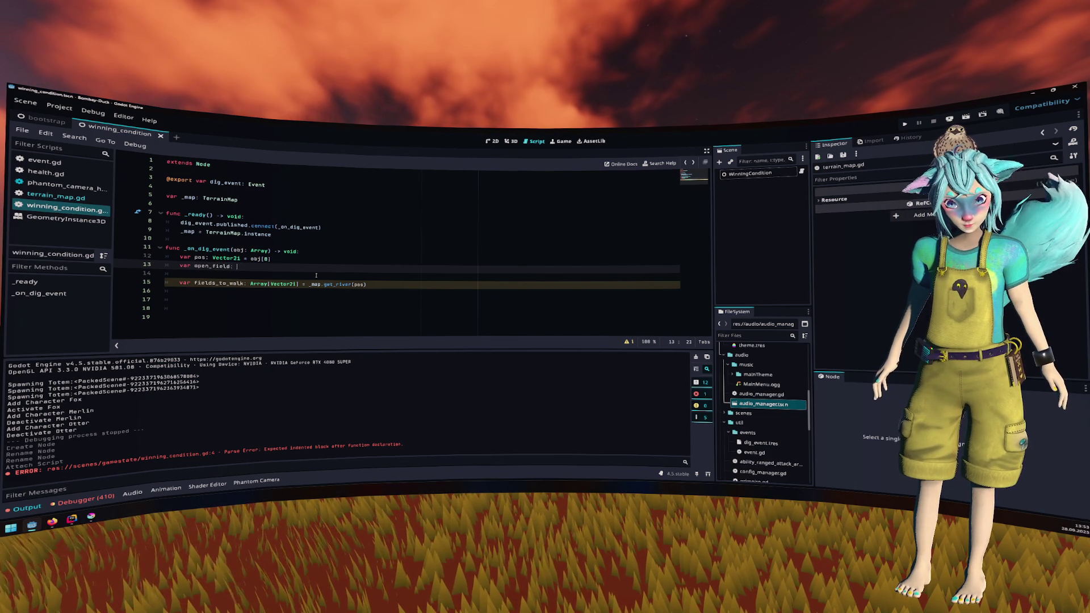
{"action": "type", "text": "ray["}
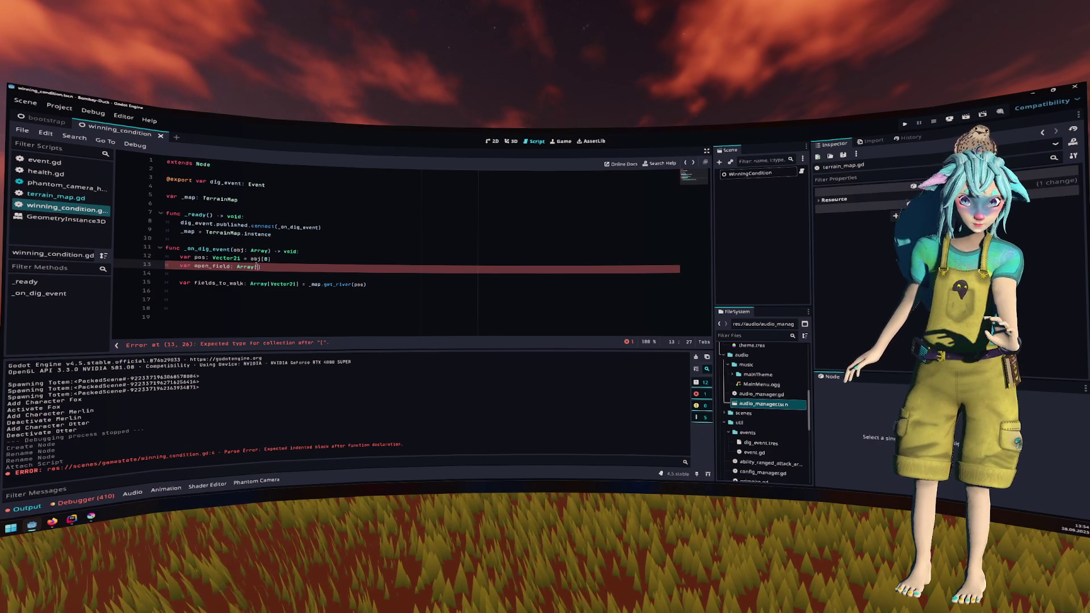
{"action": "mouse_move", "coordinate": [257, 267]}
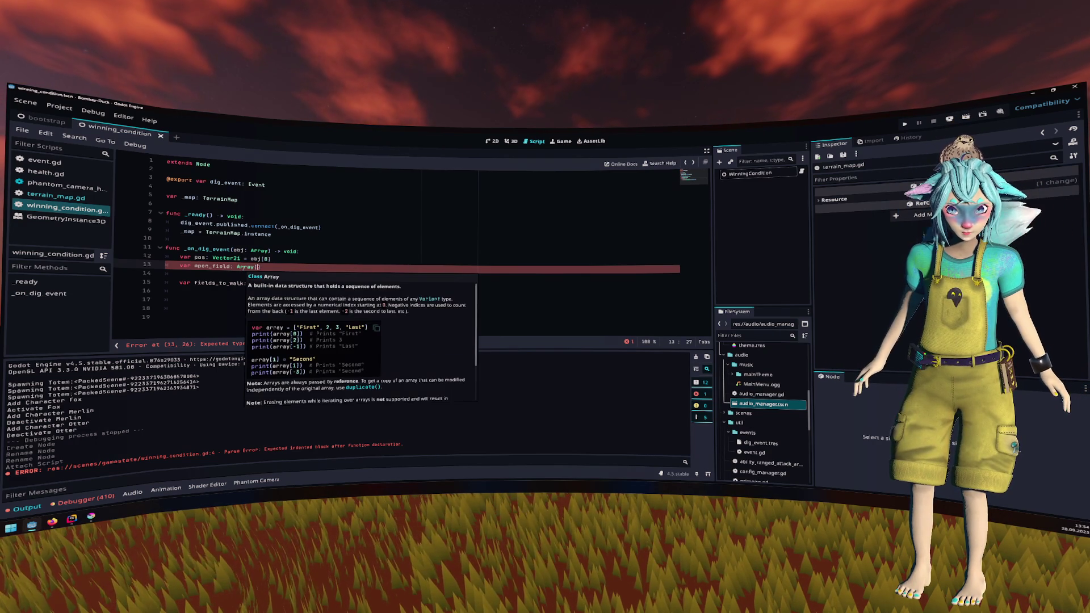
{"action": "scroll", "coordinate": [439, 349], "scroll_direction": "down", "scroll_amount": 3}
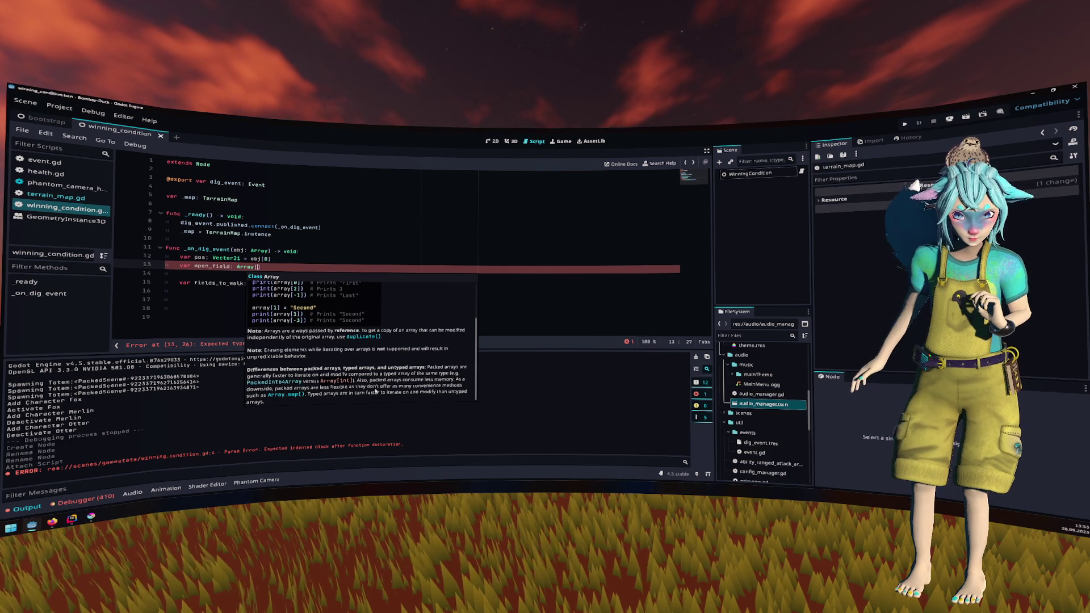
{"action": "left_click", "coordinate": [335, 267]}
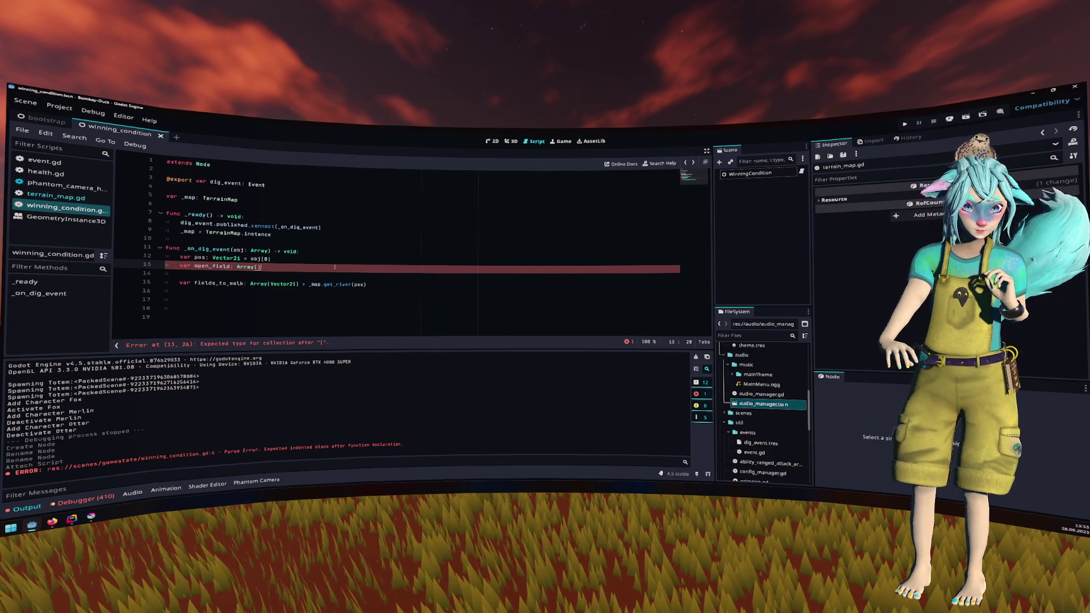
{"action": "key", "text": "Left"}
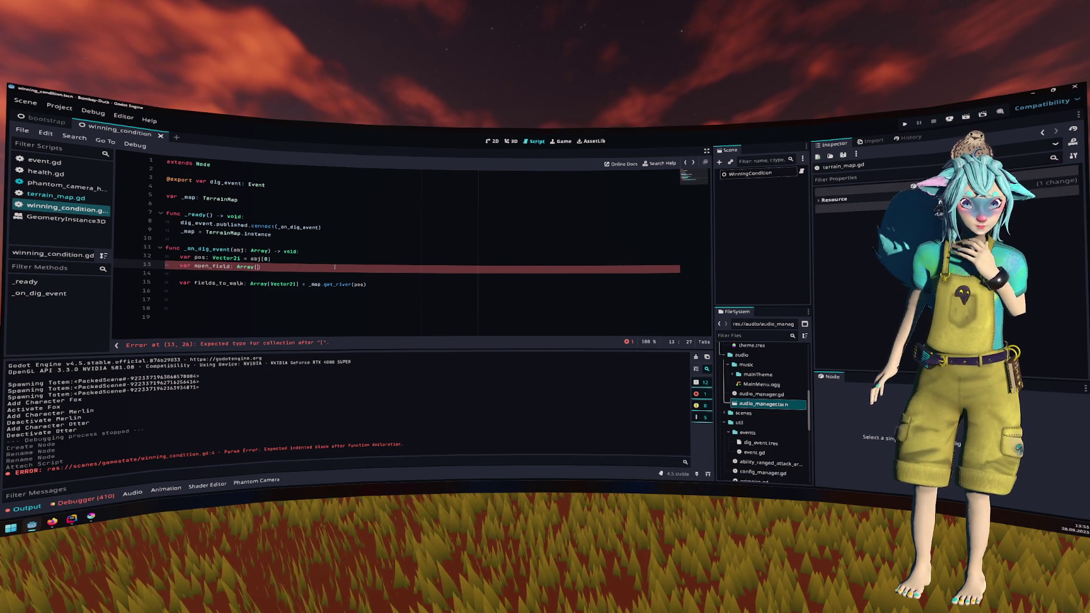
Step: Give open_field the Array[Vector2i] type and duplicate the line as closed_field
{"action": "double_click", "coordinate": [283, 284]}
{"action": "key", "text": "ctrl+c"}
{"action": "left_click", "coordinate": [260, 267]}
{"action": "key", "text": "ctrl+v"}
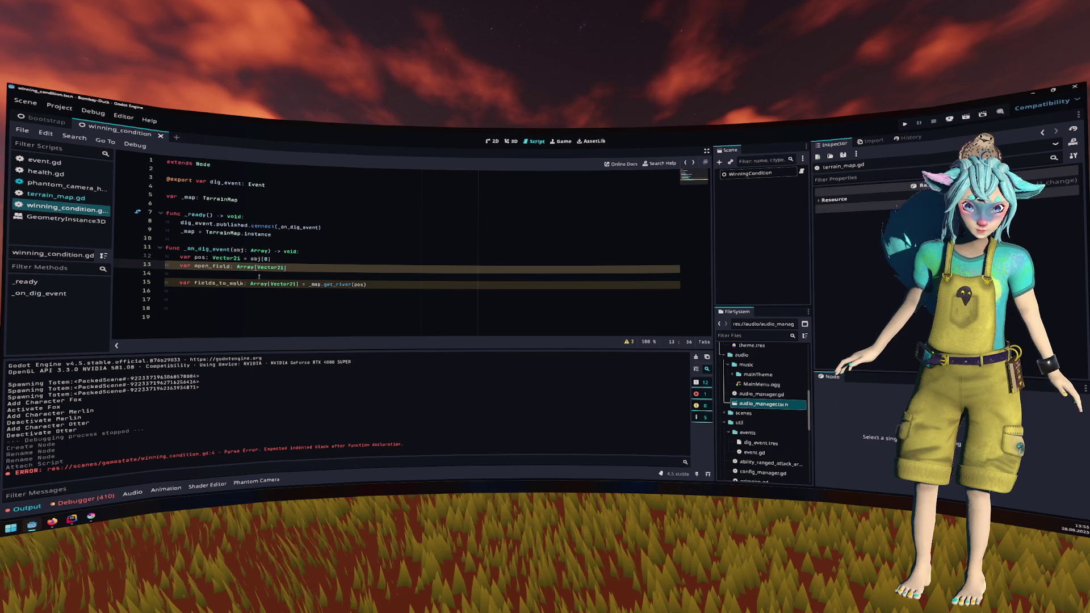
{"action": "key", "text": "shift+Home"}
{"action": "key", "text": "Return"}
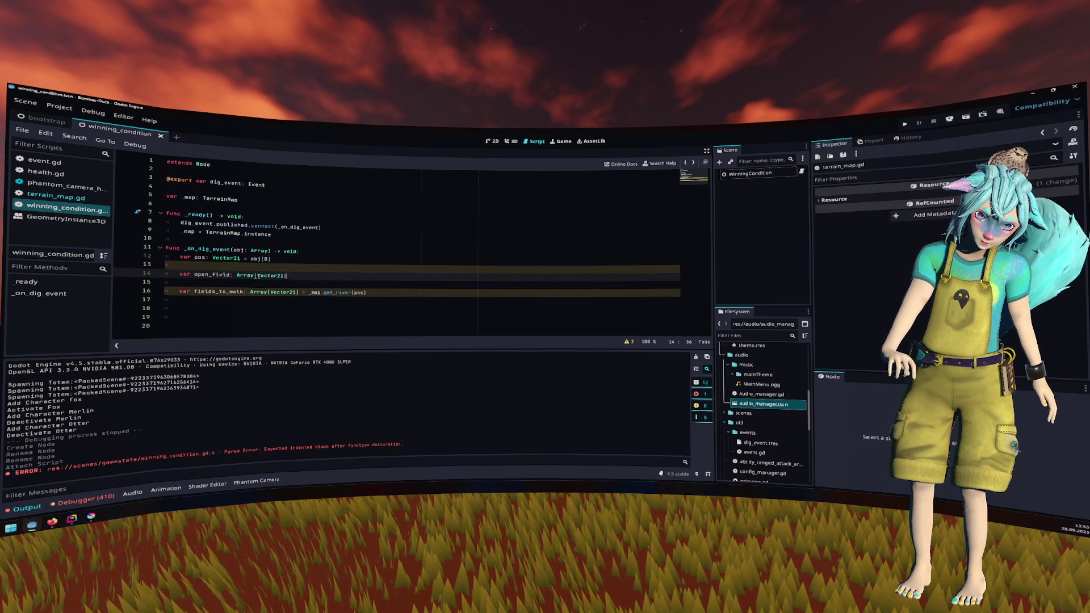
{"action": "key", "text": "ctrl+v"}
{"action": "key", "text": "Delete"}
{"action": "key", "text": "Delete"}
{"action": "key", "text": "Delete"}
{"action": "type", "text": "closed"}
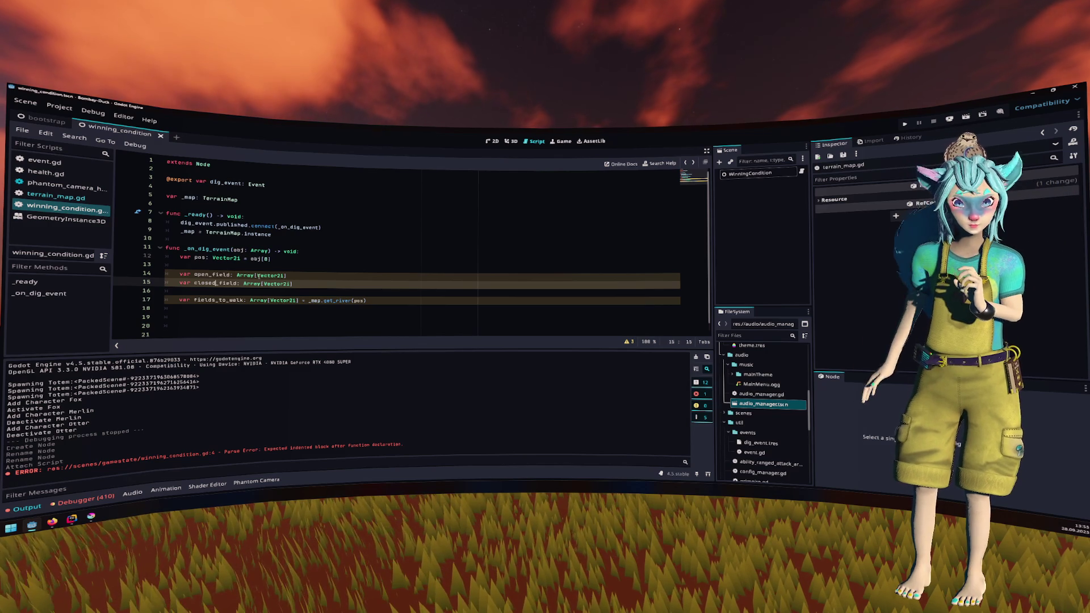
Step: Initialise both open_field and closed_field to empty arrays with '= []'
{"action": "left_click", "coordinate": [319, 277]}
{"action": "type", "text": "="}
{"action": "type", "text": " ["}
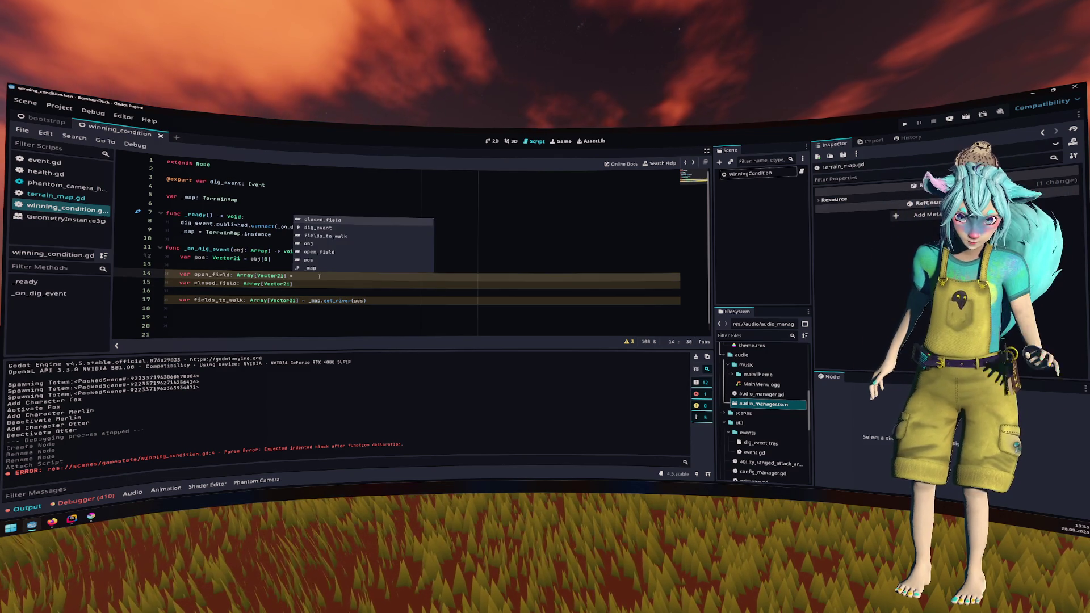
{"action": "key", "text": "Down"}
{"action": "type", "text": "= []"}
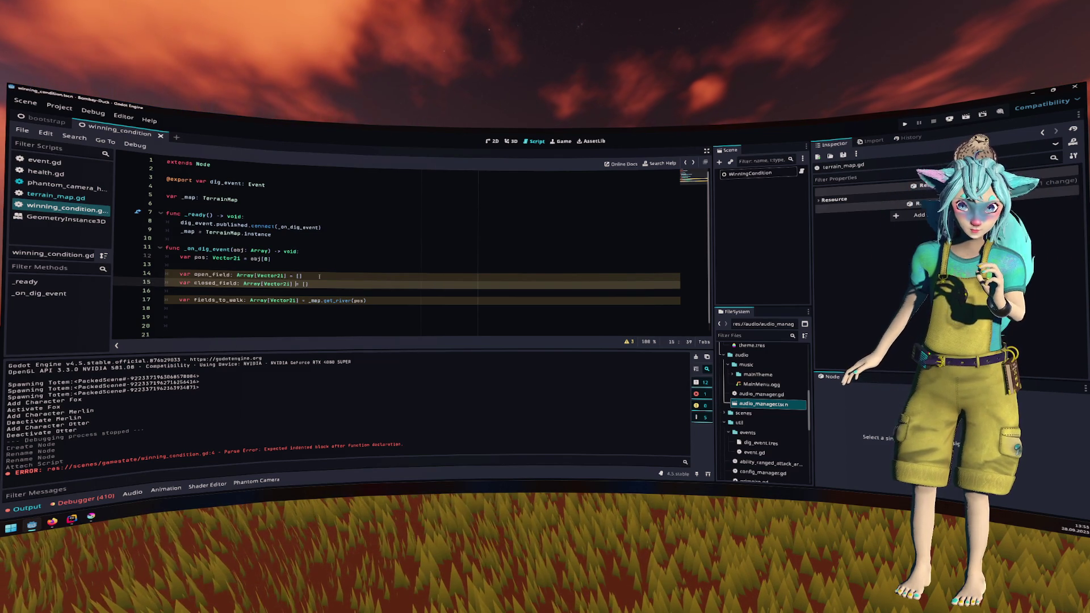
{"action": "key", "text": "Down"}
{"action": "key", "text": "Down"}
{"action": "key", "text": "Down"}
{"action": "key", "text": "Down"}
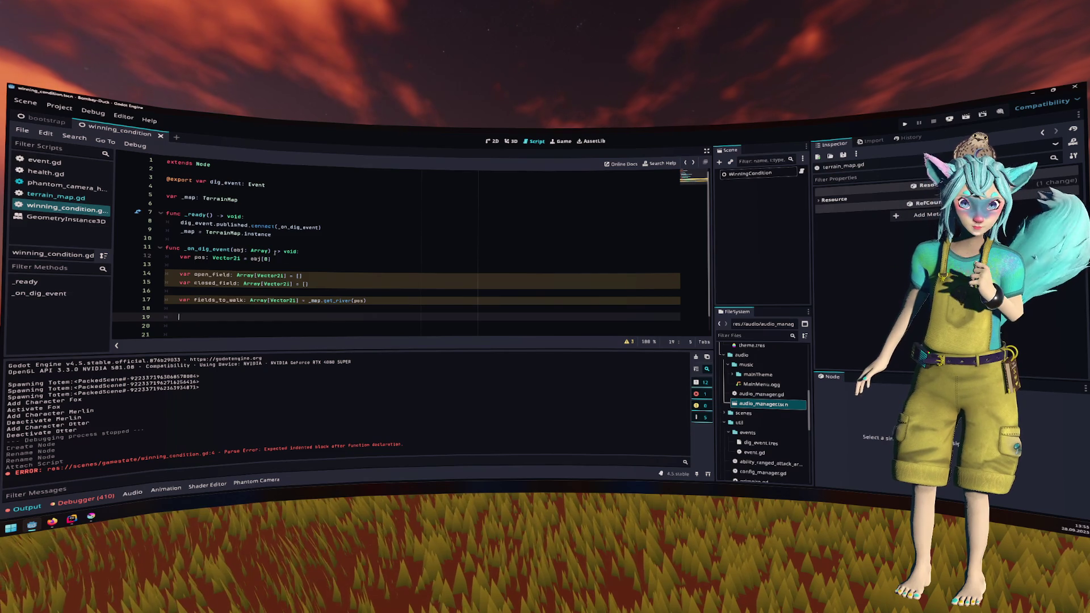
Step: Add 'var end_field: Vector2i = pos' on a new line above them
{"action": "left_click", "coordinate": [240, 266]}
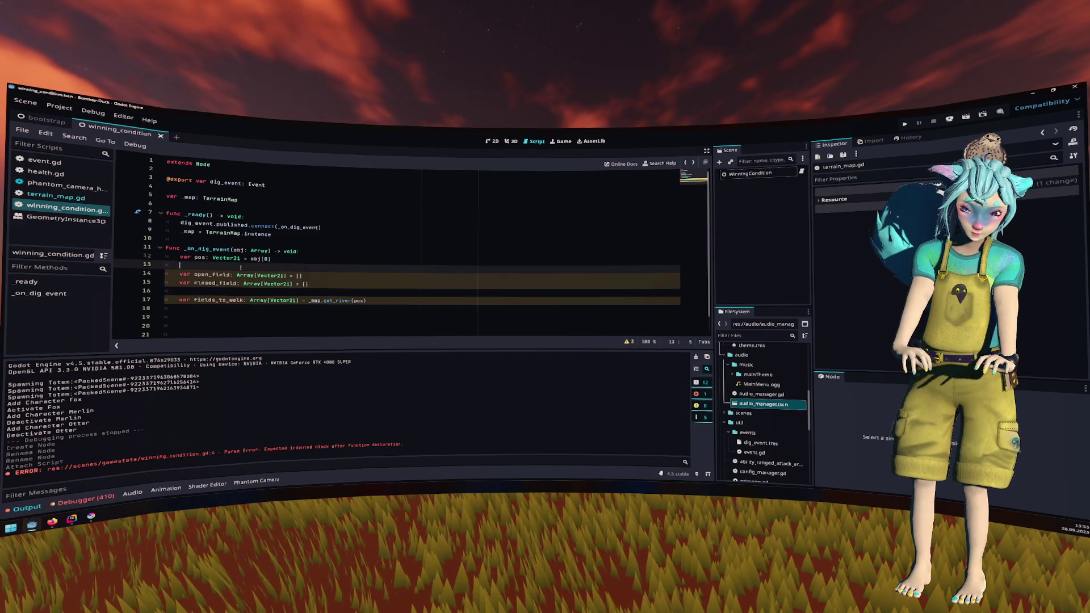
{"action": "key", "text": "Return"}
{"action": "type", "text": "var end_field"}
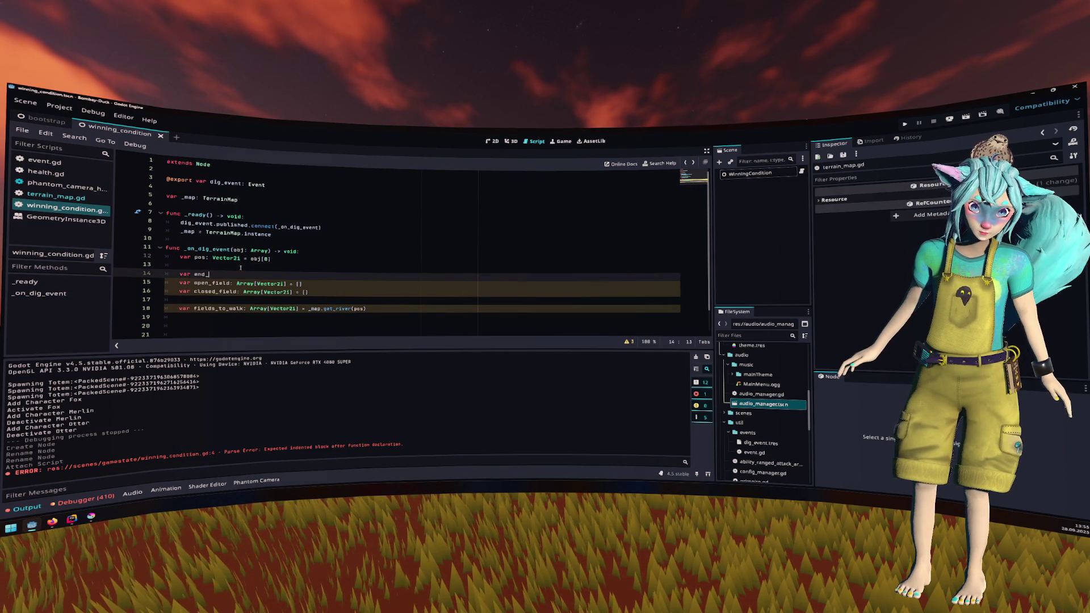
{"action": "type", "text": ": Vector"}
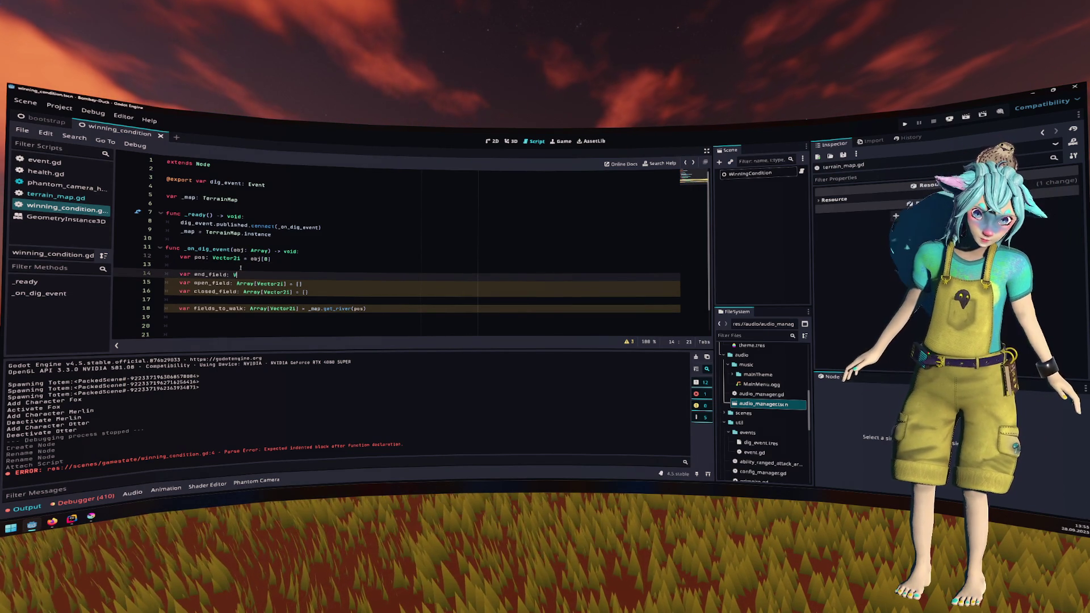
{"action": "type", "text": "2i = "}
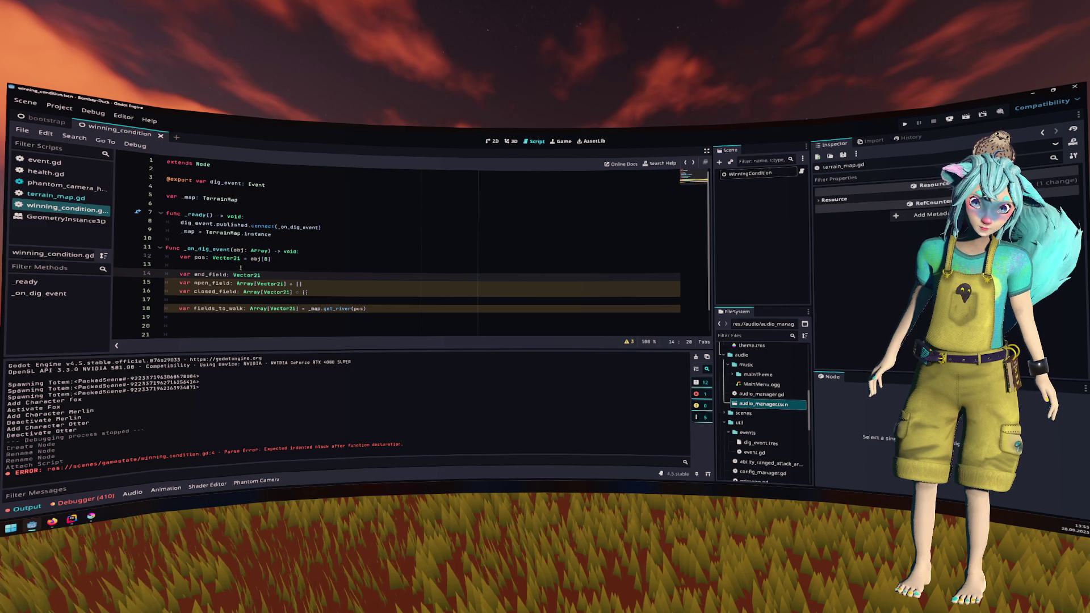
{"action": "type", "text": "pos"}
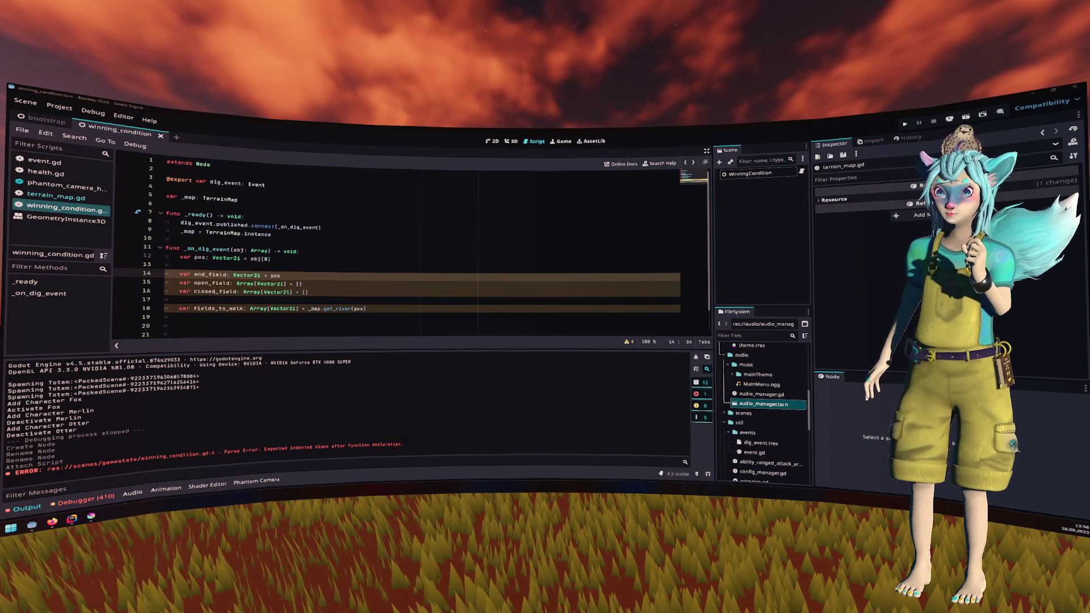
Step: Autocomplete end_field into closed_field's initializer so it starts as [end_field]
{"action": "left_click", "coordinate": [363, 284]}
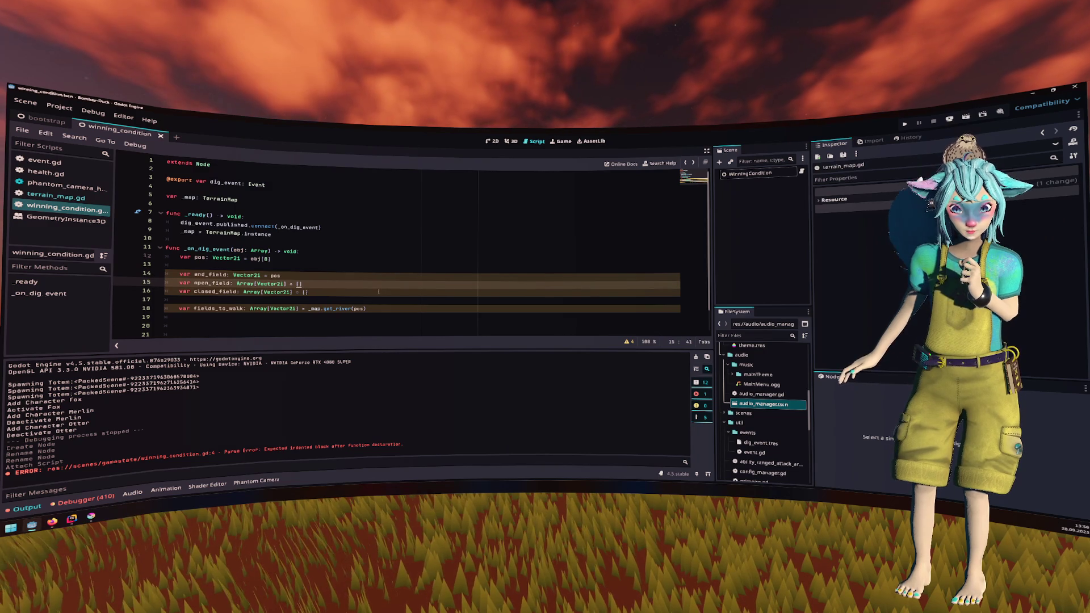
{"action": "key", "text": "Down"}
{"action": "key", "text": "Down"}
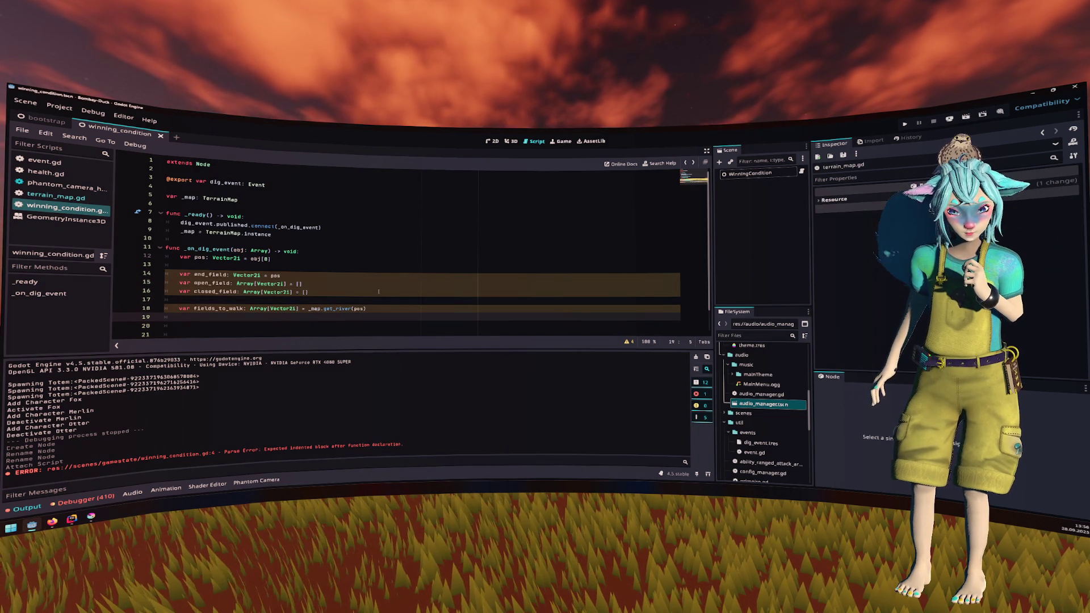
{"action": "left_click", "coordinate": [378, 292]}
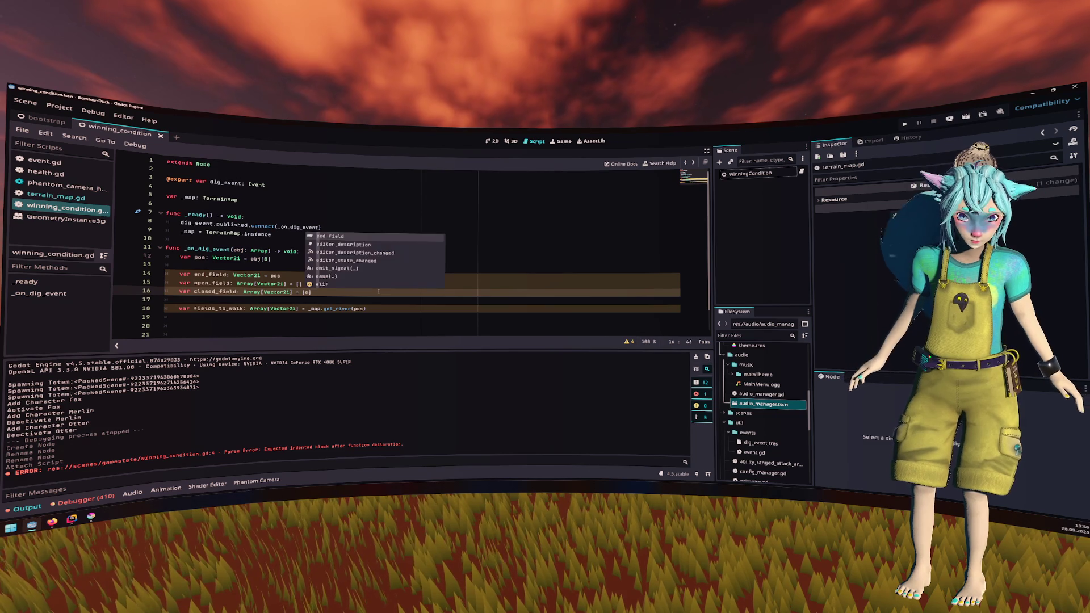
{"action": "type", "text": "e"}
{"action": "key", "text": "Return"}
{"action": "key", "text": "Down"}
{"action": "key", "text": "Down"}
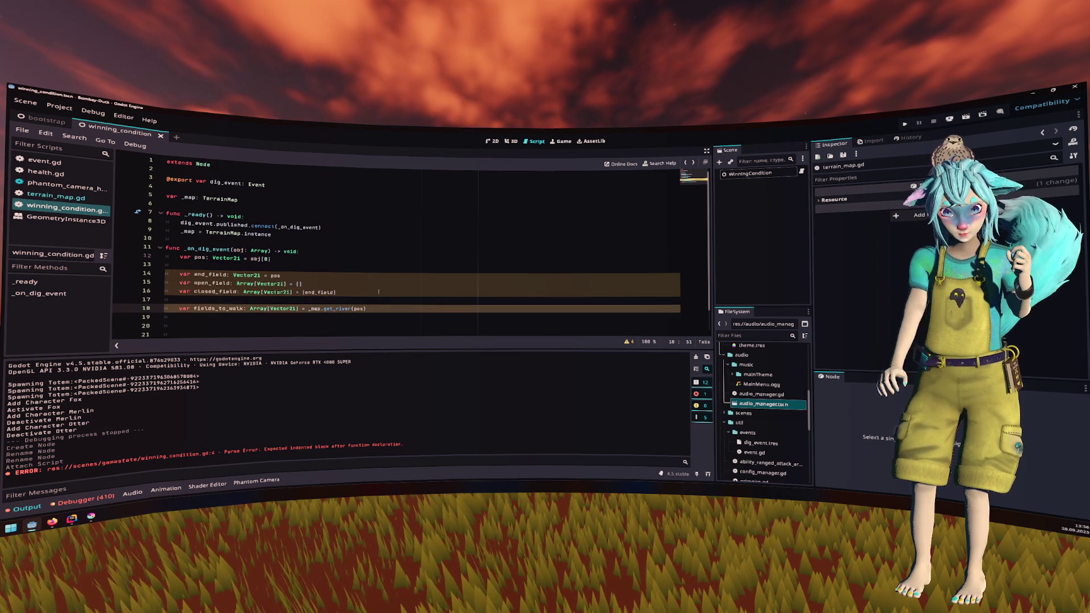
{"action": "key", "text": "Down"}
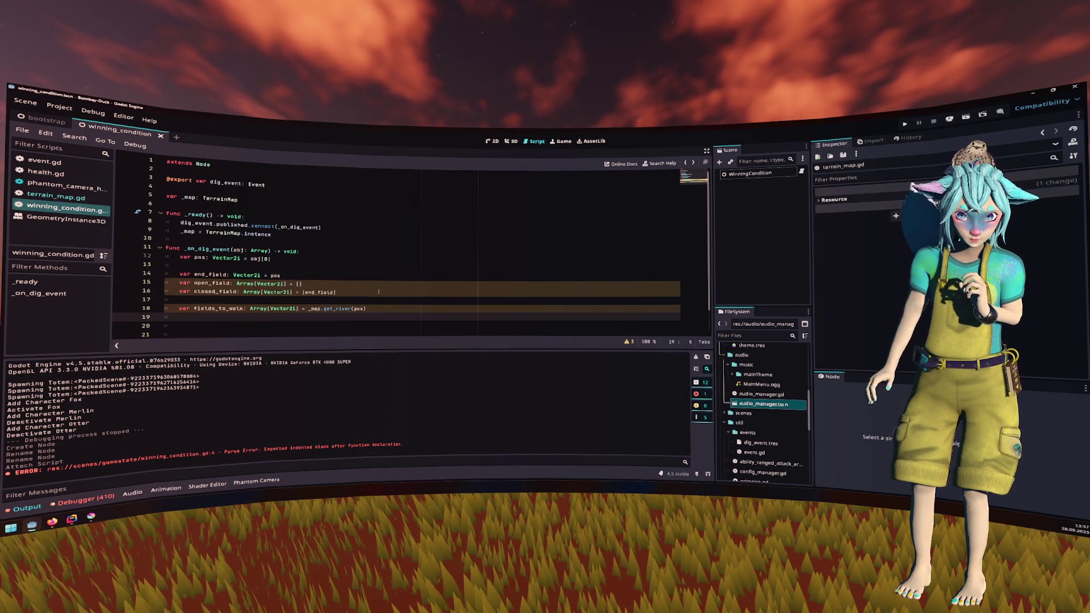
{"action": "key", "text": "Up"}
{"action": "key", "text": "Up"}
{"action": "key", "text": "Up"}
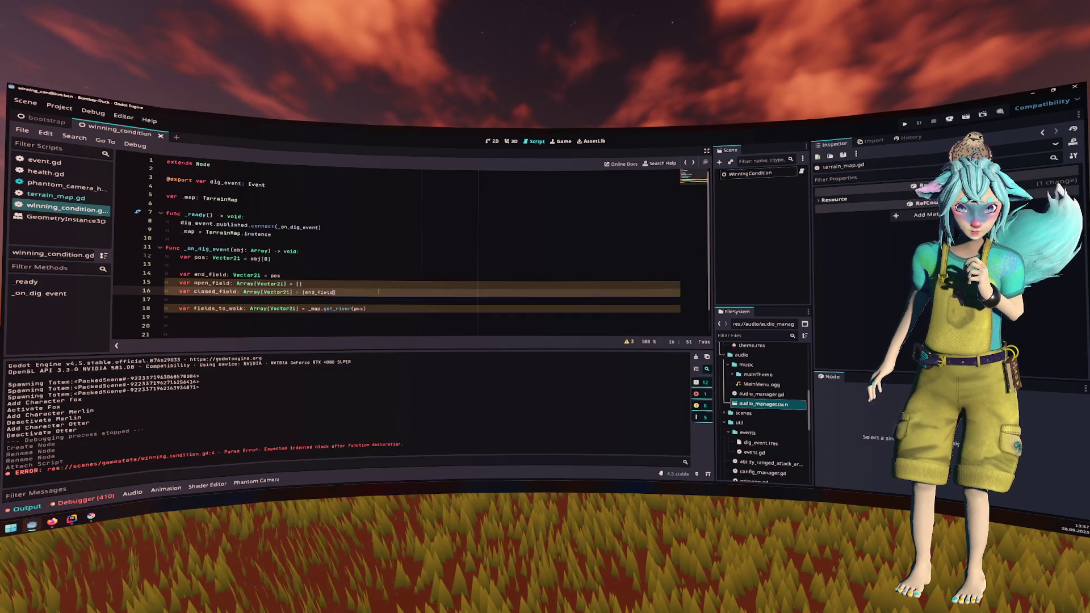
{"action": "key", "text": "End"}
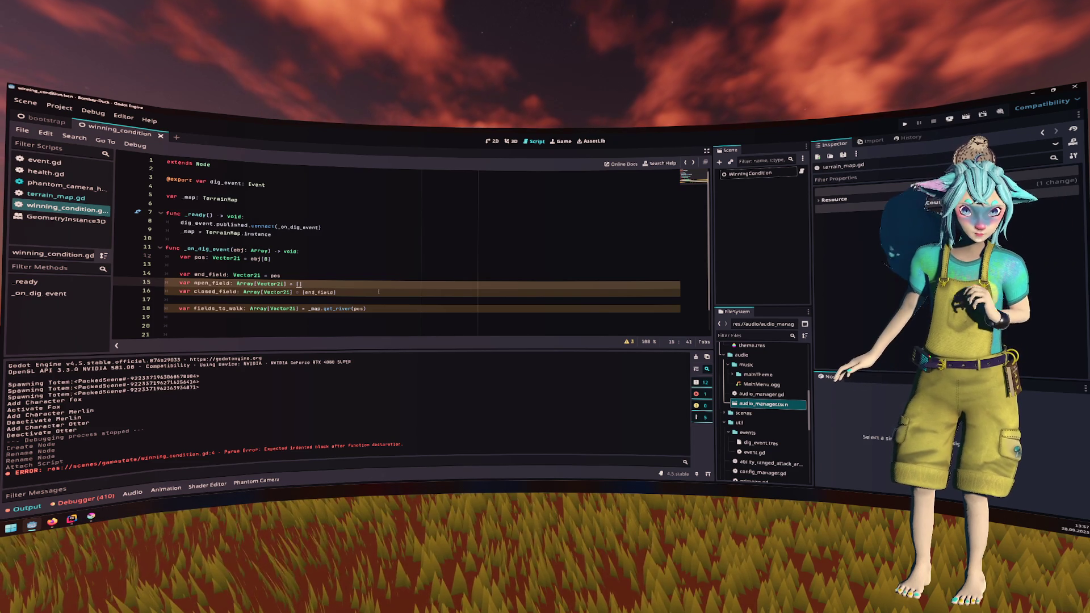
{"action": "key", "text": "Down"}
{"action": "key", "text": "Down"}
{"action": "key", "text": "Down"}
{"action": "key", "text": "Down"}
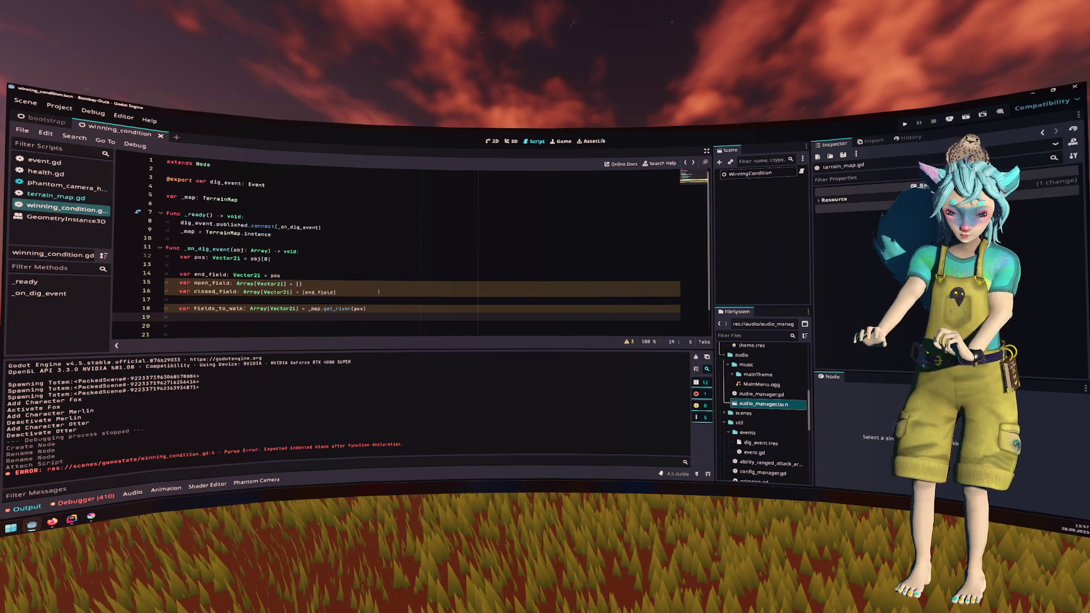
{"action": "key", "text": "Down"}
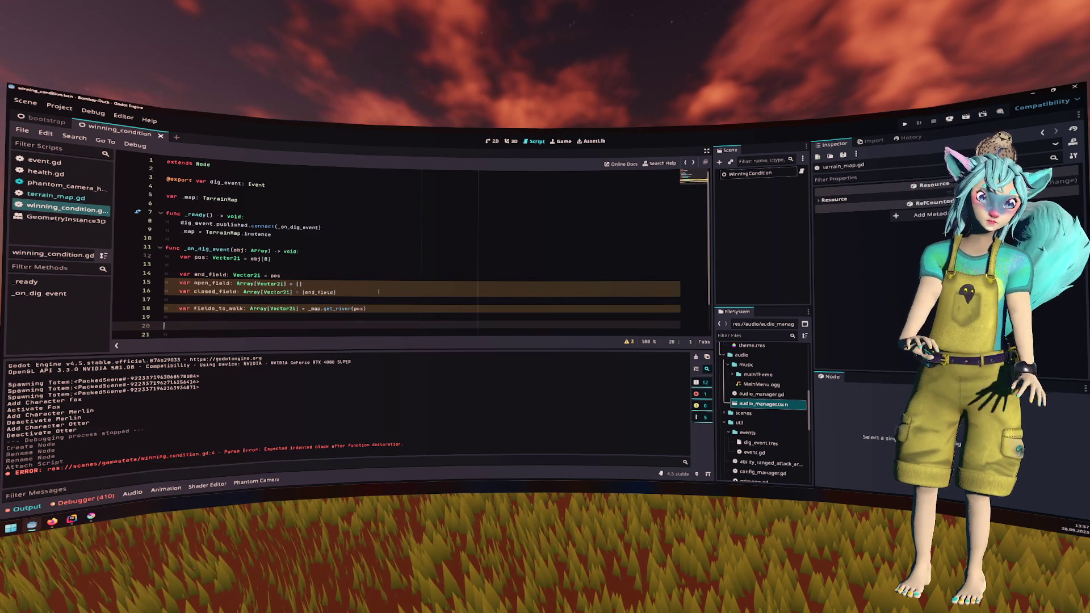
Step: Begin the _walk_river function signature with next_field: Vector2i and closed_field parameters
{"action": "type", "text": "walk_"}
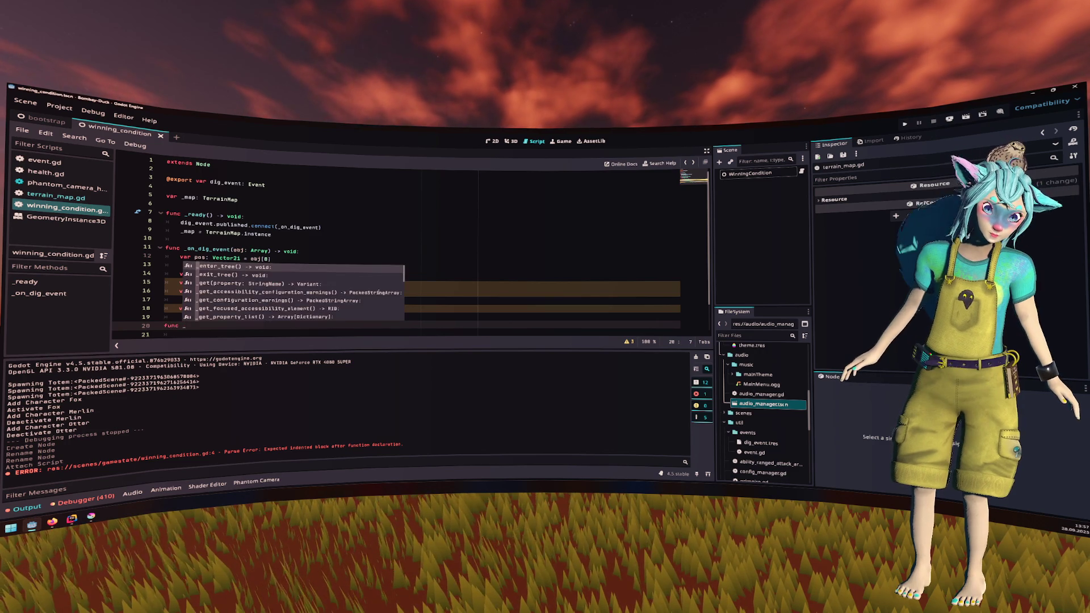
{"action": "type", "text": "river()"}
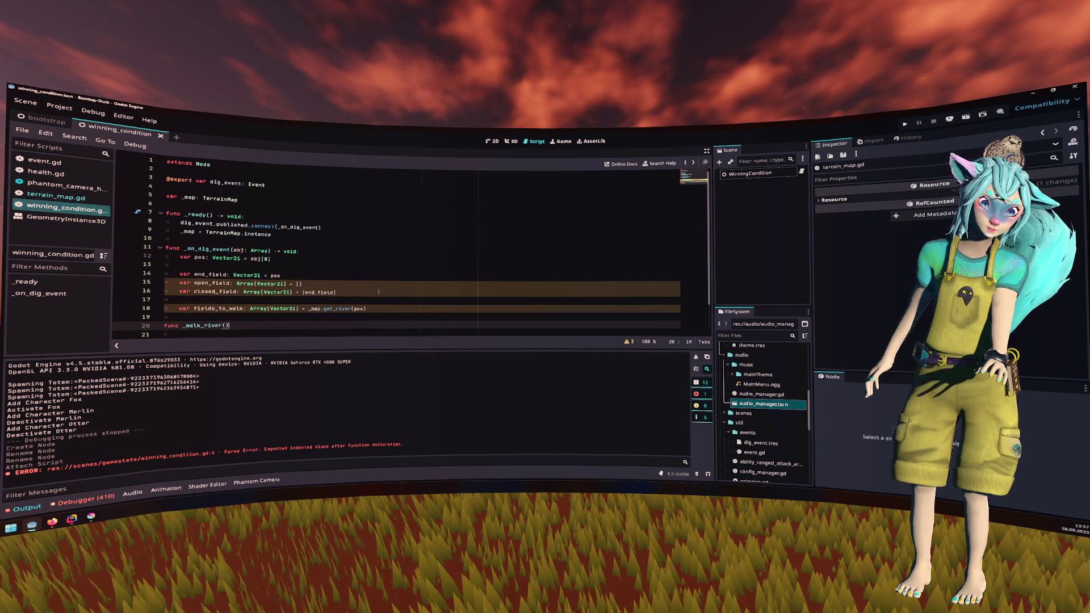
{"action": "key", "text": "Left"}
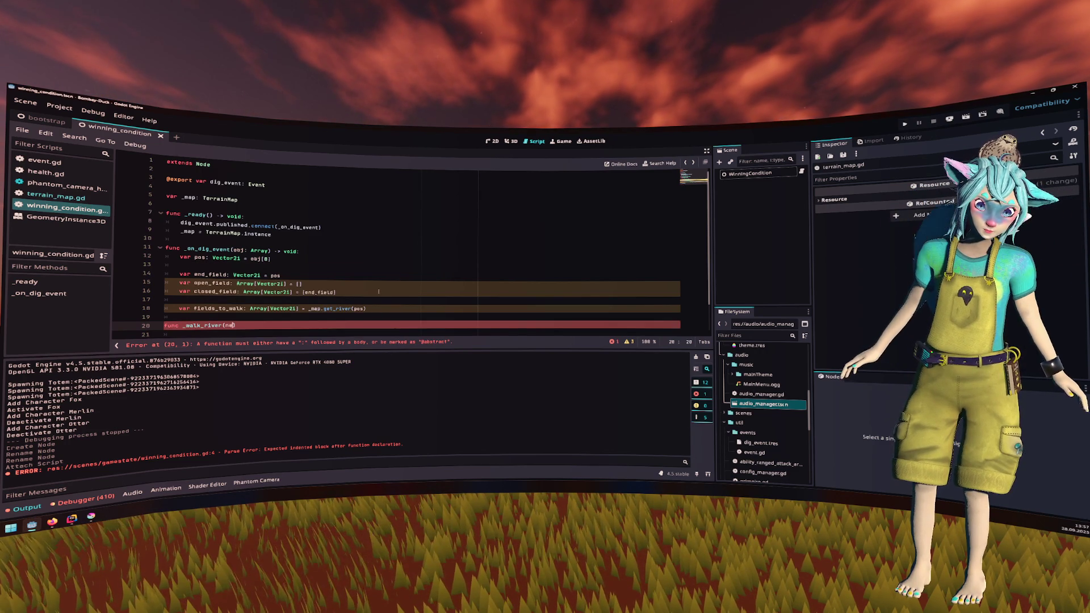
{"action": "type", "text": "_fiel"}
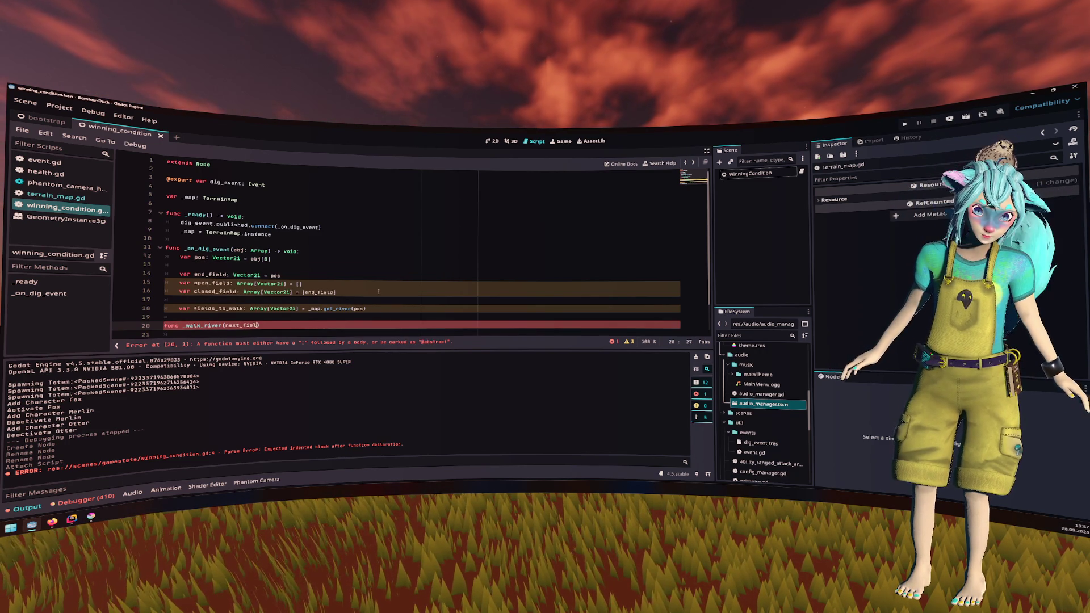
{"action": "type", "text": "c"}
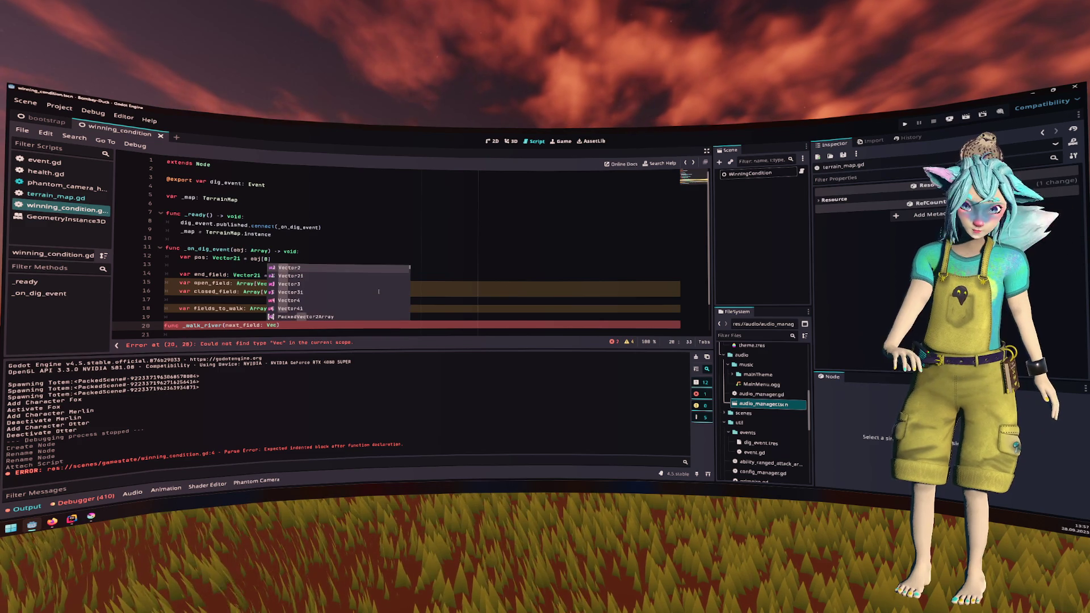
{"action": "key", "text": "Down"}
{"action": "key", "text": "Return"}
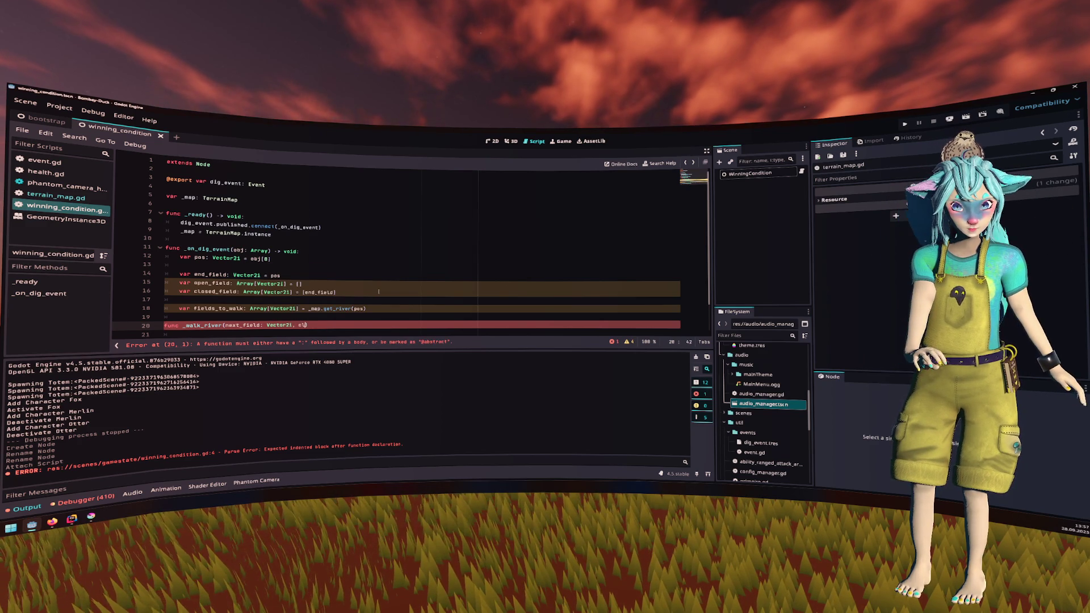
{"action": "type", "text": "osed_field"}
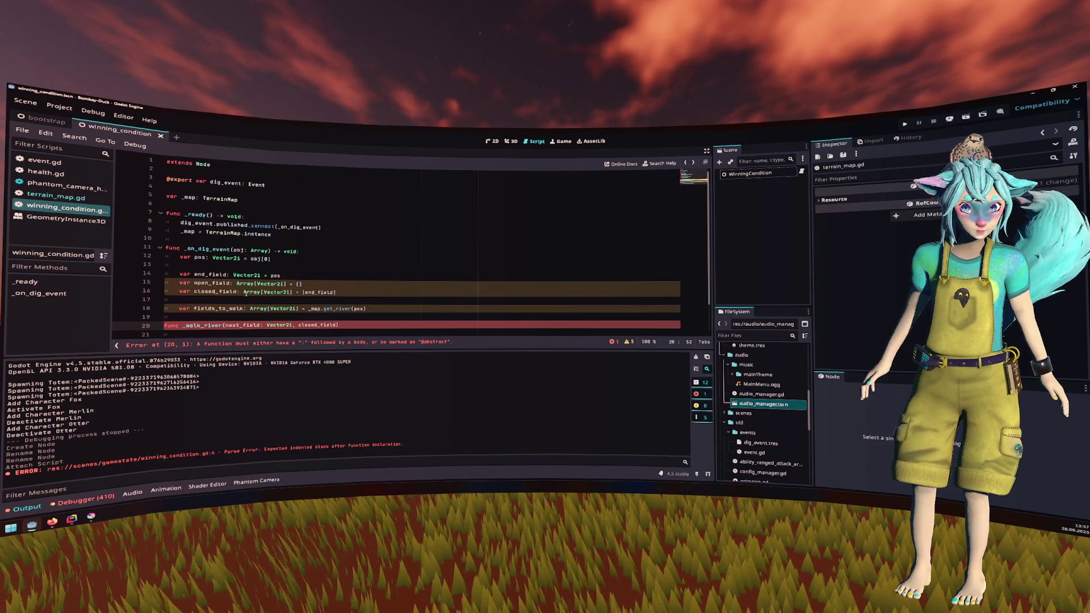
Step: Type closed_field as Array[Vector2i] and give _walk_river a bool return type
{"action": "left_click_drag", "start_coordinate": [243, 291], "coordinate": [293, 291]}
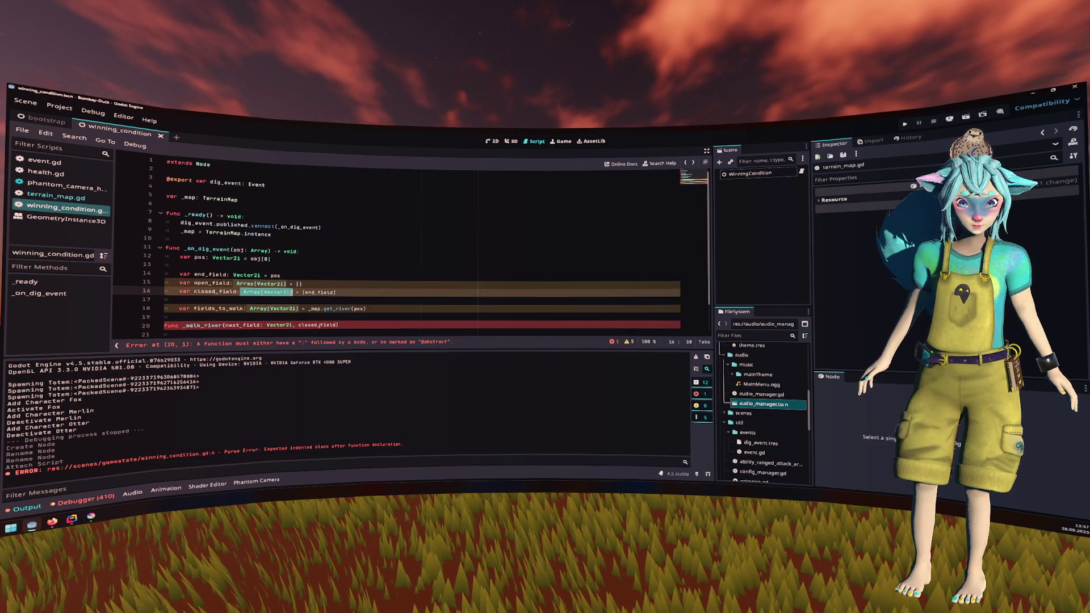
{"action": "left_click", "coordinate": [382, 326]}
{"action": "type", "text": ": Array[Vector2i])"}
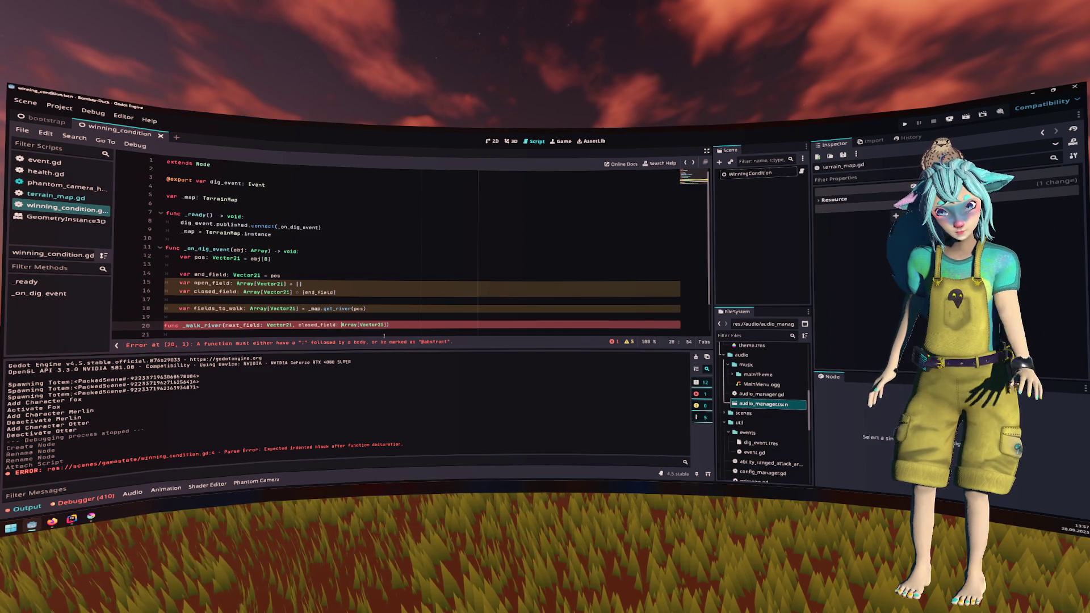
{"action": "type", "text": "ector2i]) -> v"}
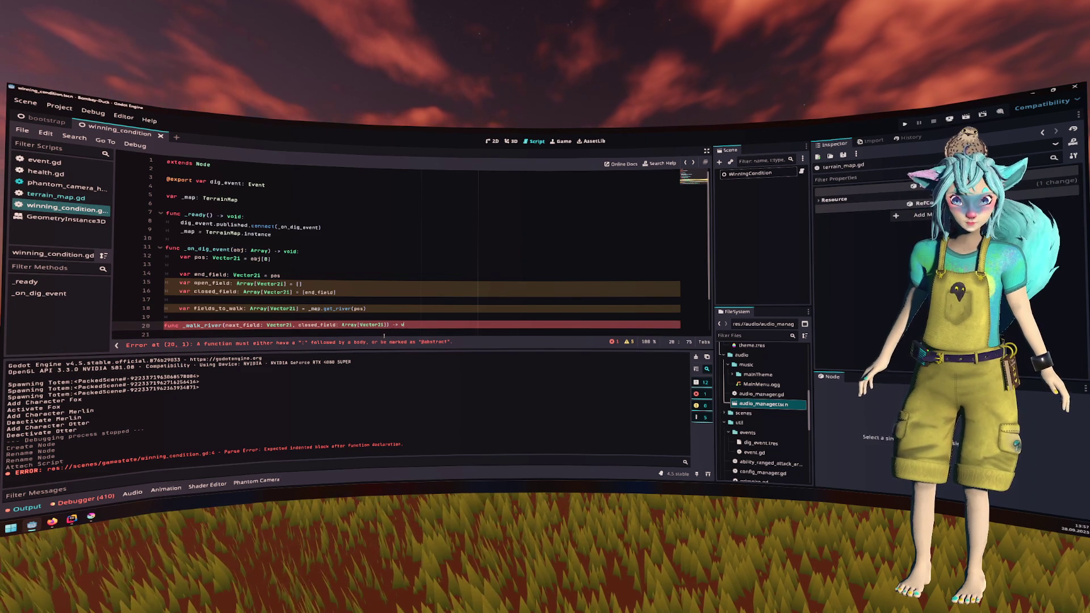
{"action": "type", "text": "oid"}
{"action": "key", "text": "BackSpace"}
{"action": "key", "text": "BackSpace"}
{"action": "key", "text": "BackSpace"}
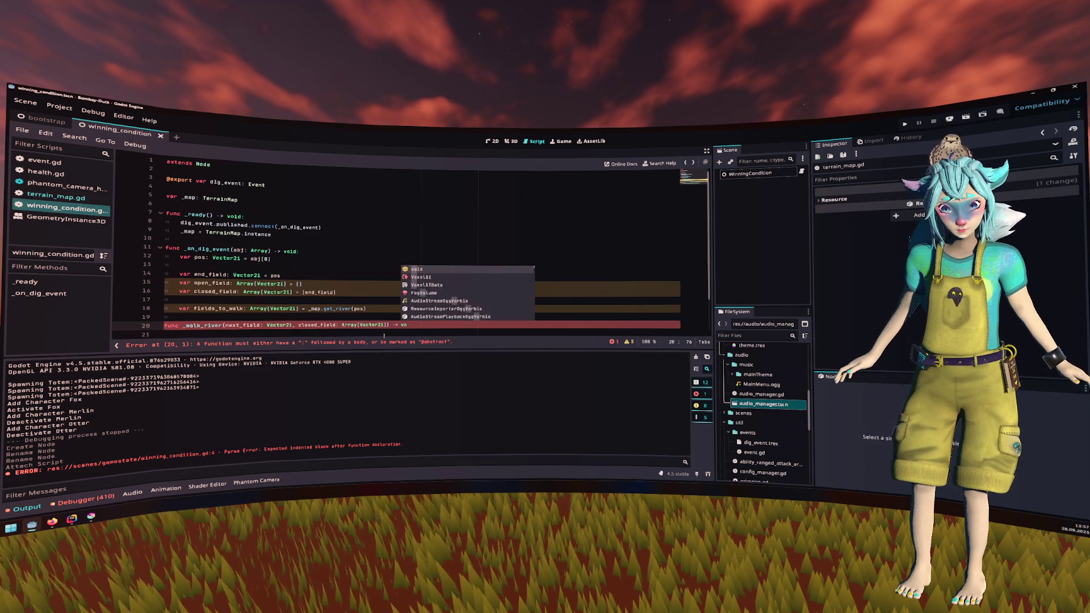
{"action": "type", "text": "bool"}
{"action": "type", "text": ":"}
{"action": "key", "text": "Return"}
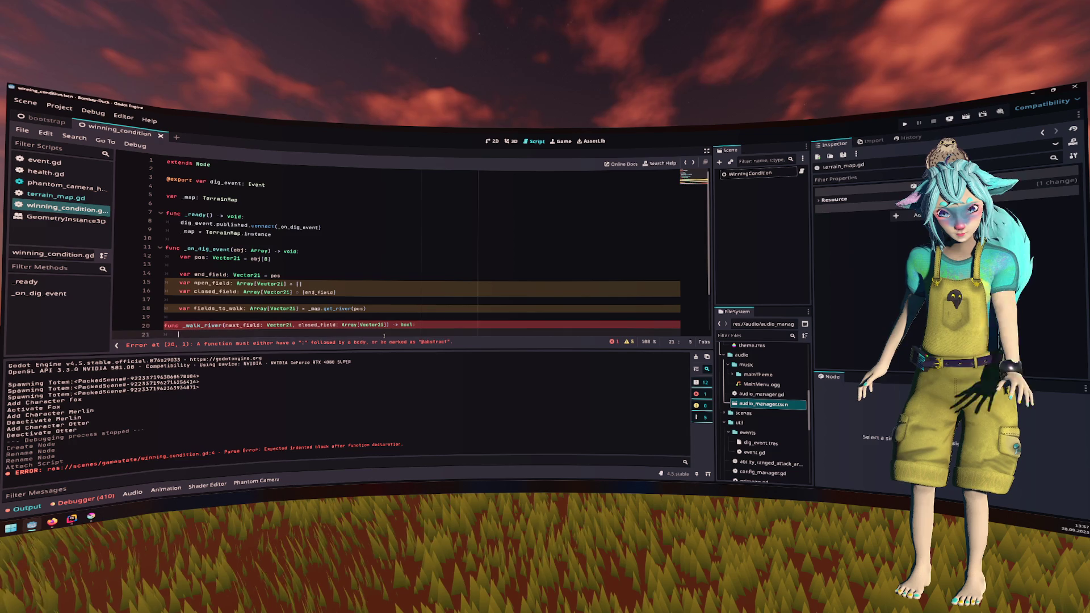
Step: Add the missing comma after the Vector2i parameter type in the signature
{"action": "scroll", "coordinate": [345, 284], "scroll_direction": "down", "scroll_amount": 2}
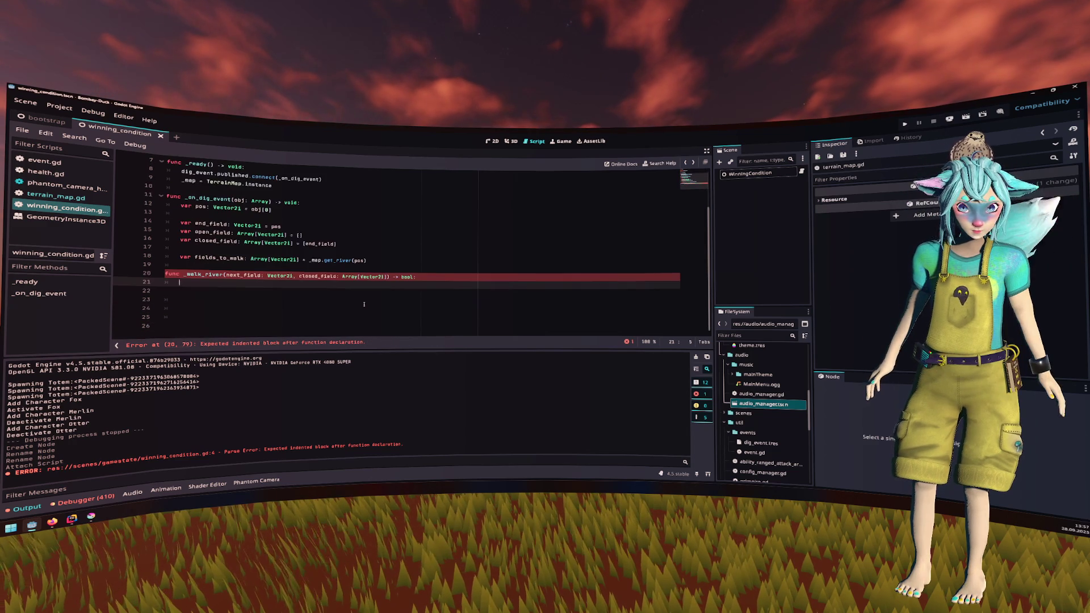
{"action": "double_click", "coordinate": [373, 276]}
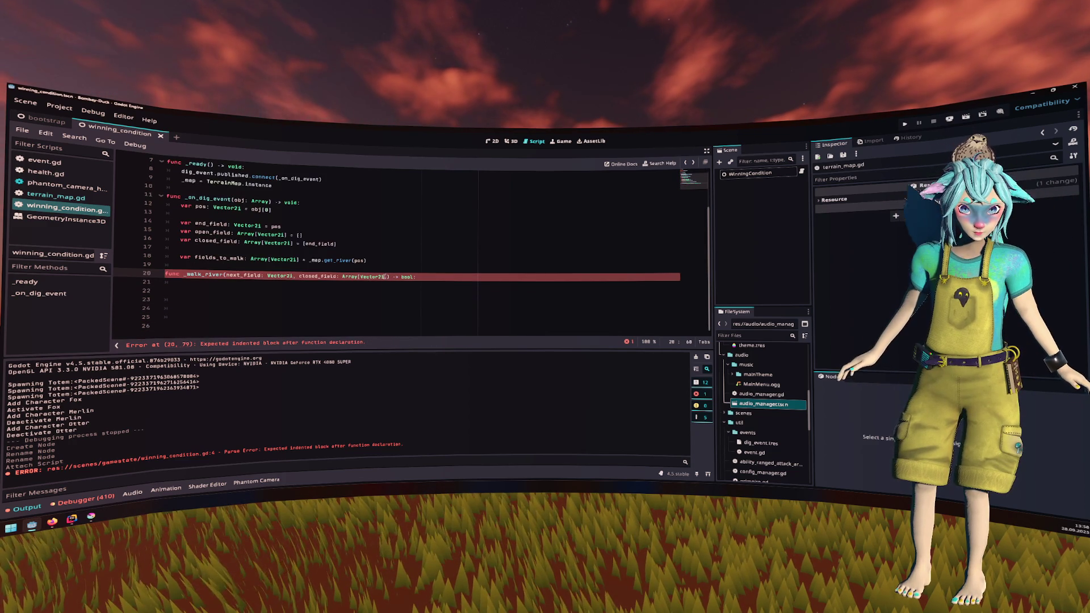
{"action": "key", "text": "Right"}
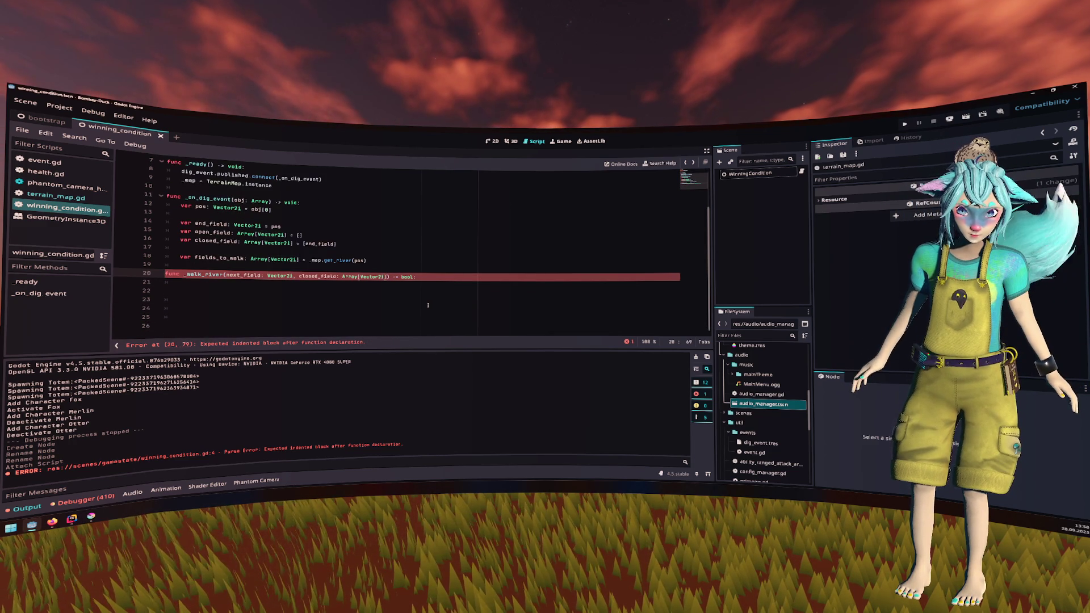
{"action": "type", "text": ","}
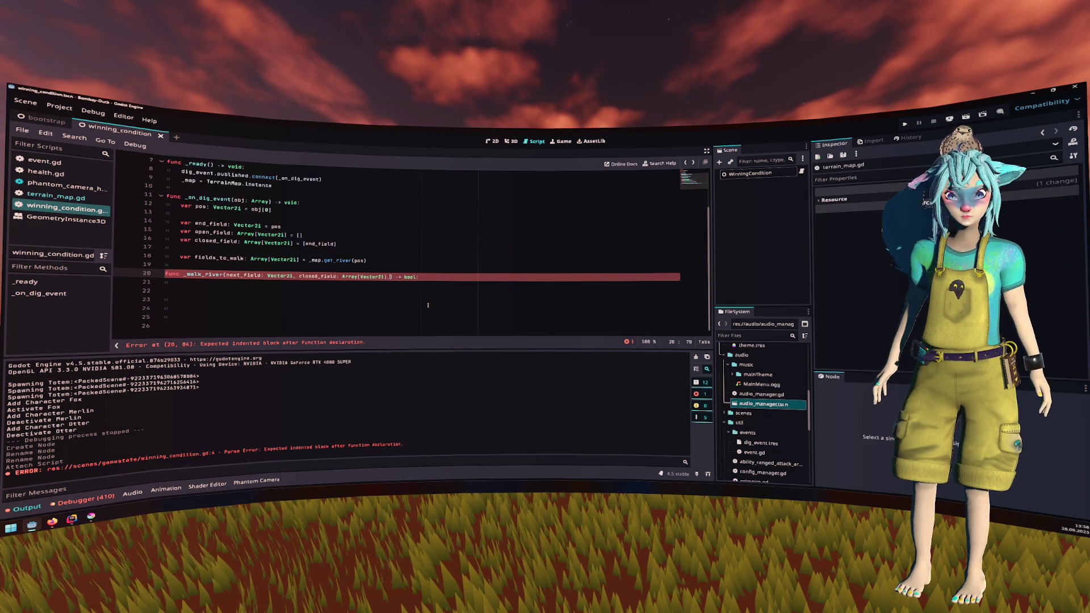
Step: Add blank lines after _ready and start an unindented top-level class line
{"action": "left_click", "coordinate": [382, 211]}
{"action": "key", "text": "Up"}
{"action": "key", "text": "Up"}
{"action": "key", "text": "Up"}
{"action": "key", "text": "Return"}
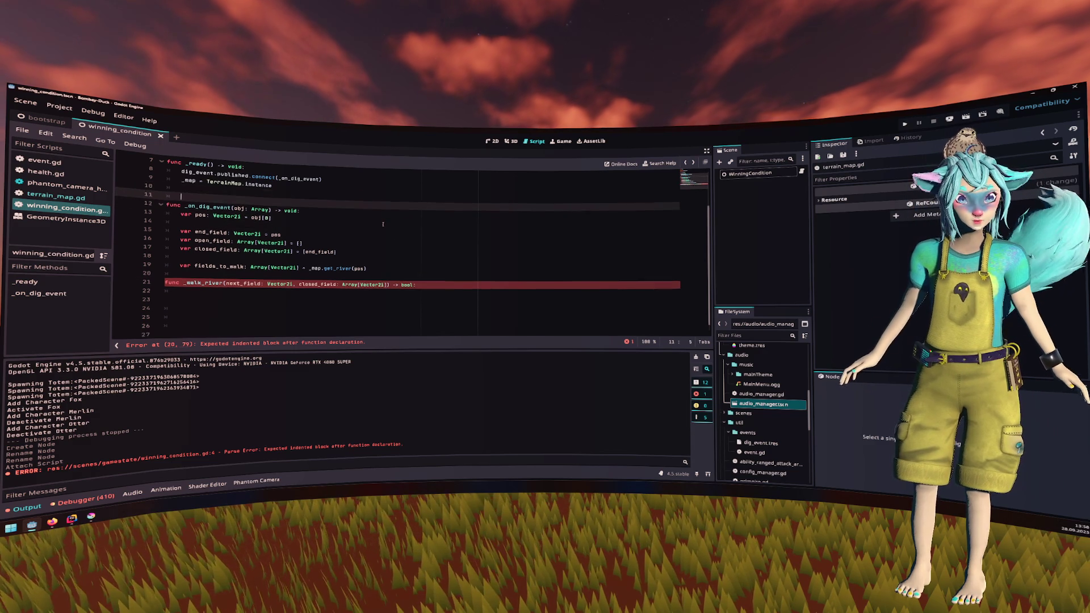
{"action": "key", "text": "Return"}
{"action": "key", "text": "Return"}
{"action": "key", "text": "Up"}
{"action": "key", "text": "BackSpace"}
{"action": "type", "text": "class"}
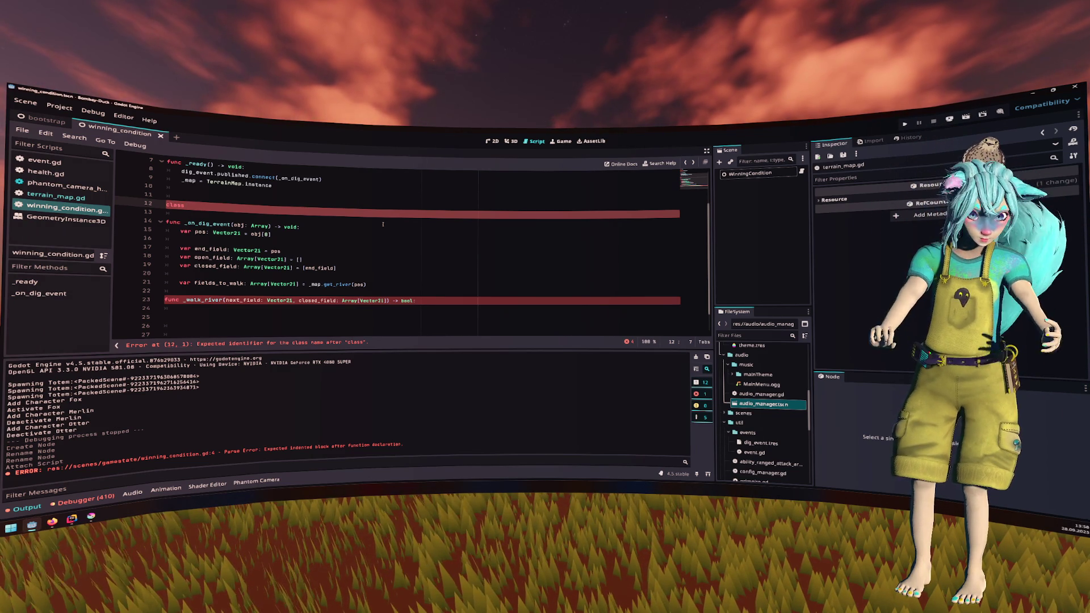
Step: Declare class WaterWalking extends RefCounted, replacing the initial Dig name
{"action": "type", "text": "Dig"}
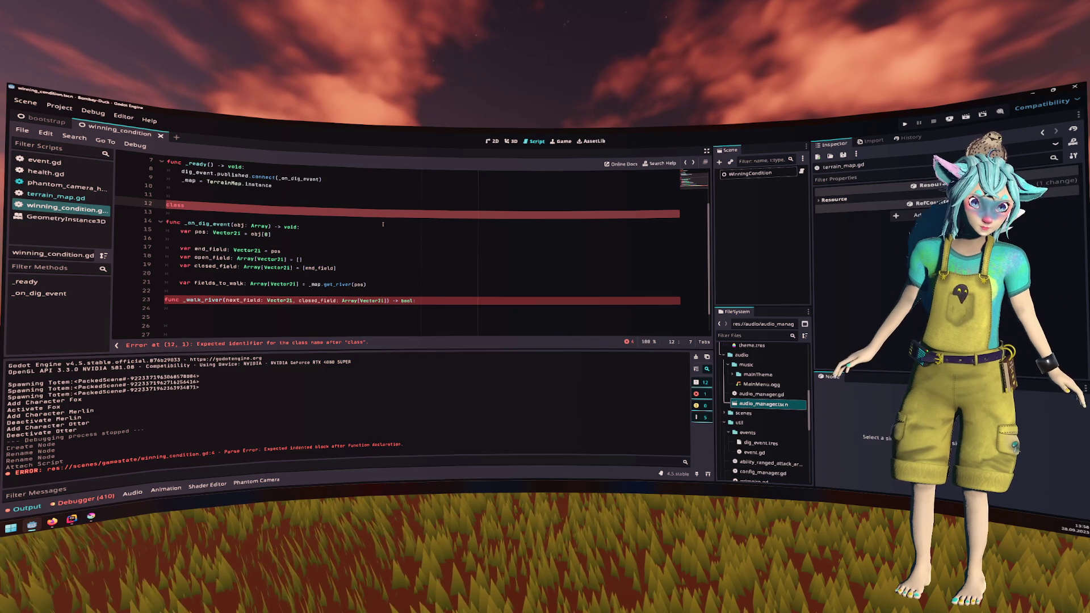
{"action": "key", "text": "BackSpace"}
{"action": "key", "text": "BackSpace"}
{"action": "key", "text": "BackSpace"}
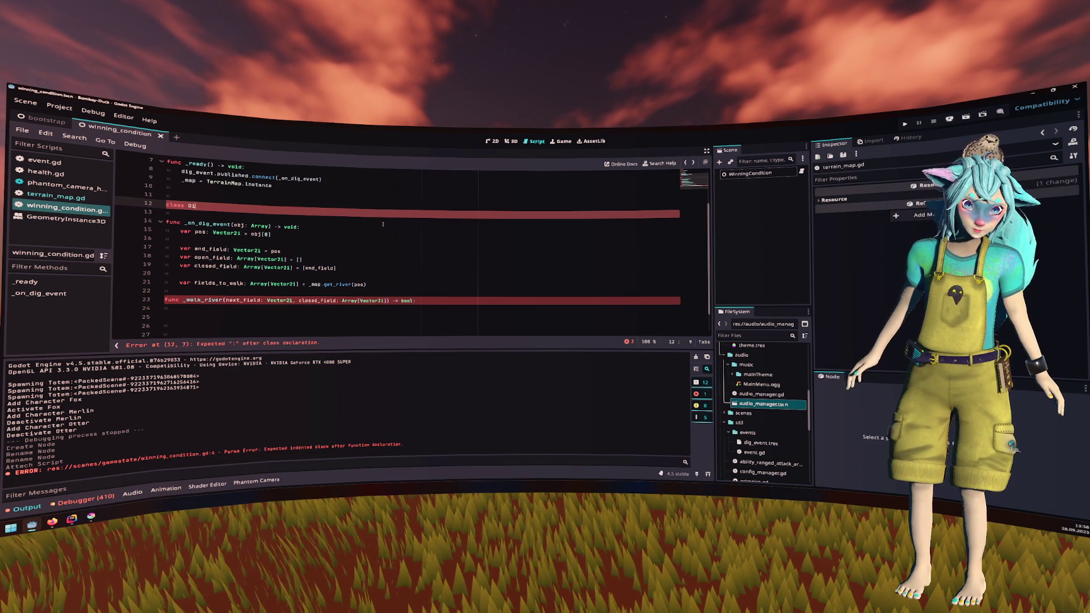
{"action": "type", "text": "WaterWalking e"}
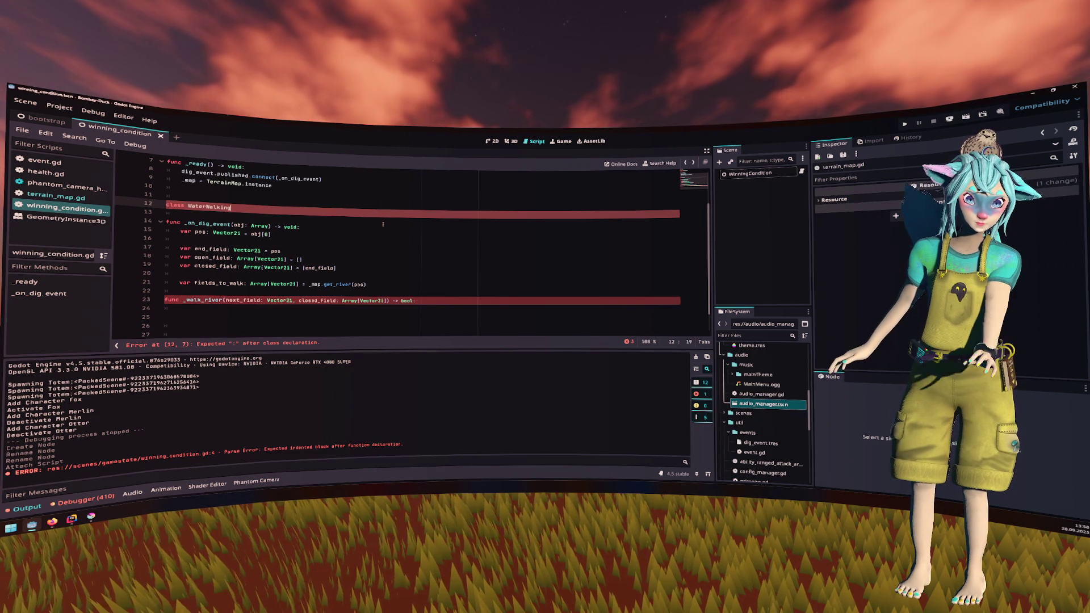
{"action": "type", "text": "xtends Ref"}
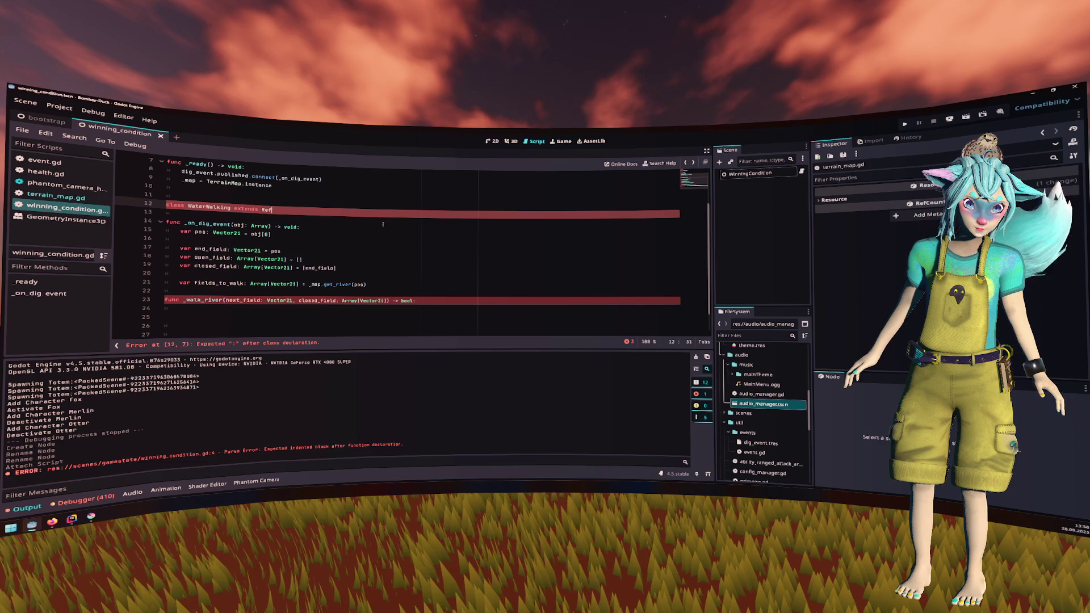
{"action": "type", "text": "Counted:"}
{"action": "key", "text": "Return"}
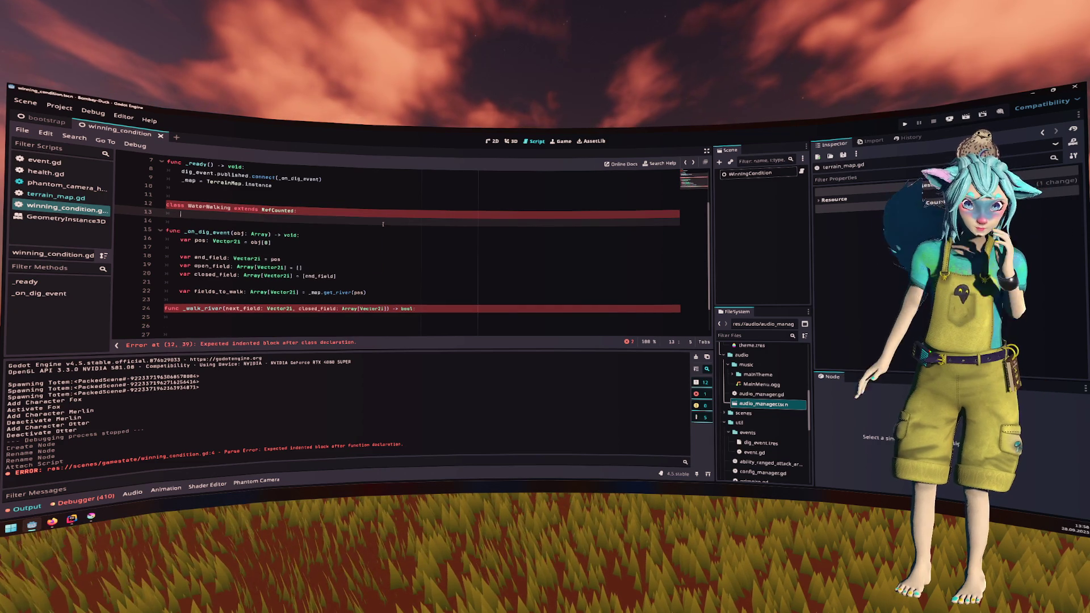
Step: Add var closed_field: Array[Vector2i] as the first WaterWalking member
{"action": "double_click", "coordinate": [208, 206]}
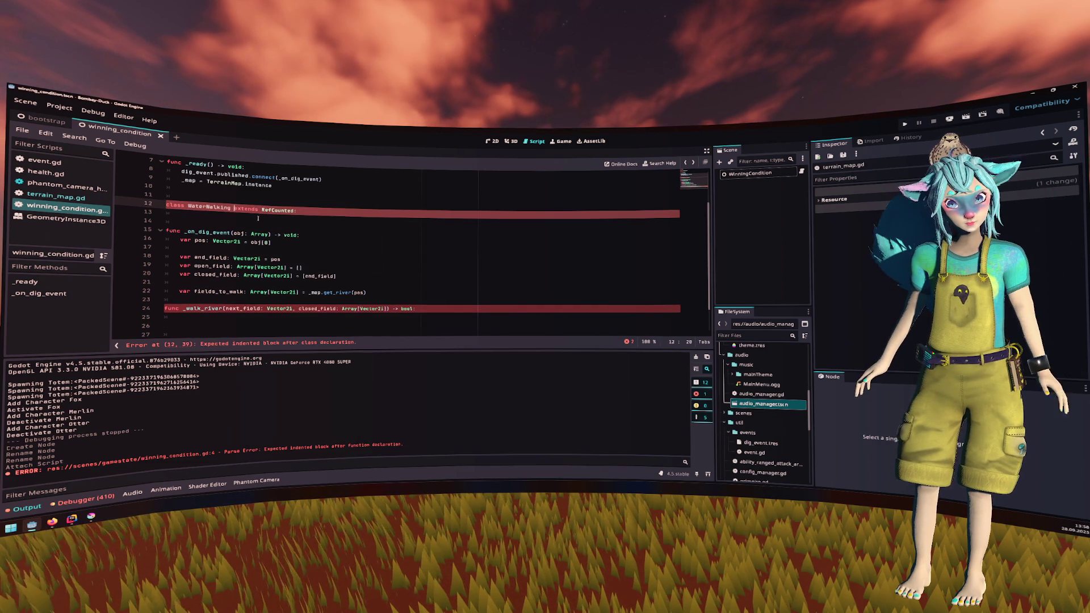
{"action": "left_click", "coordinate": [254, 267]}
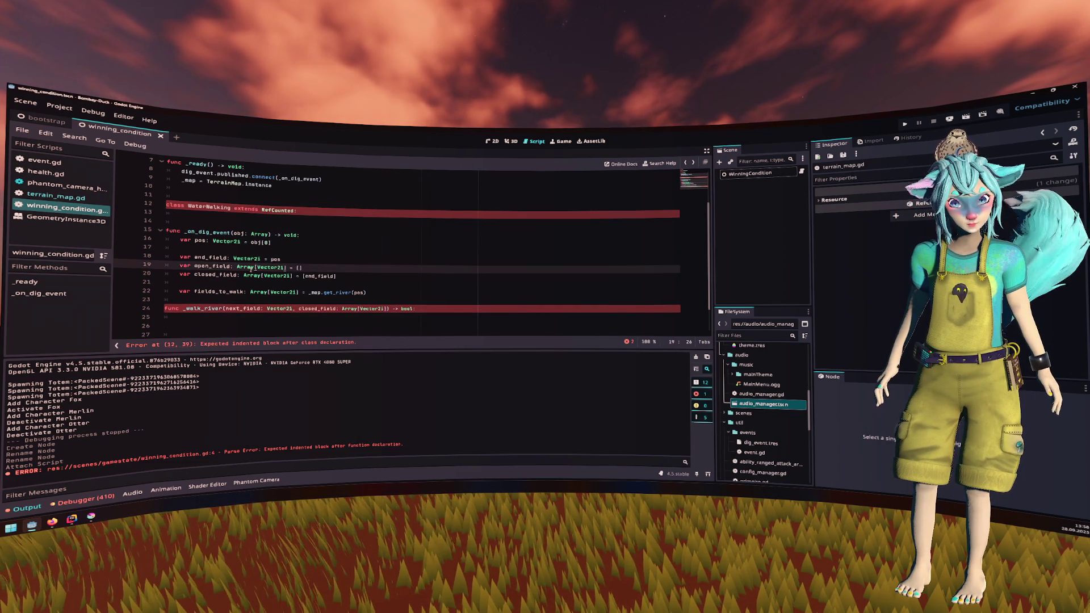
{"action": "left_click", "coordinate": [262, 275]}
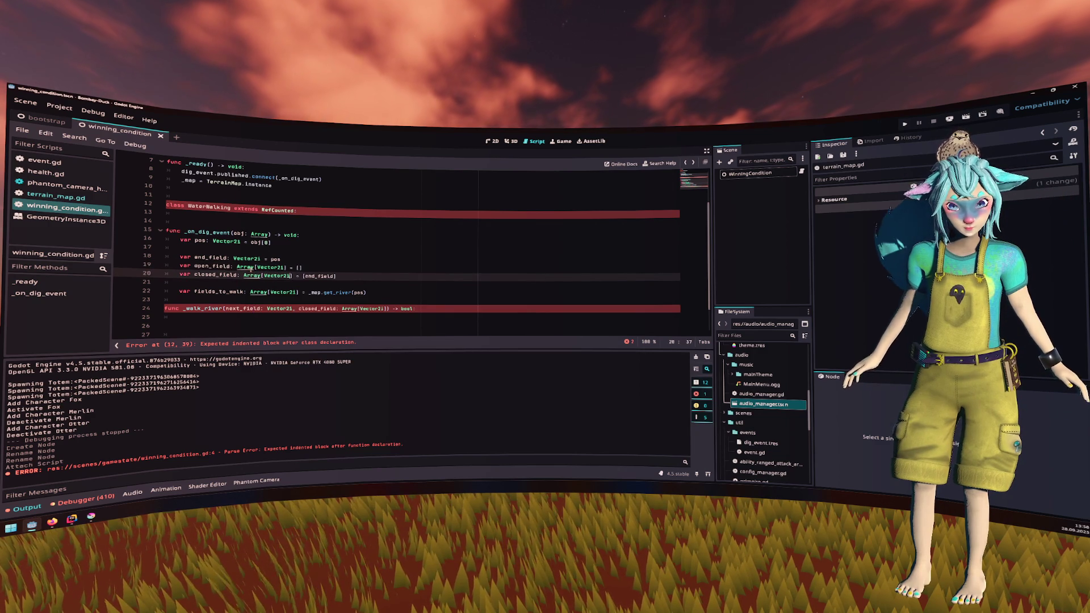
{"action": "left_click", "coordinate": [247, 211]}
{"action": "key", "text": "Down"}
{"action": "type", "text": "var closed_field: Array[Vector2i]"}
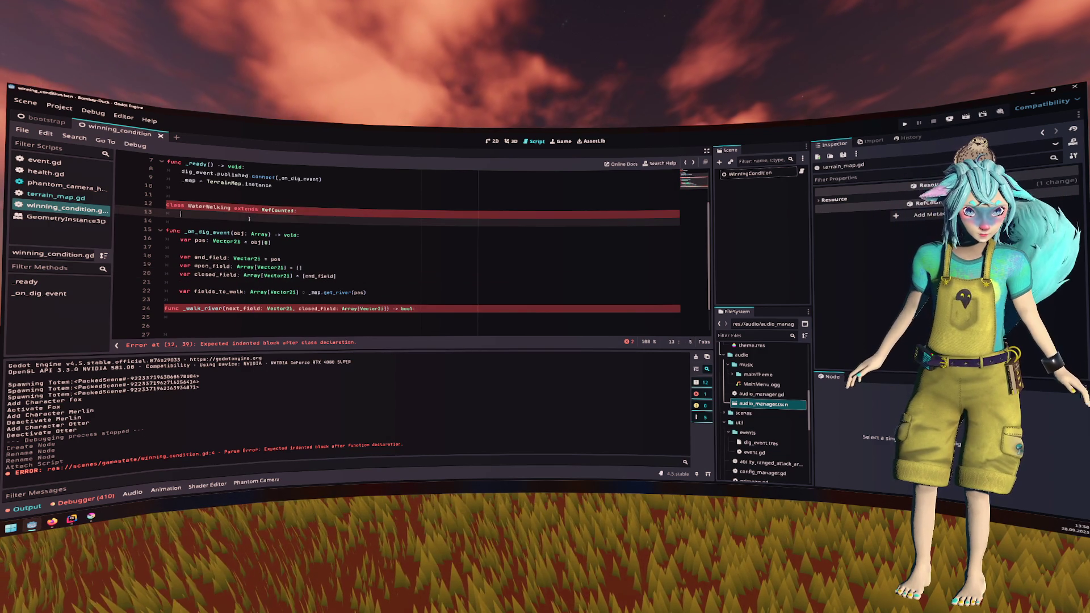
Step: Copy the end_field: Vector2i declaration into the class as another member
{"action": "key", "text": "Down"}
{"action": "key", "text": "Down"}
{"action": "key", "text": "Down"}
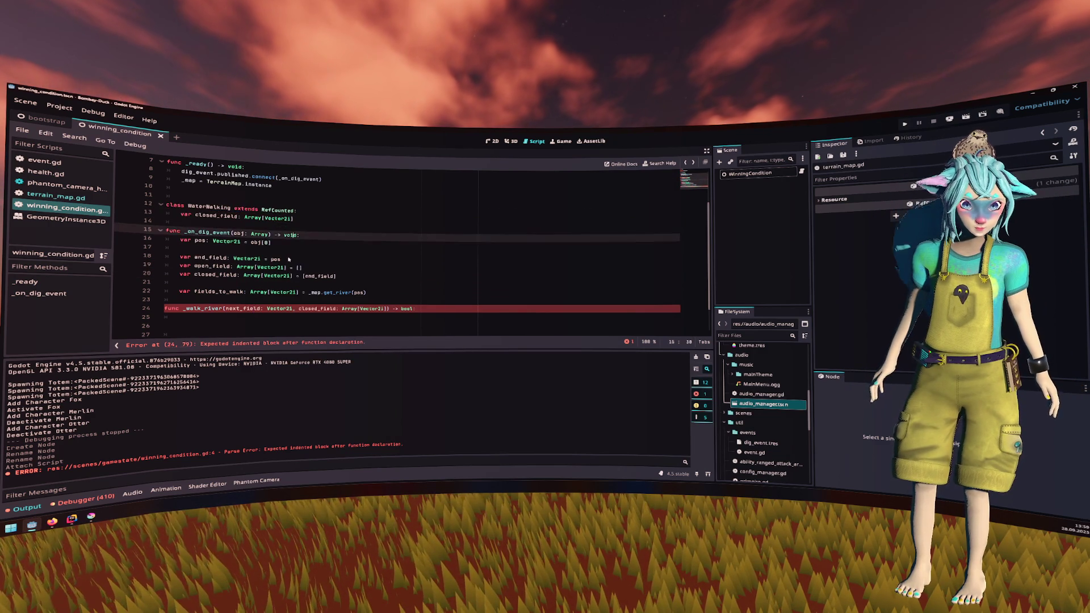
{"action": "key", "text": "Left"}
{"action": "key", "text": "Left"}
{"action": "key", "text": "Left"}
{"action": "key", "text": "shift+Home"}
{"action": "key", "text": "ctrl+c"}
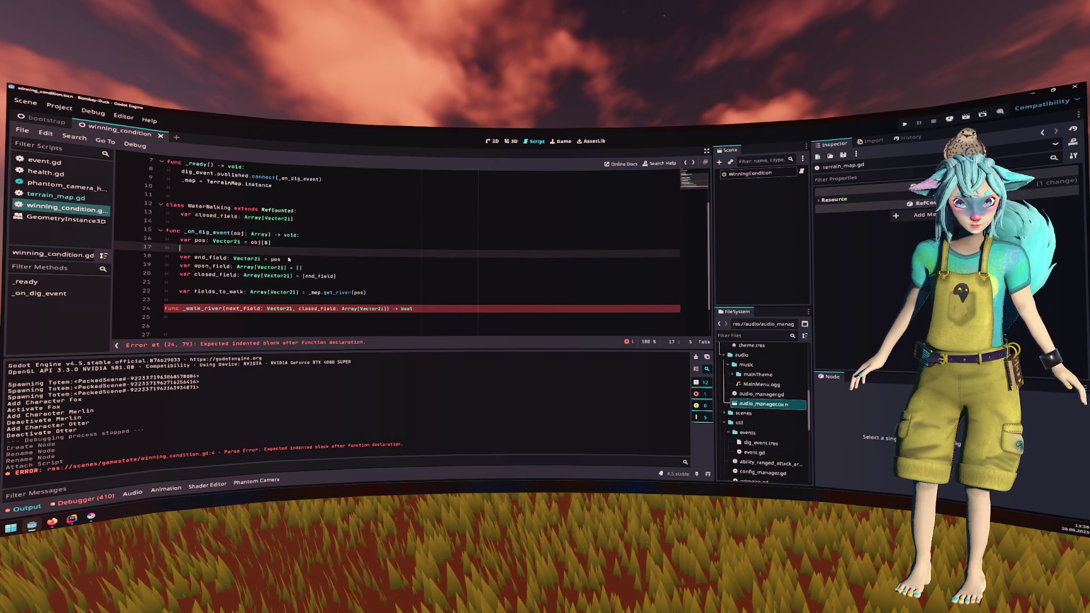
{"action": "key", "text": "Up"}
{"action": "key", "text": "Up"}
{"action": "key", "text": "Up"}
{"action": "key", "text": "ctrl+v"}
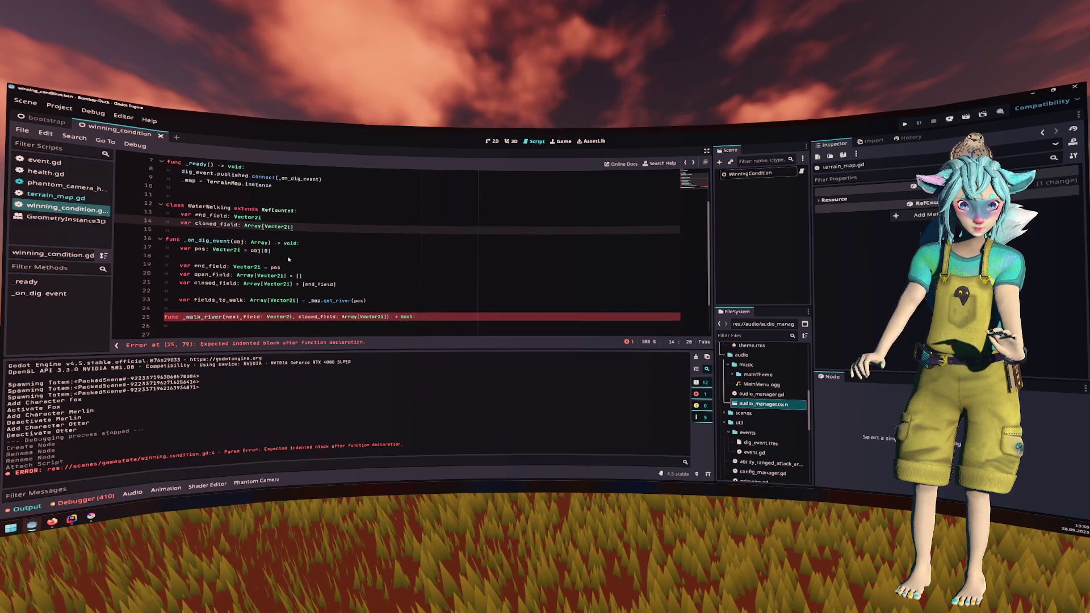
{"action": "left_click", "coordinate": [317, 225]}
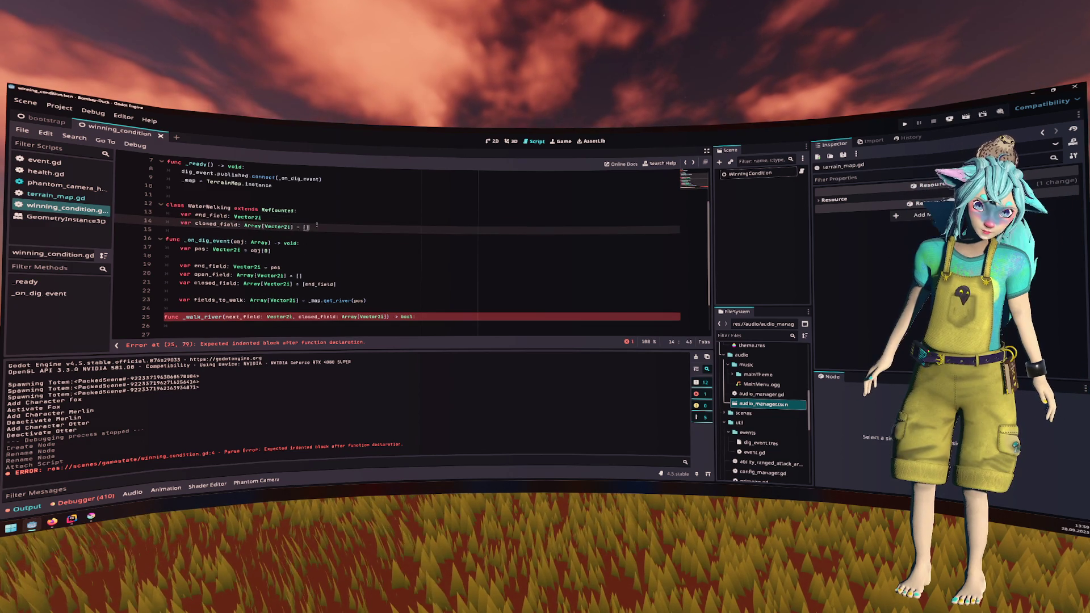
Step: Replace _walk_river's closed_field parameter with water_walking: WaterWalking
{"action": "key", "text": "Return"}
{"action": "key", "text": "Return"}
{"action": "key", "text": "BackSpace"}
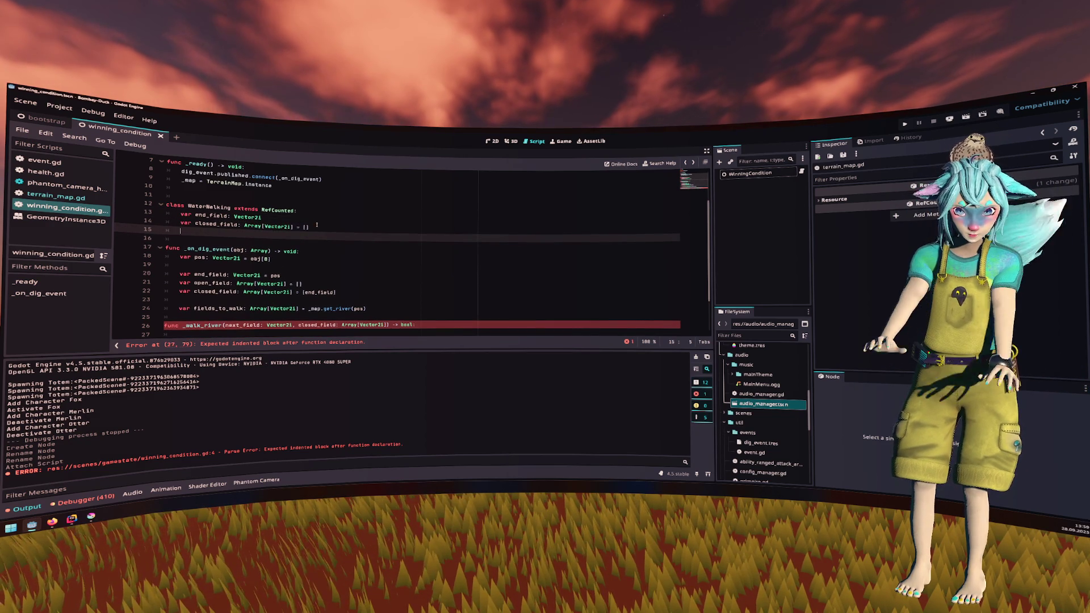
{"action": "double_click", "coordinate": [209, 206]}
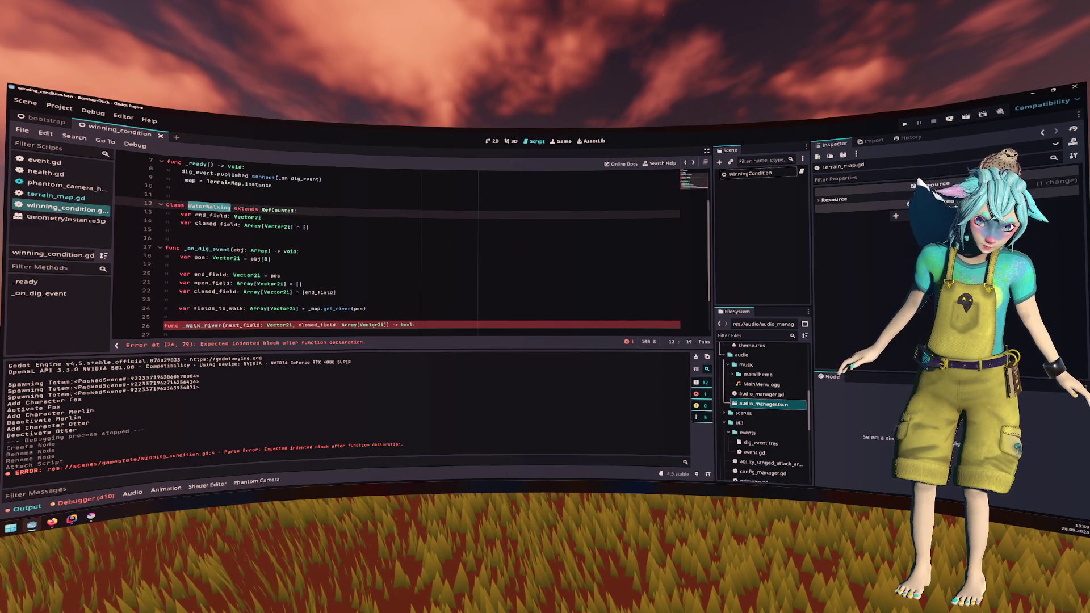
{"action": "left_click_drag", "start_coordinate": [389, 325], "coordinate": [299, 325]}
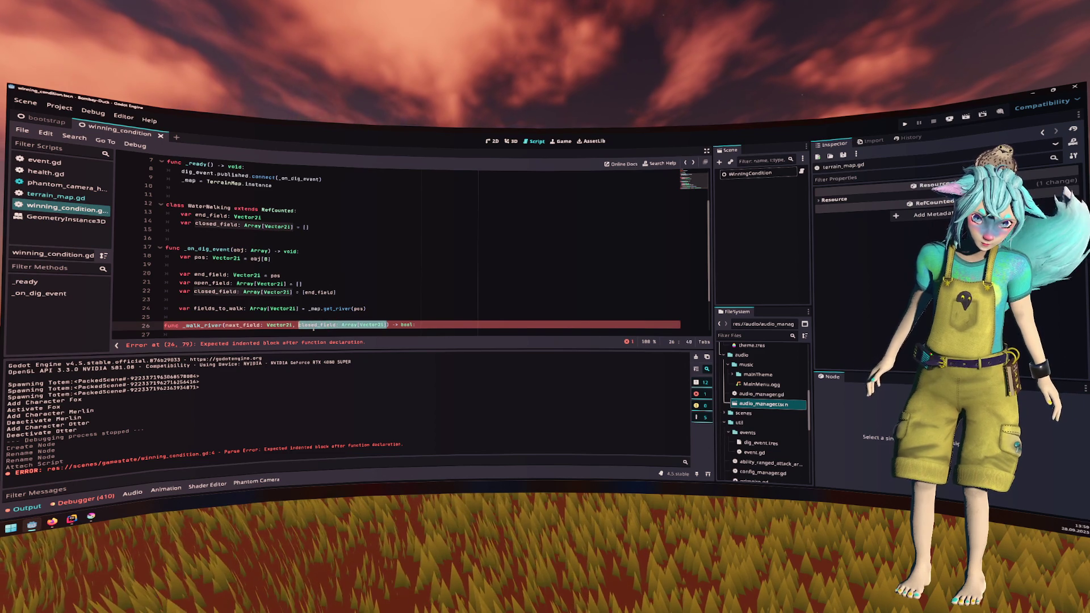
{"action": "type", "text": "water_"}
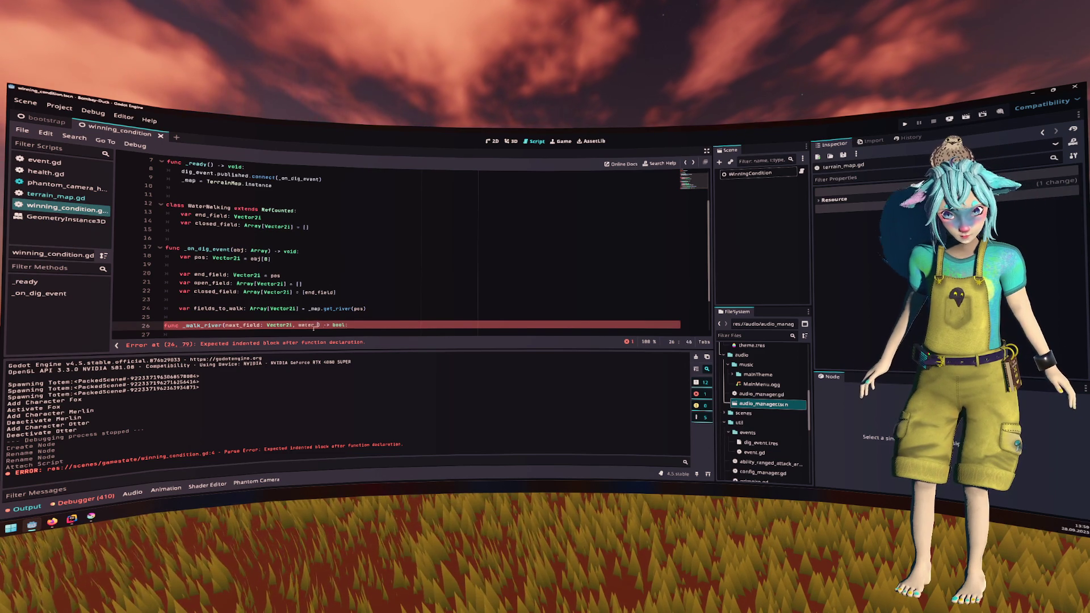
{"action": "type", "text": "walking"}
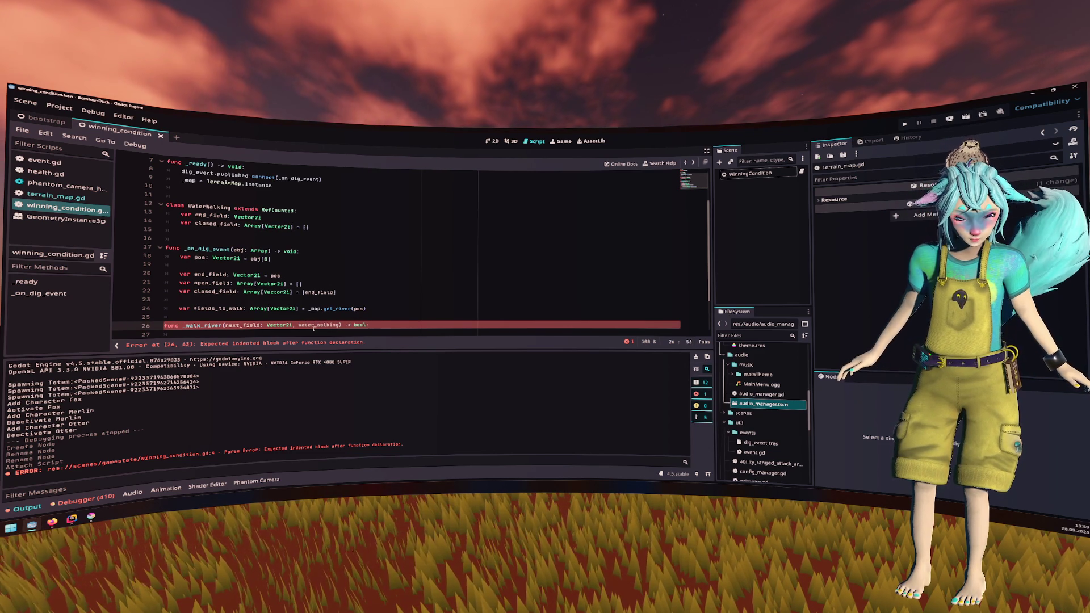
{"action": "type", "text": ": WaterWalking"}
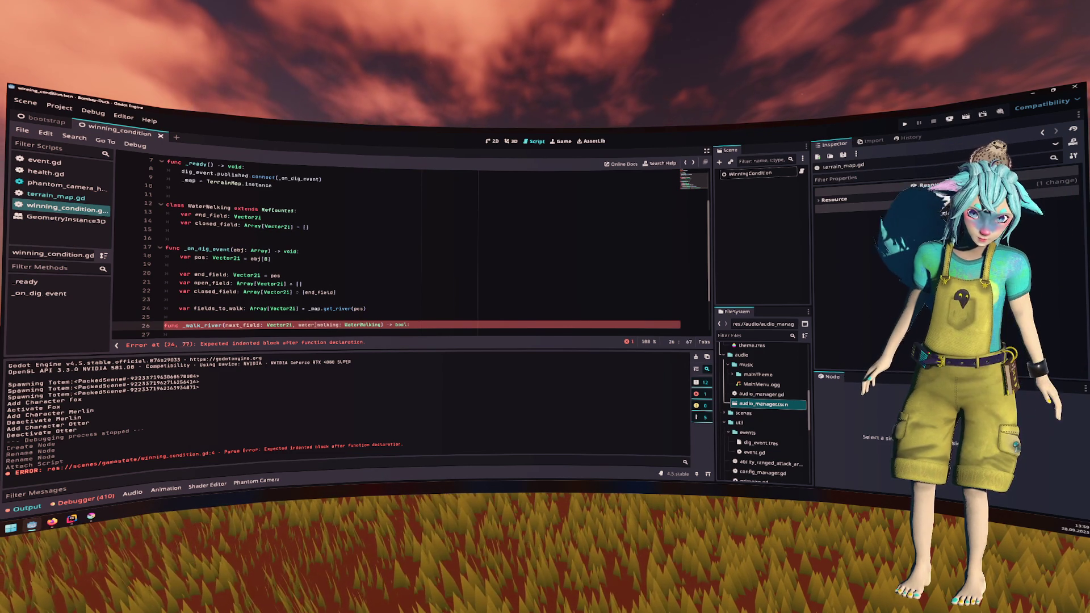
Step: Give _walk_river a body that returns false
{"action": "double_click", "coordinate": [316, 324]}
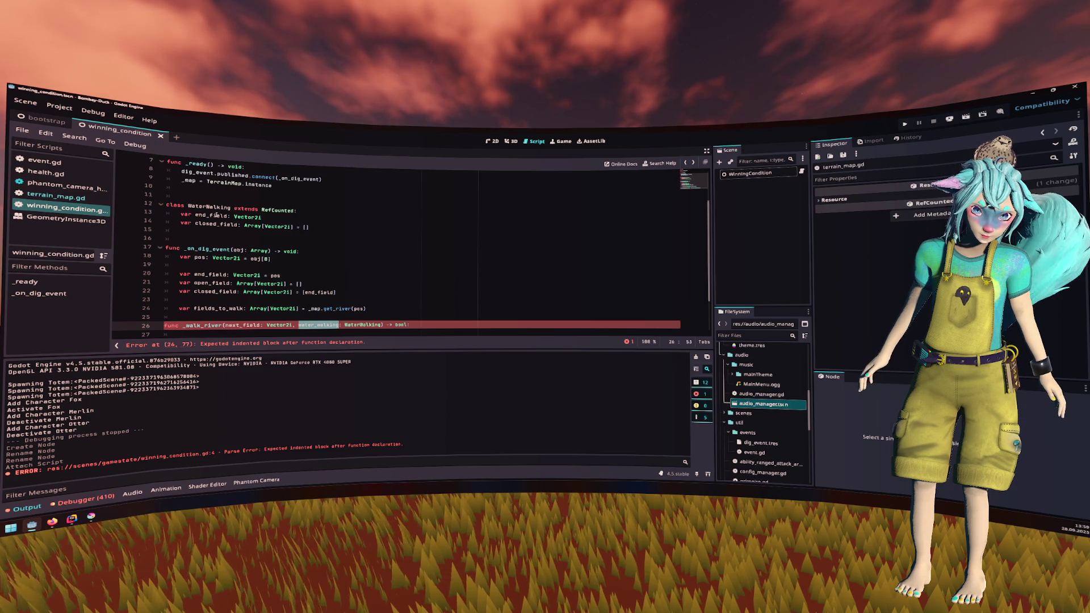
{"action": "scroll", "coordinate": [439, 302], "scroll_direction": "down", "scroll_amount": 1}
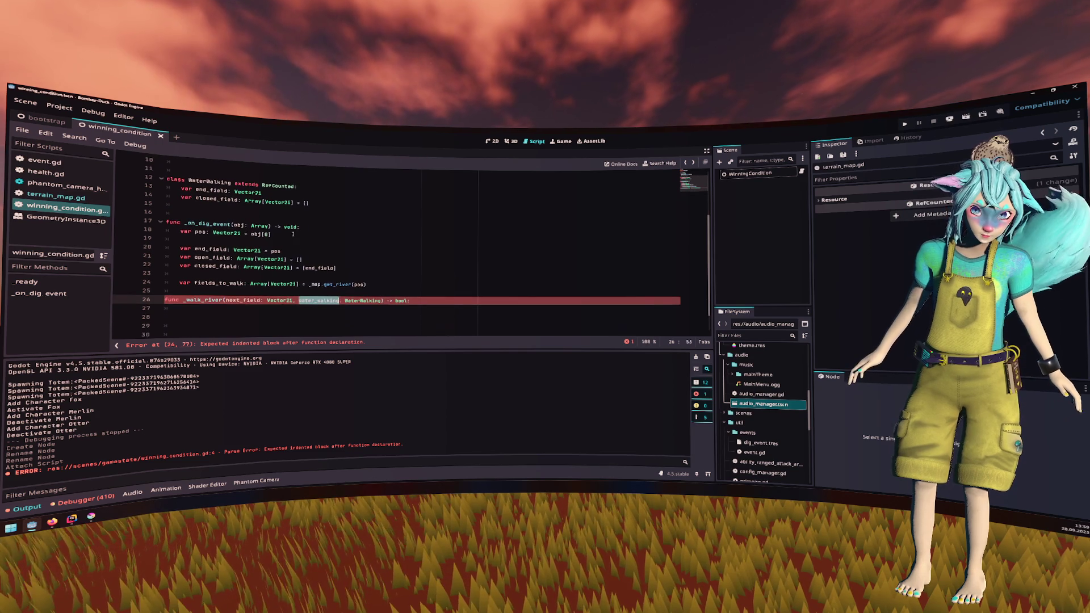
{"action": "left_click", "coordinate": [439, 301]}
{"action": "key", "text": "Return"}
{"action": "type", "text": "return fals"}
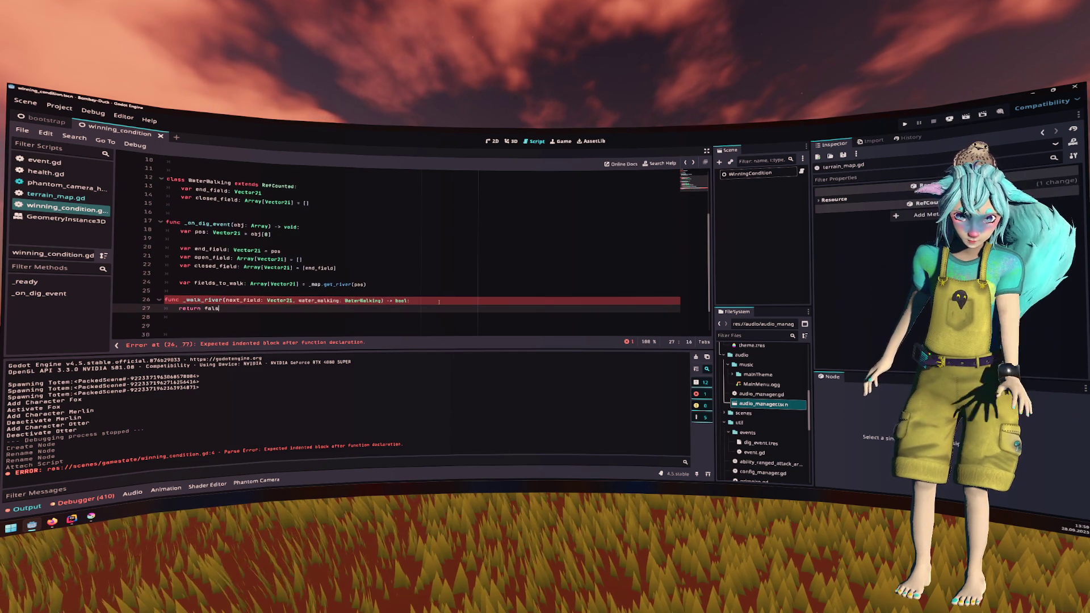
{"action": "left_click", "coordinate": [419, 268]}
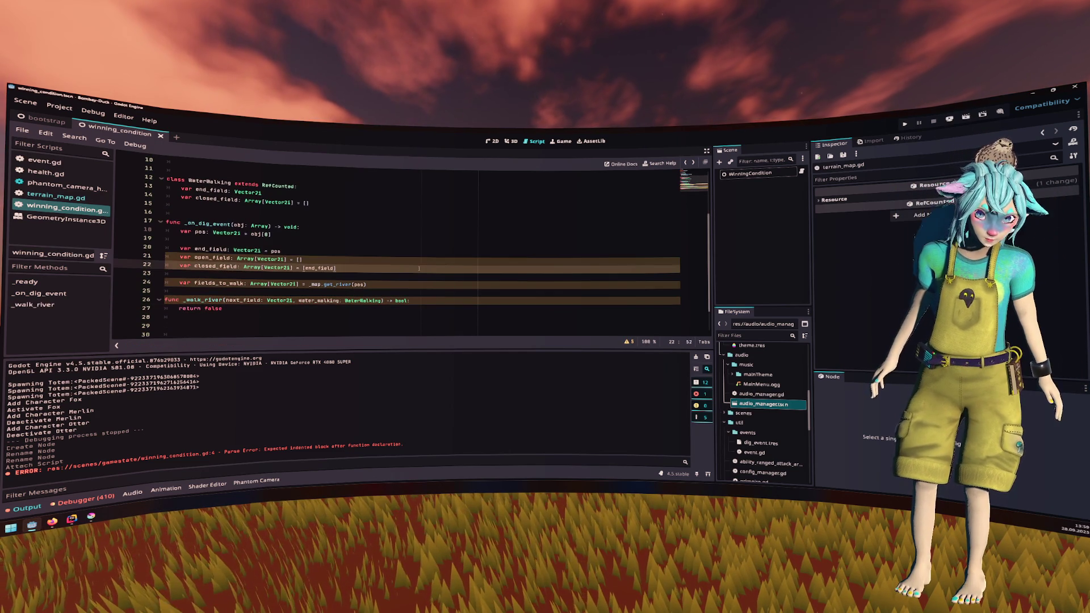
Step: Paste the copied open_field: Array[Vector2i] = [] declaration between end_field and closed_field in WaterWalking
{"action": "key", "text": "ctrl+shift+Return"}
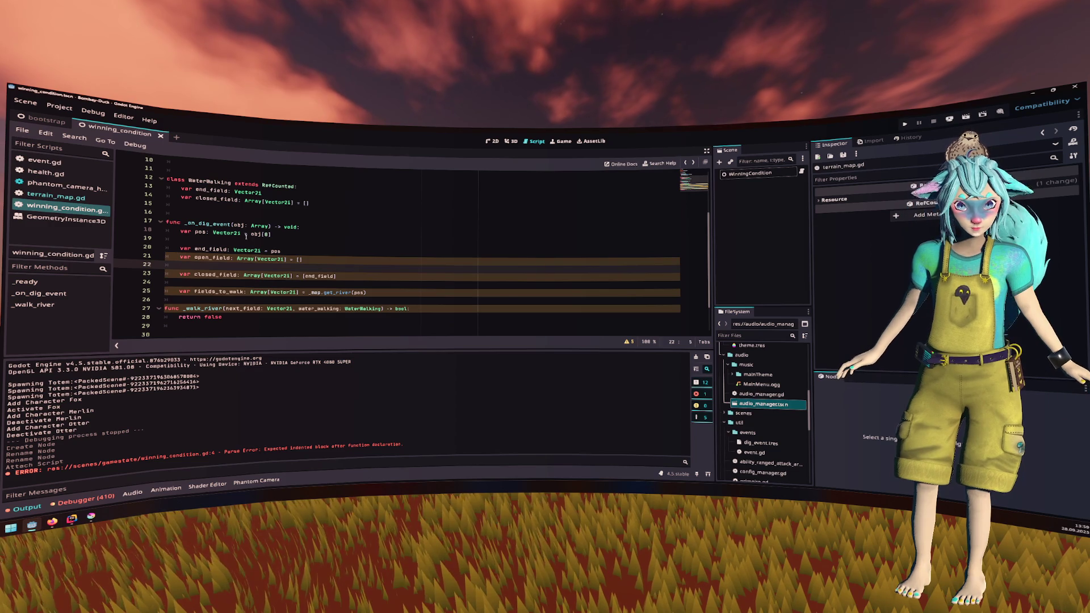
{"action": "key", "text": "Home"}
{"action": "key", "text": "shift+Up"}
{"action": "left_click", "coordinate": [319, 207]}
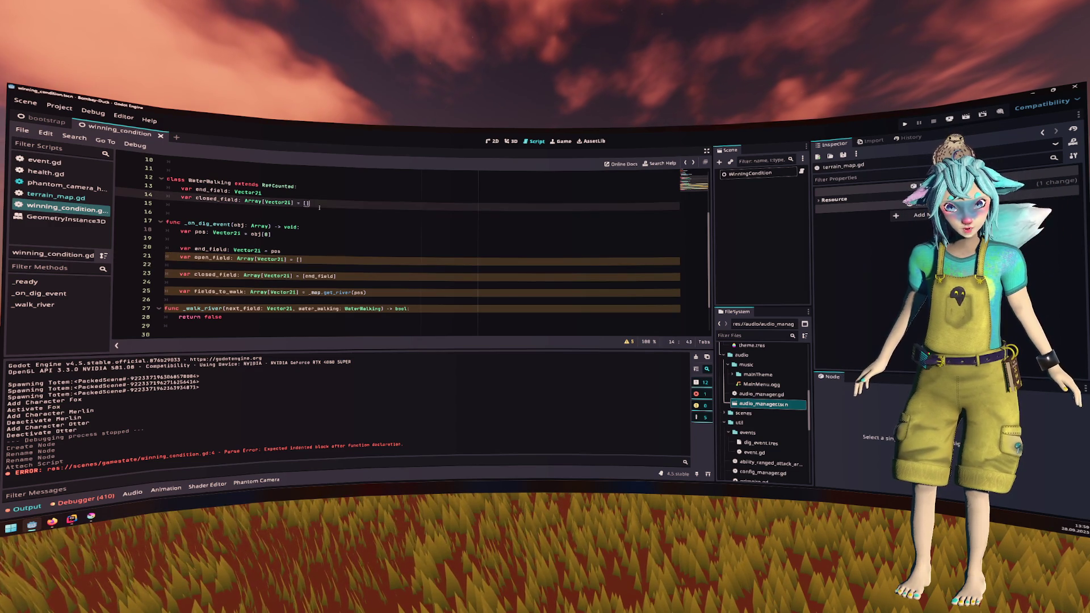
{"action": "key", "text": "ctrl+shift+Return"}
{"action": "key", "text": "ctrl+v"}
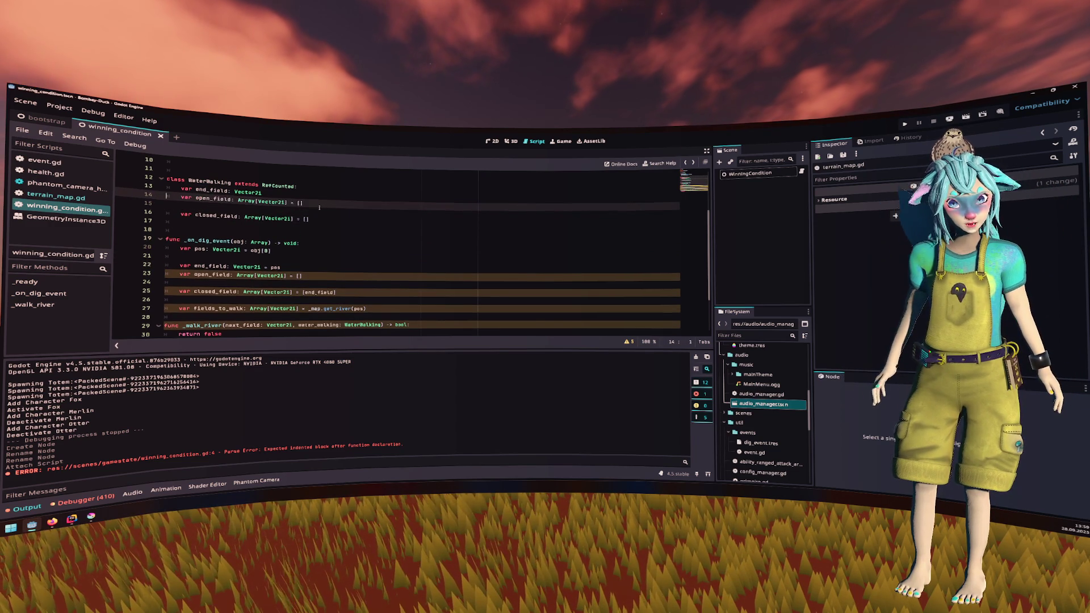
{"action": "key", "text": "BackSpace"}
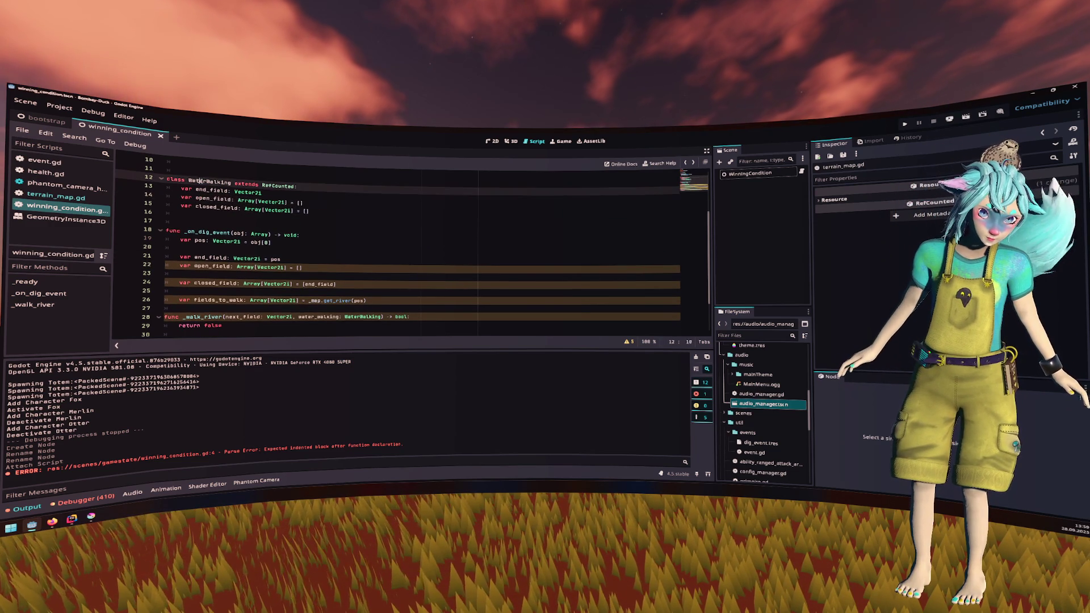
{"action": "left_click", "coordinate": [323, 272]}
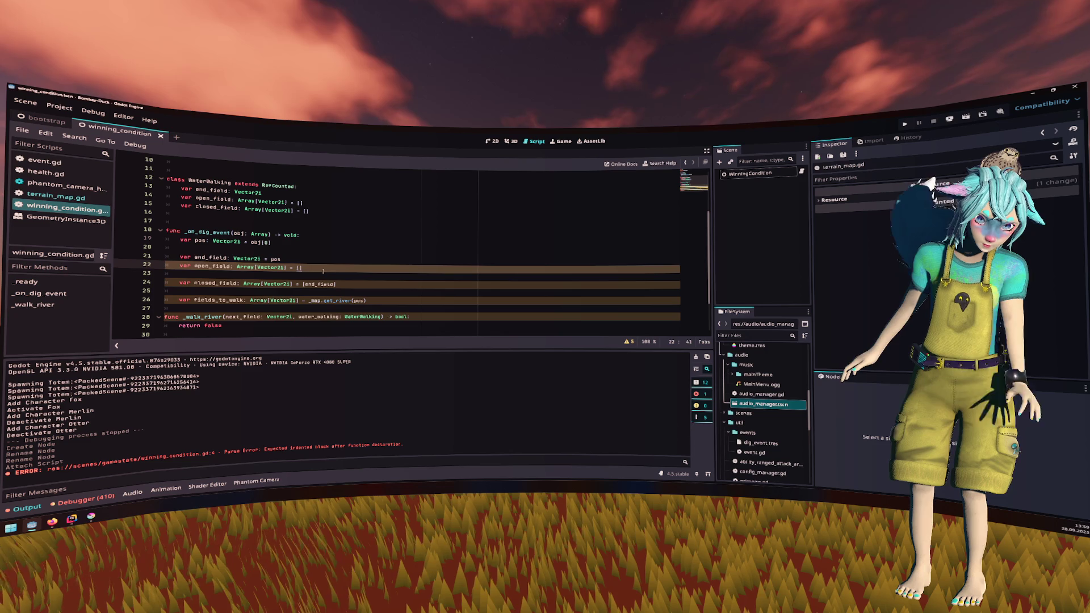
Step: Declare var water_walking: WaterWalking = WaterWalking.new() in _on_dig_event
{"action": "key", "text": "ctrl+shift+Return"}
{"action": "type", "text": "var "}
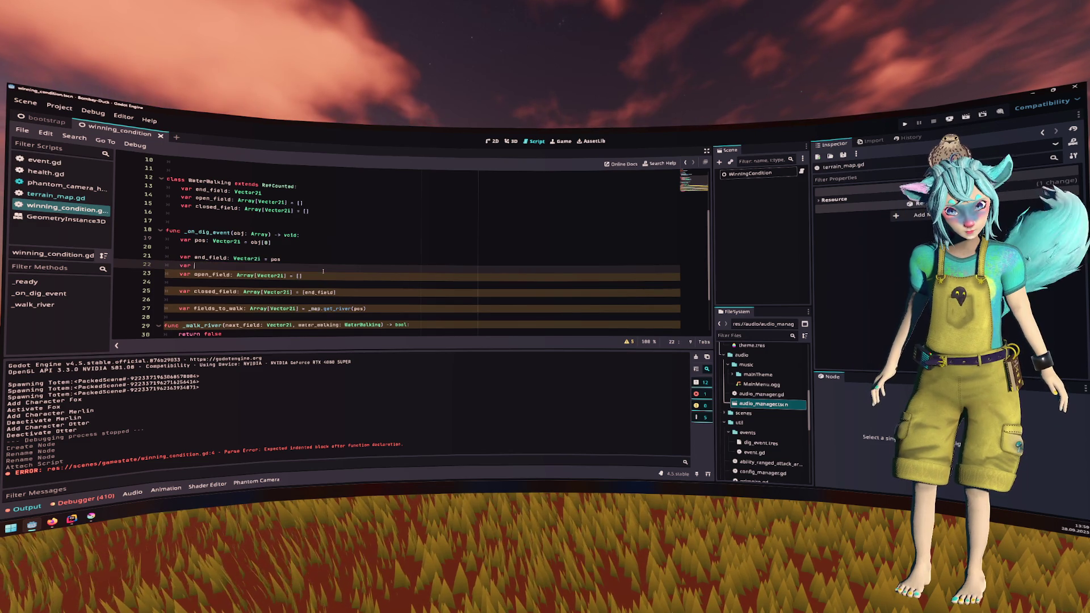
{"action": "type", "text": "water_walking: W"}
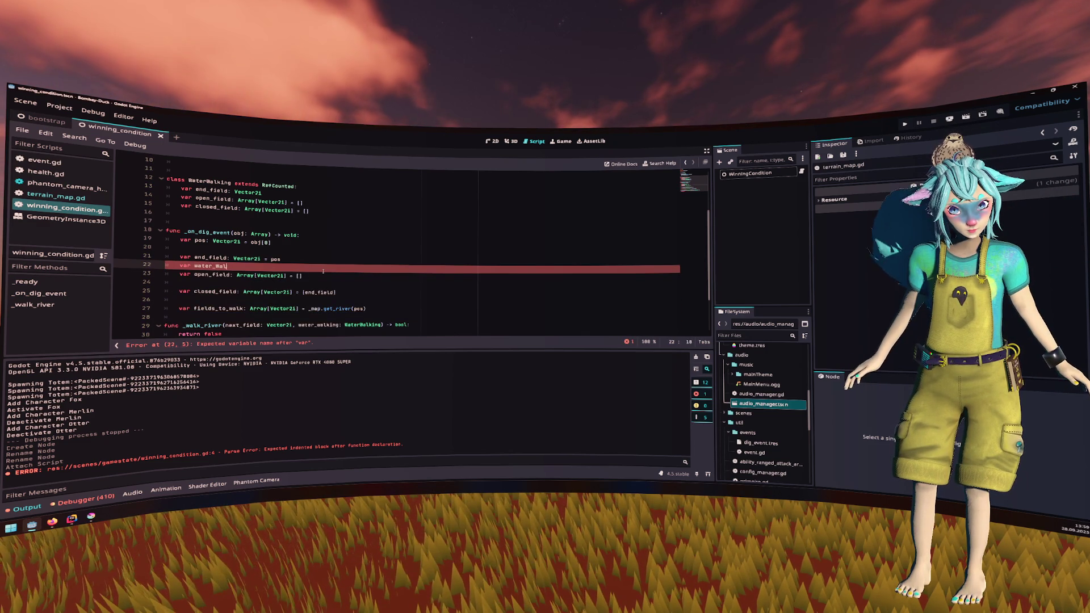
{"action": "type", "text": "aterWalking = "}
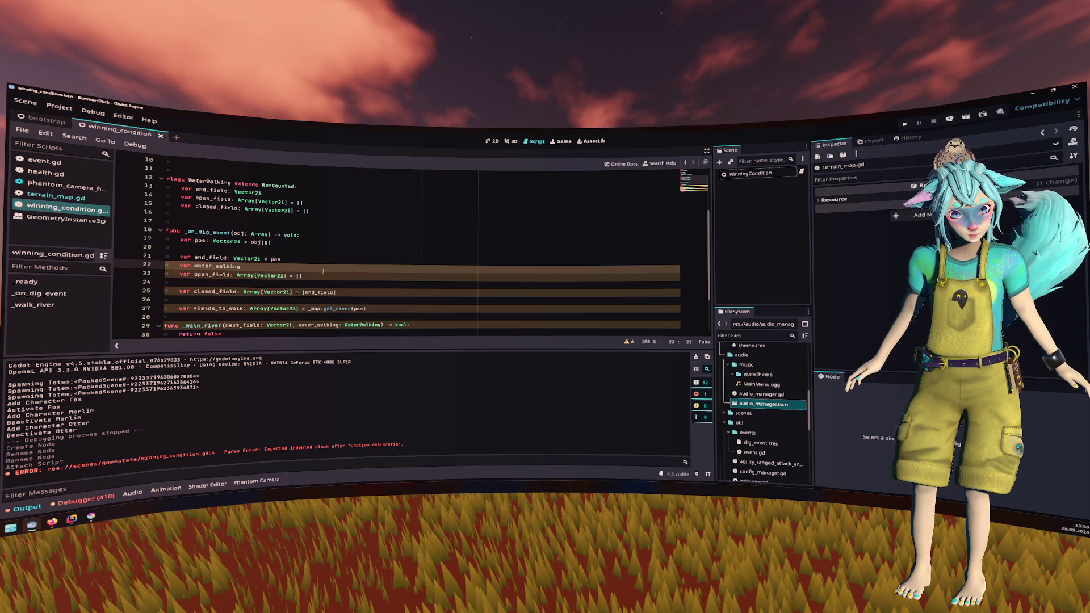
{"action": "type", "text": "WaterWalking.new("}
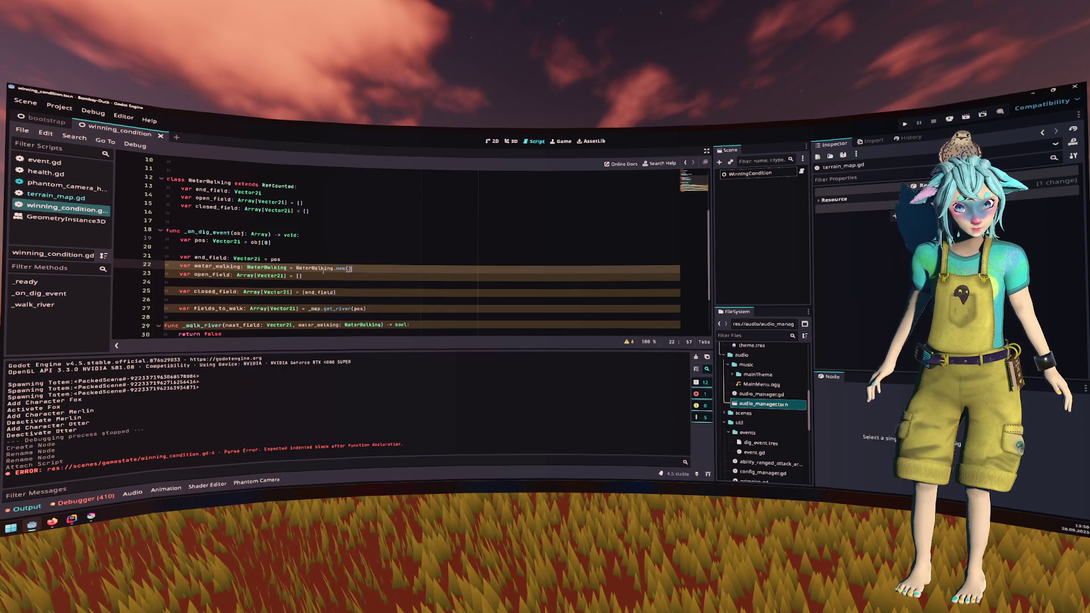
{"action": "key", "text": "Down"}
{"action": "key", "text": "shift+Home"}
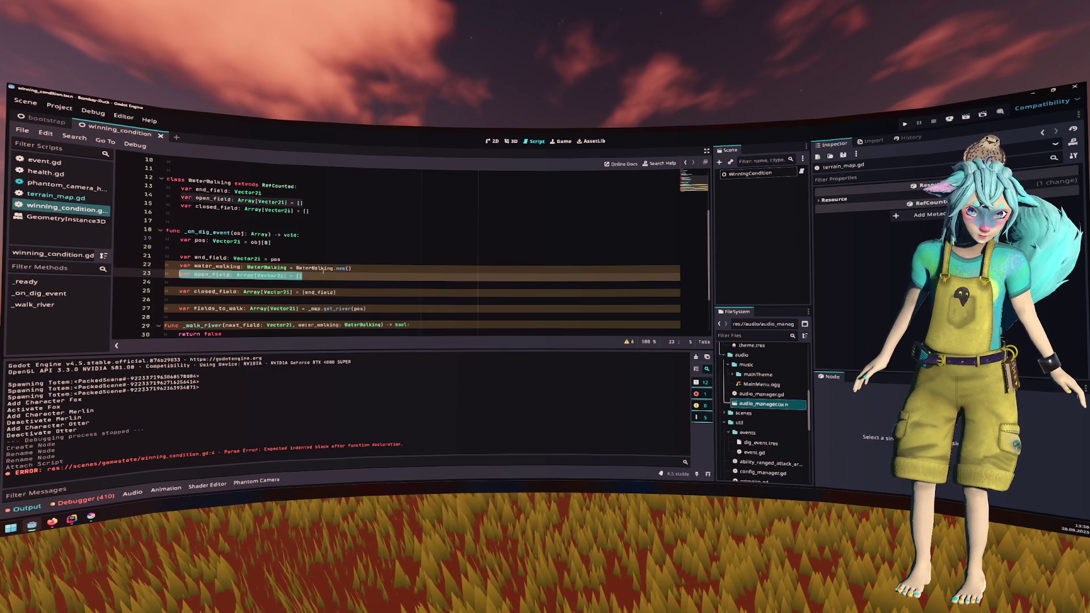
{"action": "type", "text": "wa"}
{"action": "key", "text": "Return"}
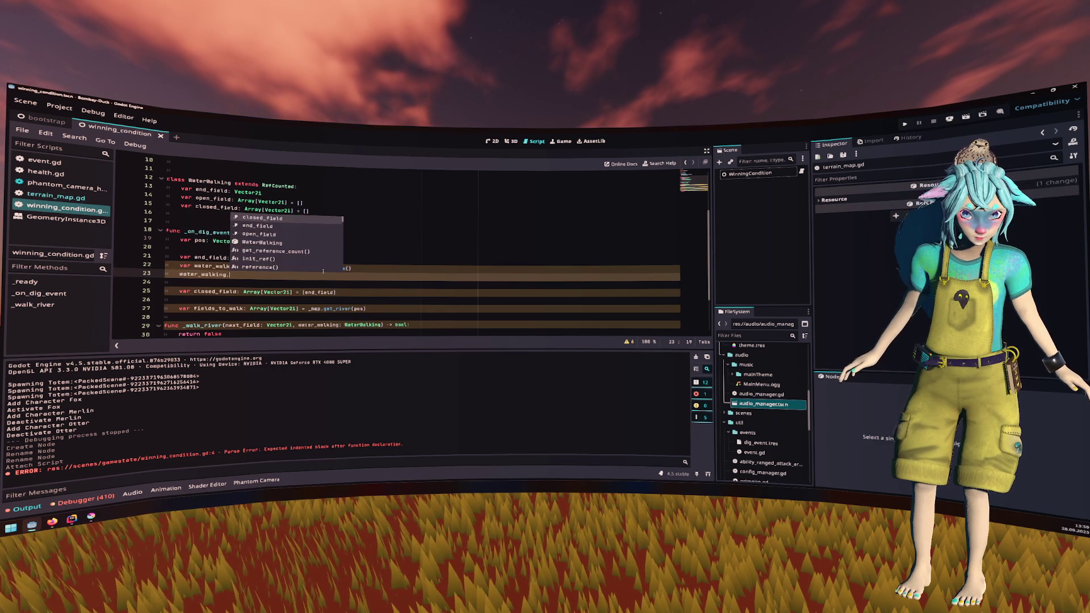
Step: Append end_field to water_walking.closed_field
{"action": "key", "text": "Return"}
{"action": "type", "text": "."}
{"action": "key", "text": "BackSpace"}
{"action": "key", "text": "BackSpace"}
{"action": "key", "text": "BackSpace"}
{"action": "type", "text": ".closed_field"}
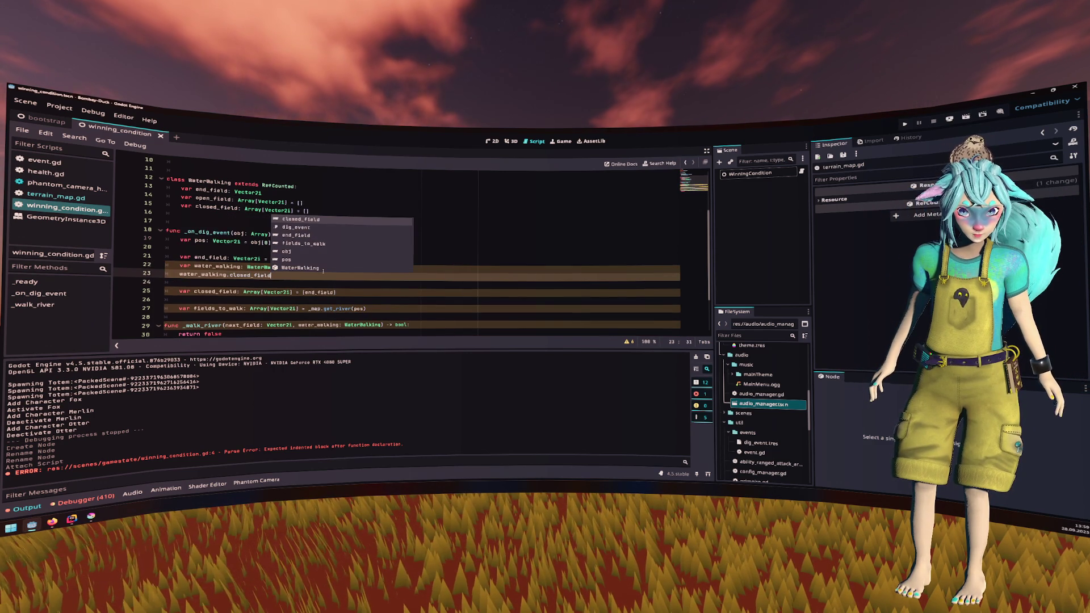
{"action": "type", "text": "."}
{"action": "key", "text": "Down"}
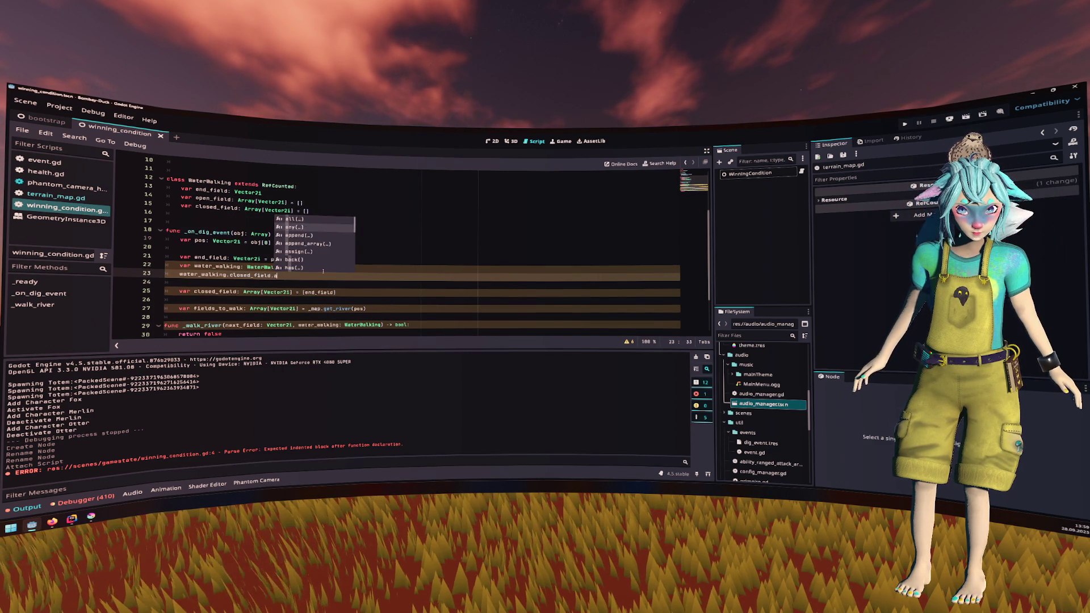
{"action": "key", "text": "Down"}
{"action": "key", "text": "Return"}
{"action": "type", "text": "cl"}
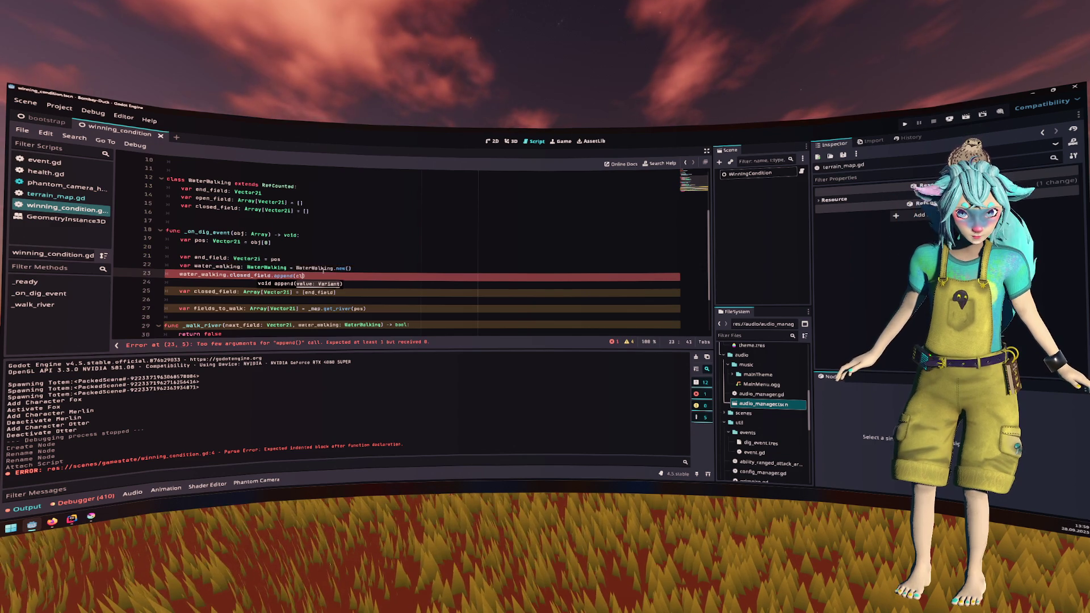
{"action": "key", "text": "Return"}
{"action": "key", "text": "ctrl+shift+Left"}
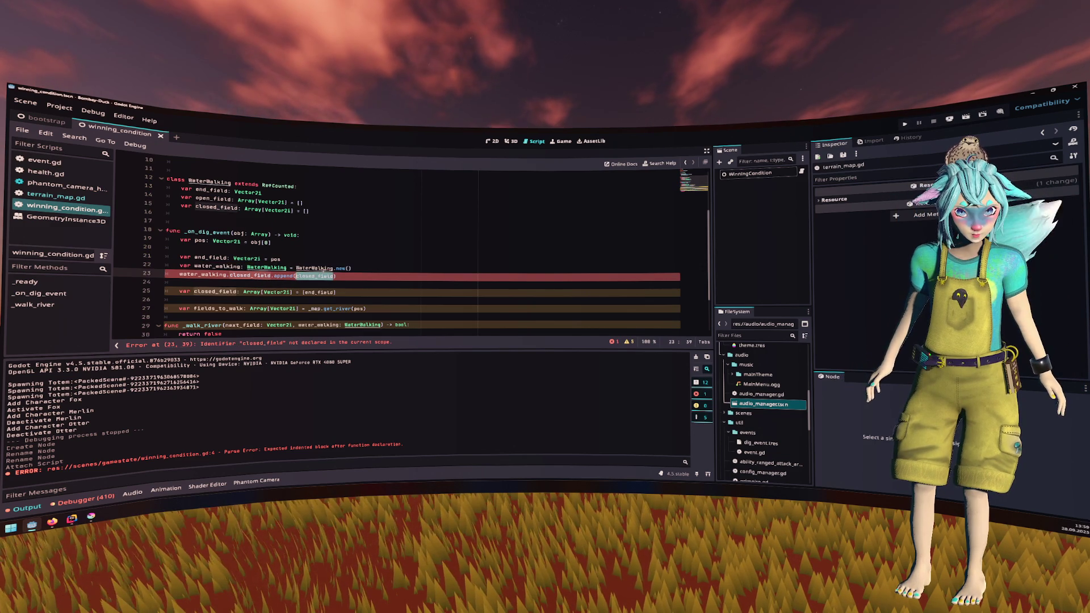
{"action": "type", "text": "pos"}
{"action": "key", "text": "BackSpace"}
{"action": "key", "text": "BackSpace"}
{"action": "key", "text": "BackSpace"}
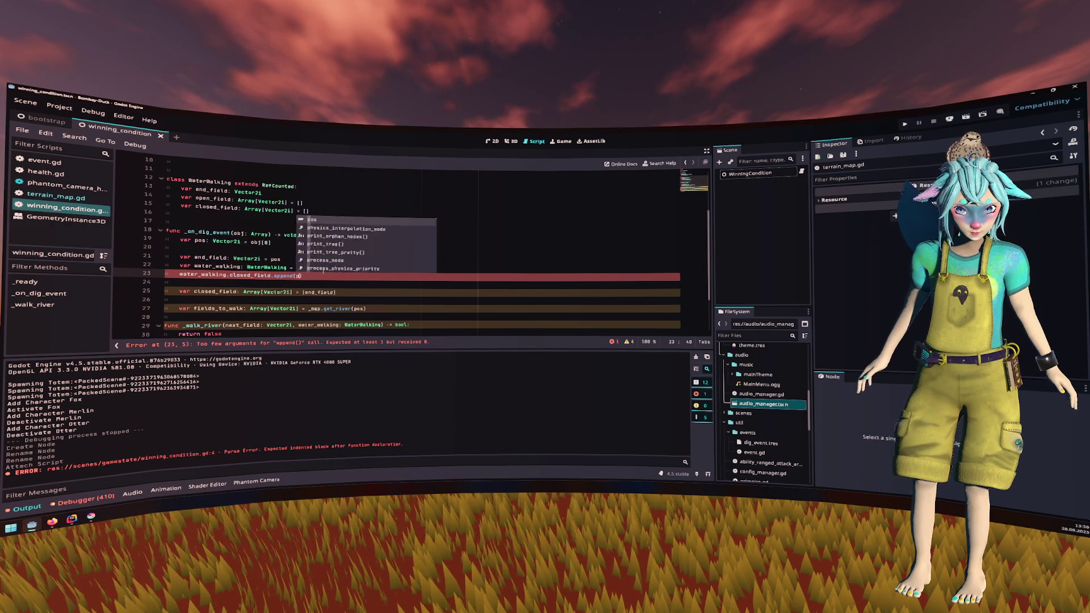
{"action": "type", "text": "end_field"}
Step: Set water_walking.end_field = end_field and delete the old local array declarations
{"action": "key", "text": "Return"}
{"action": "key", "text": "Return"}
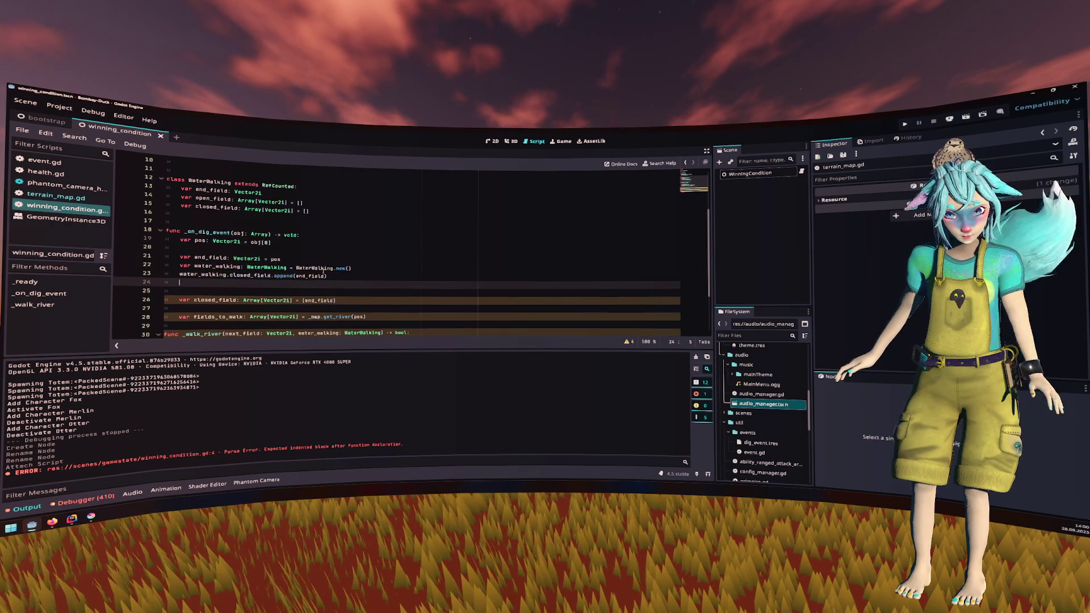
{"action": "key", "text": "ctrl+space"}
{"action": "key", "text": "BackSpace"}
{"action": "key", "text": "BackSpace"}
{"action": "key", "text": "BackSpace"}
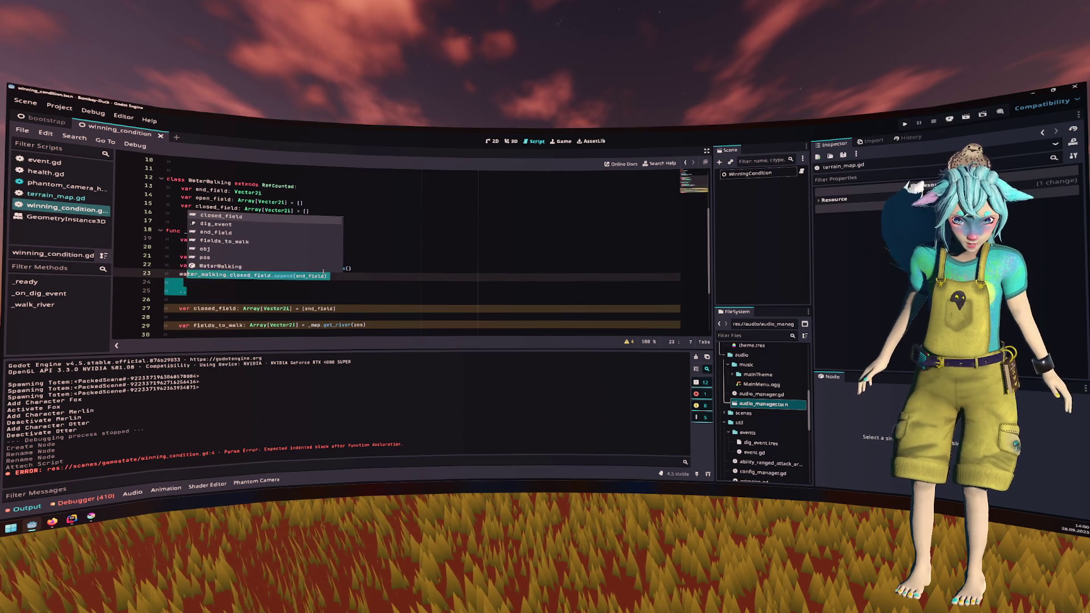
{"action": "type", "text": "water_walking.end_field = end_field"}
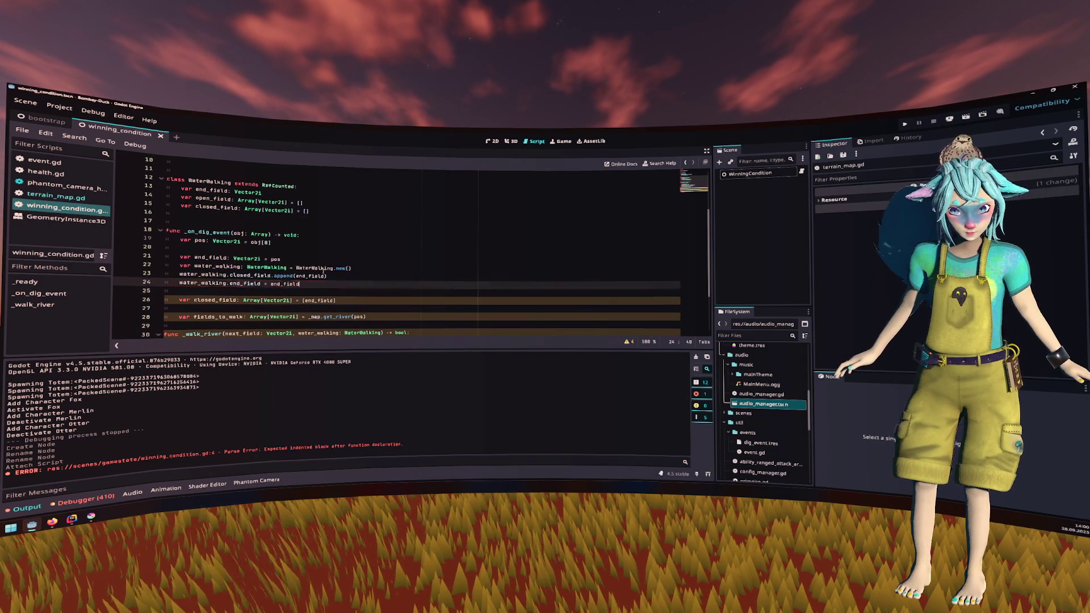
{"action": "key", "text": "Down"}
{"action": "key", "text": "shift+Down"}
{"action": "key", "text": "shift+Down"}
{"action": "key", "text": "shift+Down"}
{"action": "key", "text": "BackSpace"}
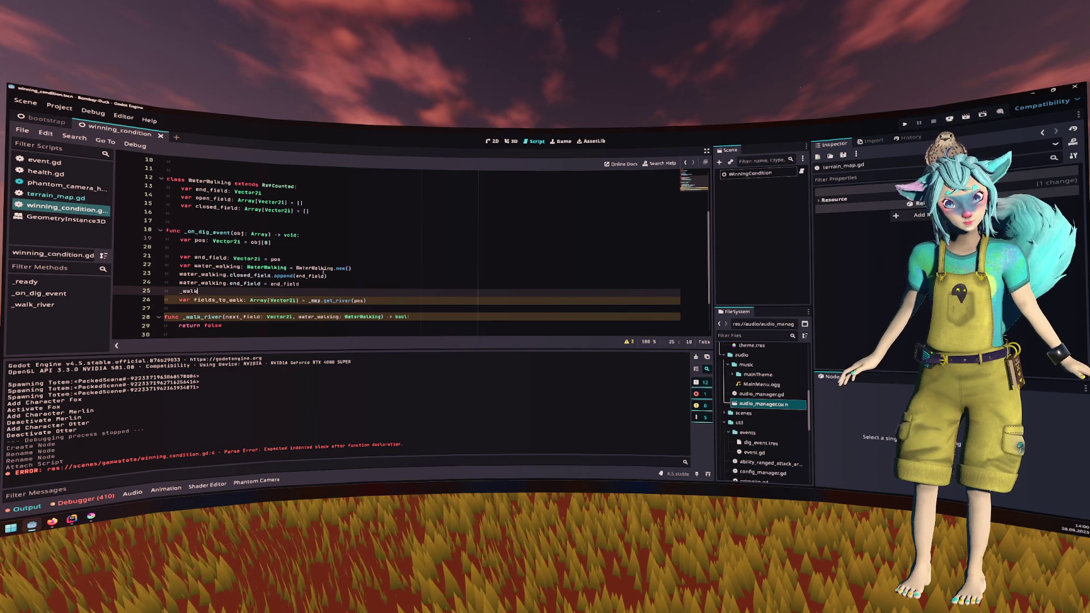
Step: Turn the _walk_river call into an if statement testing _is_loop_river
{"action": "key", "text": "Return"}
{"action": "key", "text": "Home"}
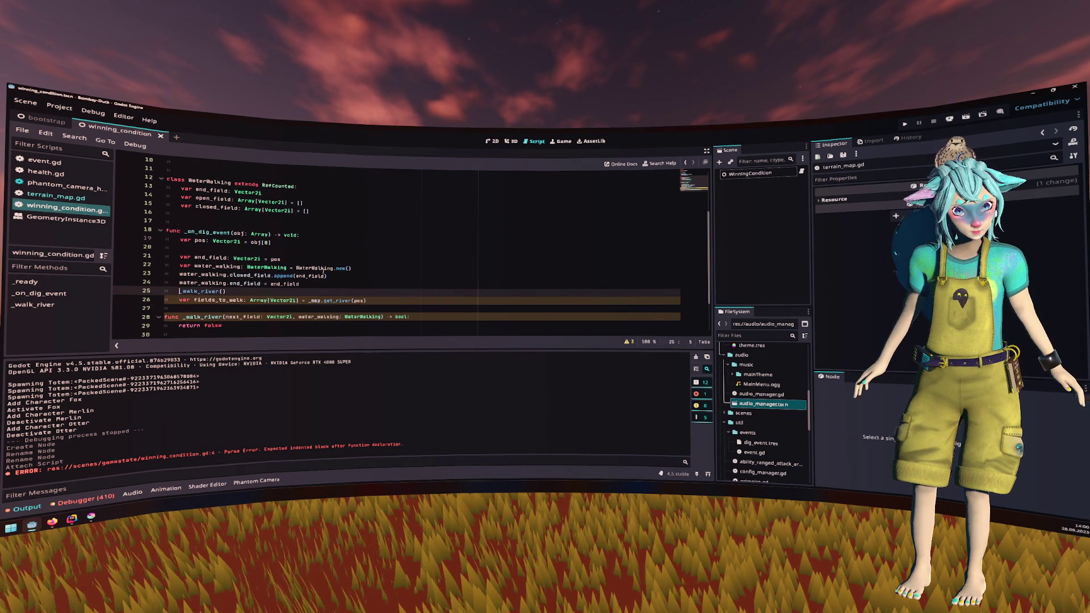
{"action": "type", "text": "_f"}
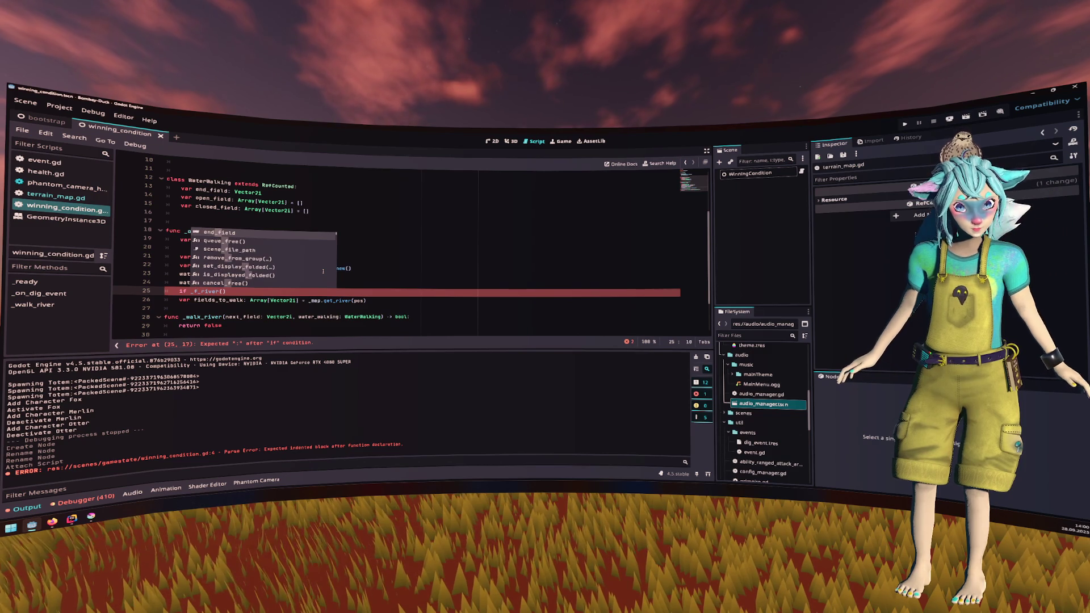
{"action": "key", "text": "BackSpace"}
{"action": "type", "text": "is_loop"}
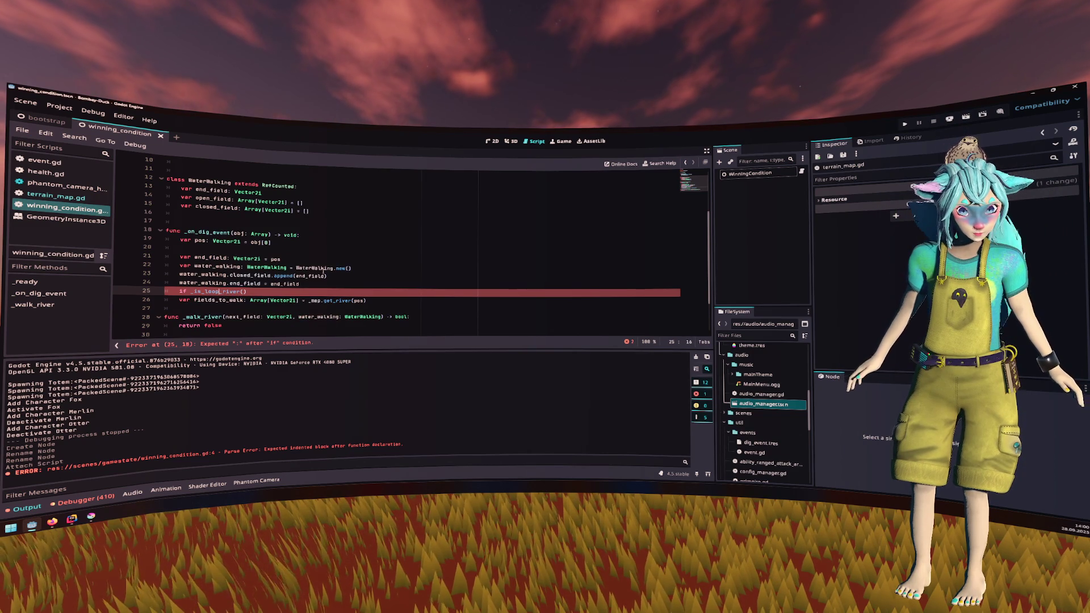
{"action": "key", "text": "Down"}
{"action": "key", "text": "Down"}
{"action": "key", "text": "Down"}
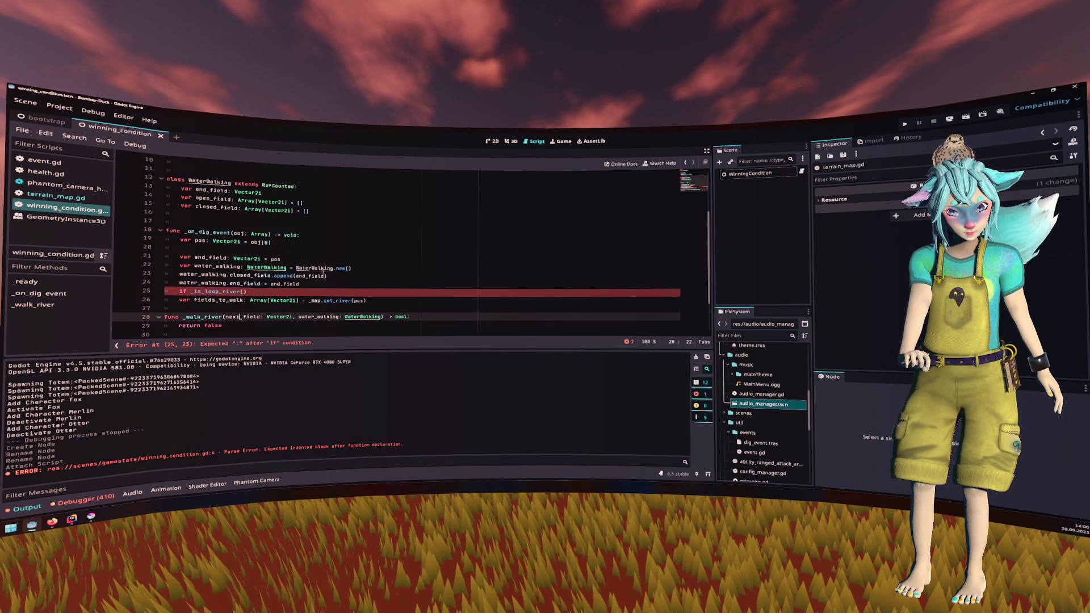
{"action": "type", "text": "_is_loop_river"}
{"action": "key", "text": "Up"}
{"action": "key", "text": "Up"}
{"action": "key", "text": "Up"}
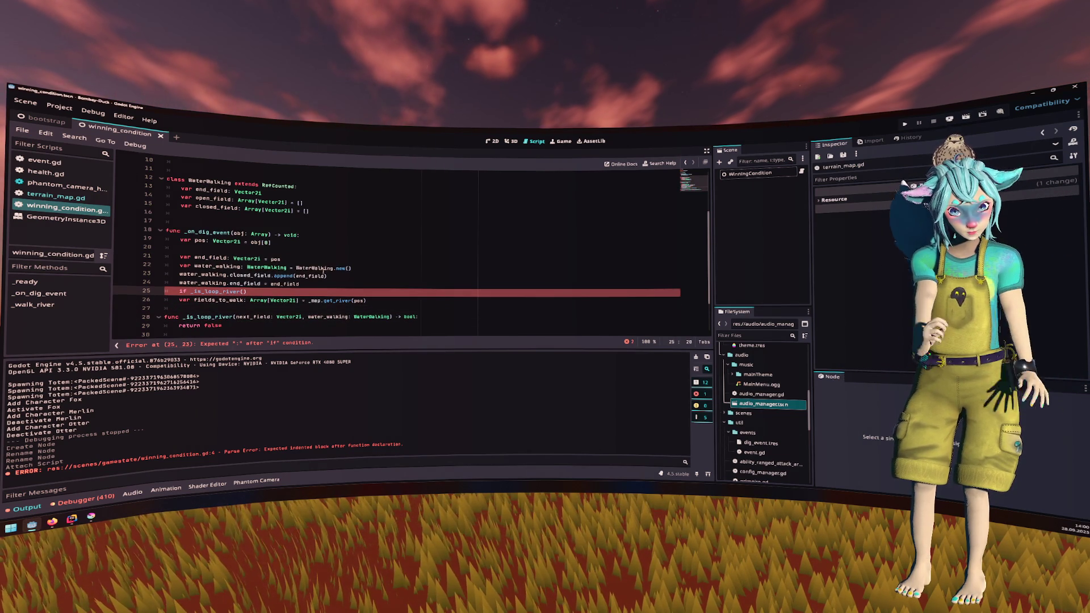
{"action": "key", "text": "End"}
{"action": "type", "text": "-"}
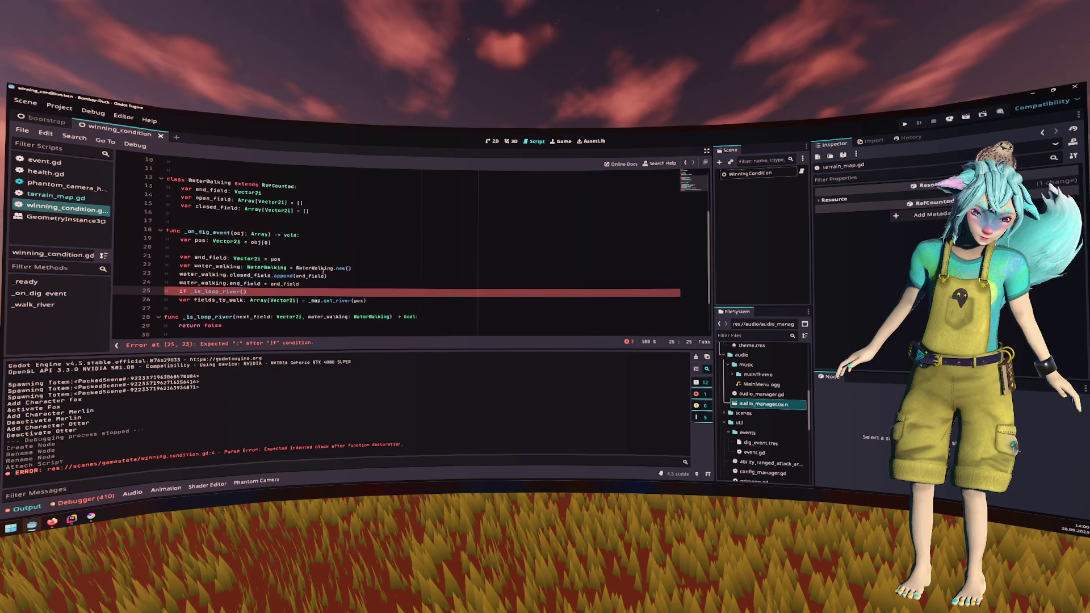
{"action": "type", "text": ":"}
{"action": "key", "text": "Return"}
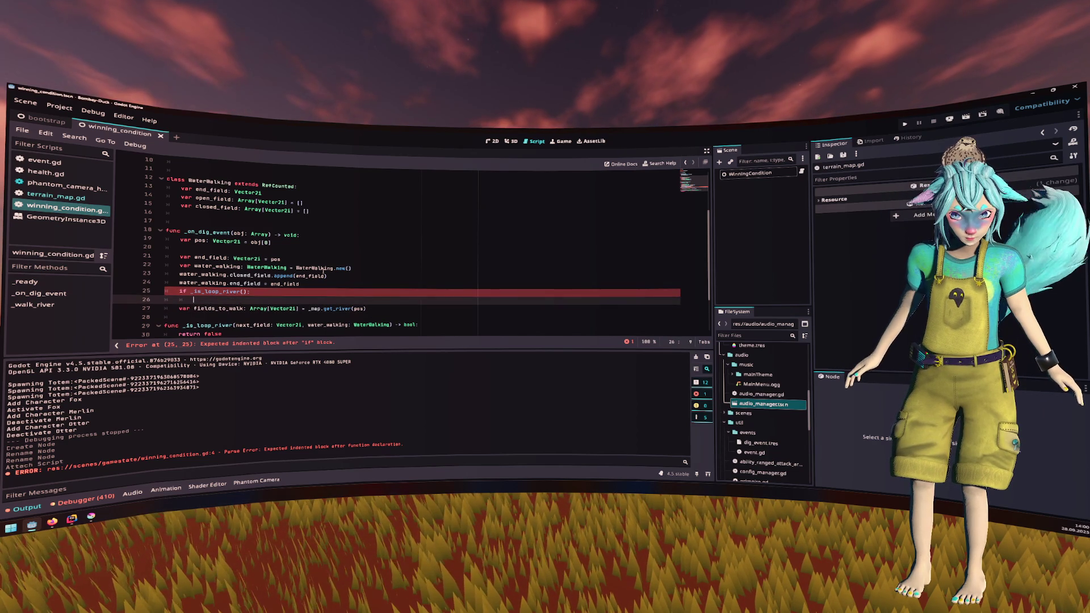
Step: Pass pos and water_walking to _is_loop_river and print "WIN" inside the if
{"action": "key", "text": "Down"}
{"action": "key", "text": "End"}
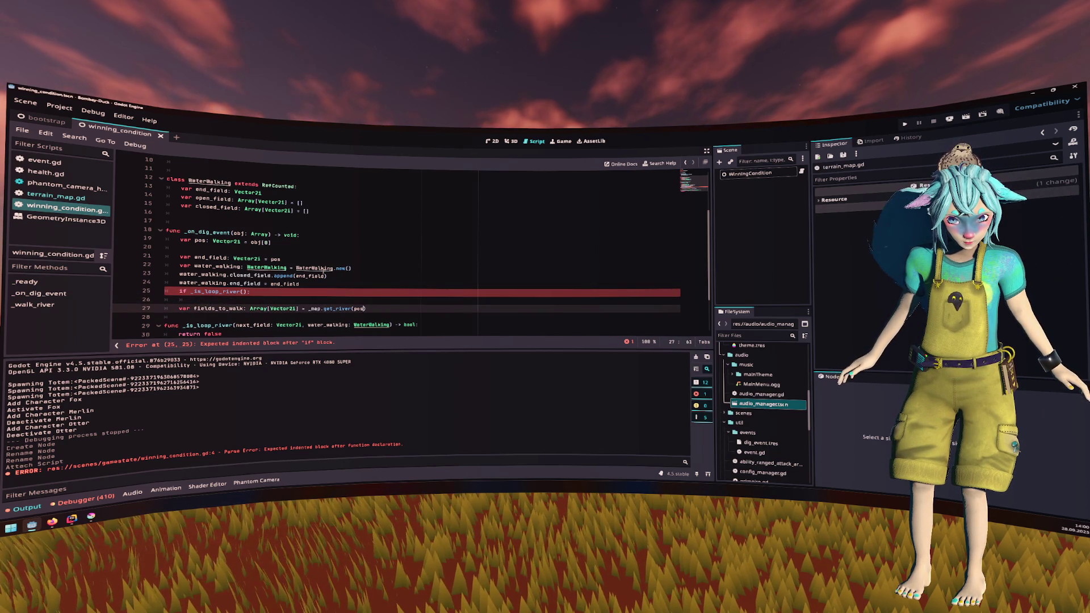
{"action": "key", "text": "Up"}
{"action": "key", "text": "Up"}
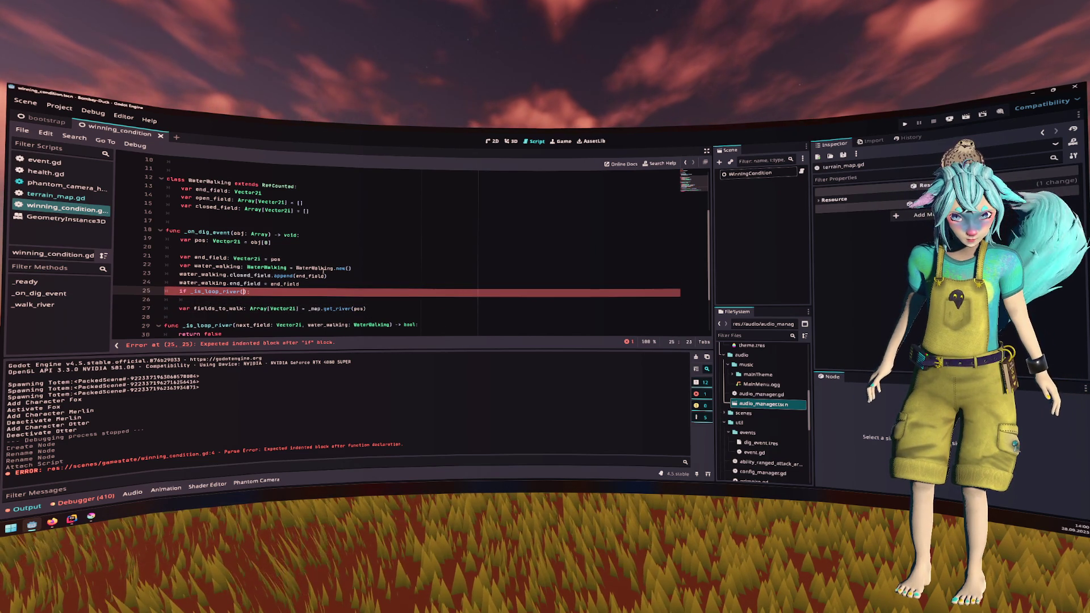
{"action": "key", "text": "Left"}
{"action": "key", "text": "Left"}
{"action": "type", "text": "pos"}
{"action": "type", "text": ", wate"}
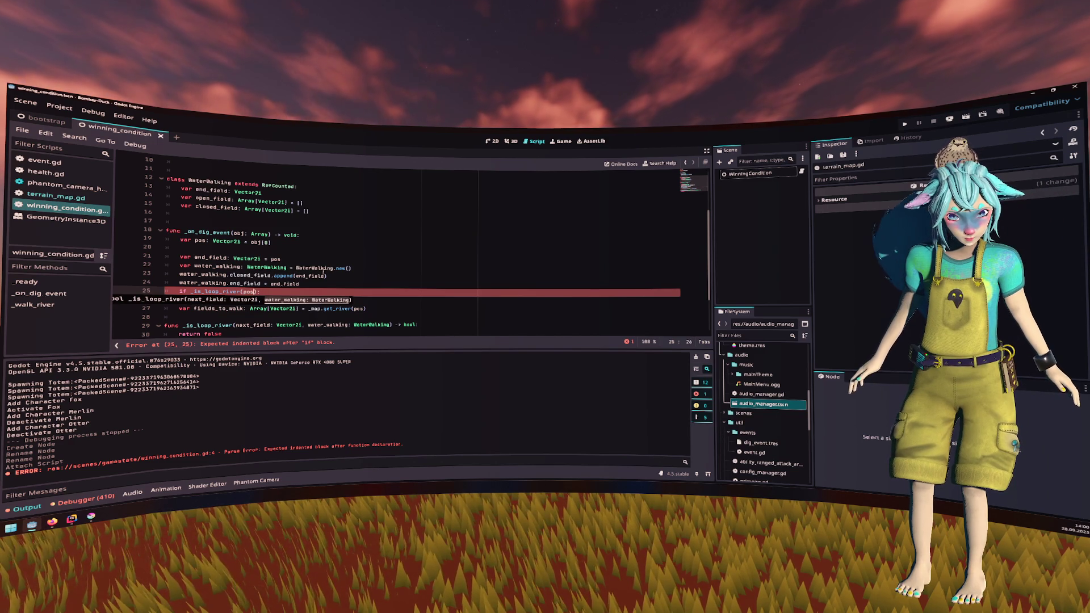
{"action": "type", "text": "r_walking"}
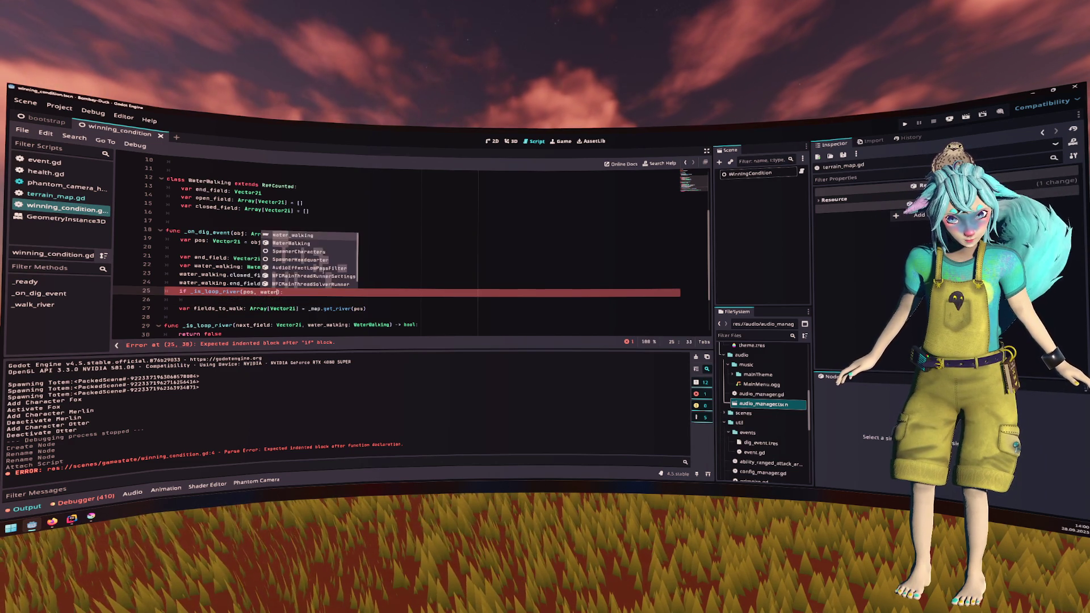
{"action": "key", "text": "End"}
{"action": "key", "text": "Return"}
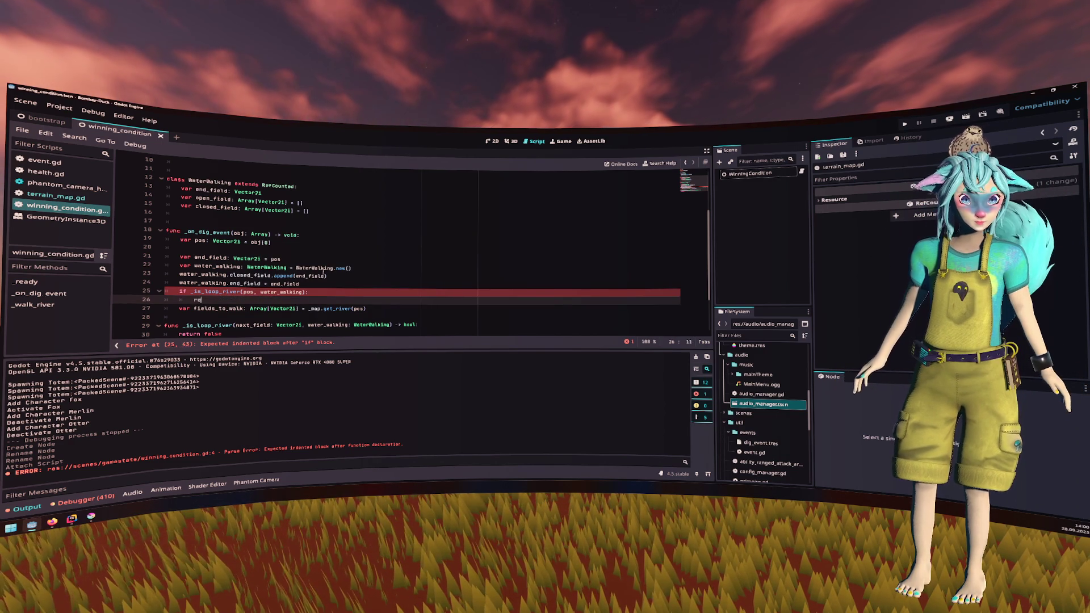
{"action": "type", "text": "return t"}
{"action": "key", "text": "BackSpace"}
{"action": "key", "text": "BackSpace"}
{"action": "key", "text": "BackSpace"}
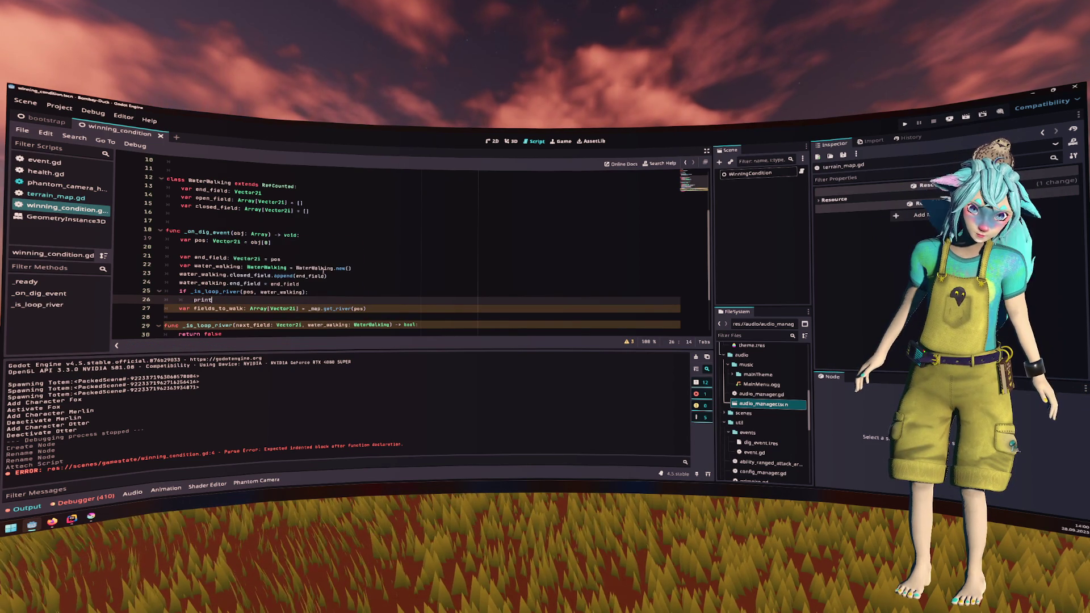
{"action": "type", "text": "print("}
{"action": "type", "text": "\"WIN"}
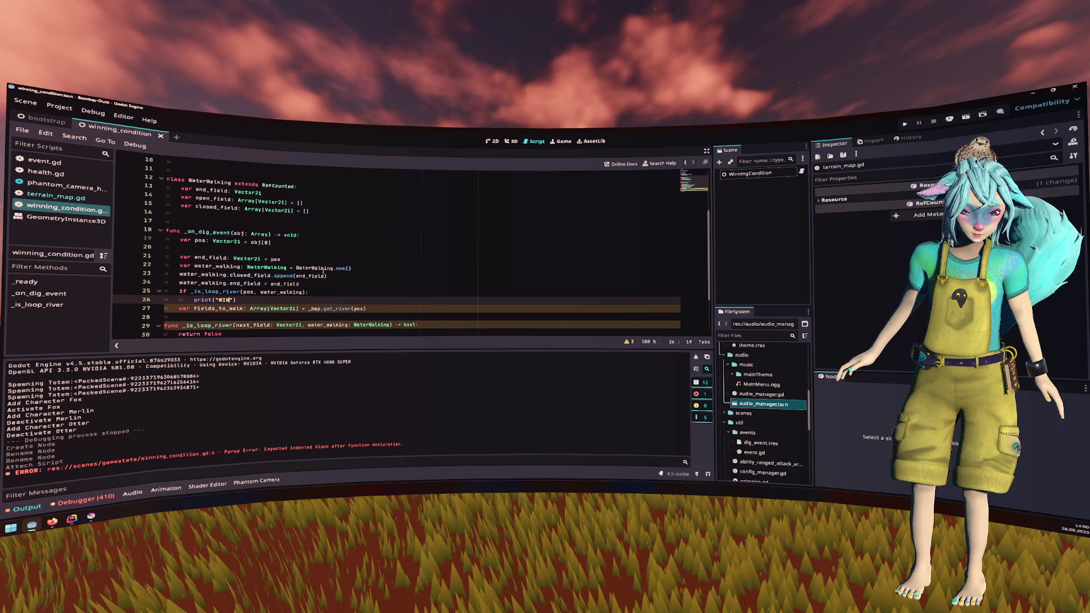
Step: Cut the fields_to_walk line and paste it as _is_loop_river's first line, with a blank line above
{"action": "key", "text": "Down"}
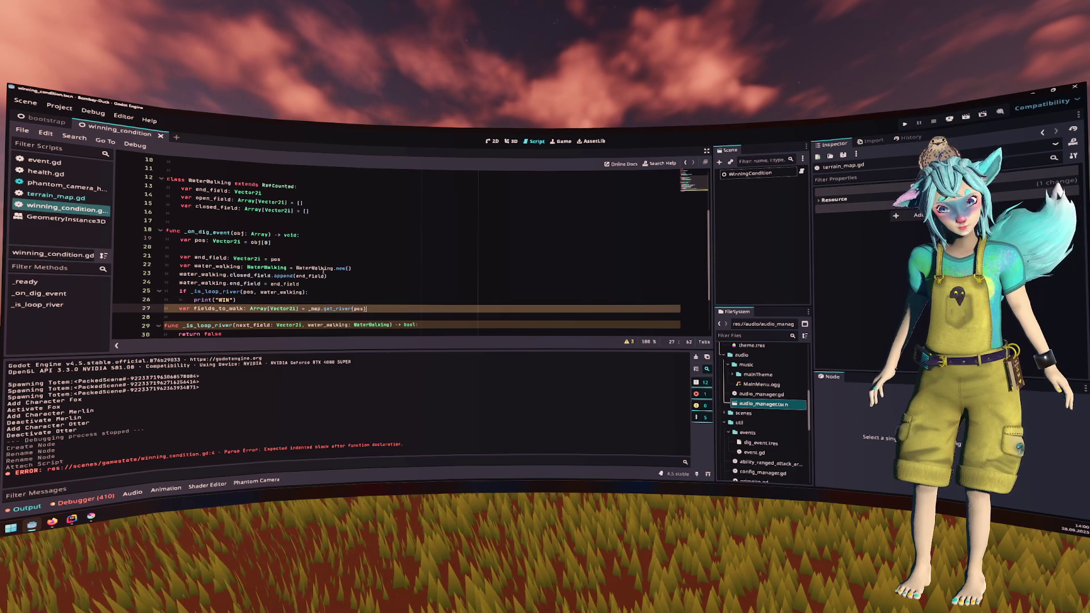
{"action": "key", "text": "shift+Home"}
{"action": "key", "text": "ctrl+c"}
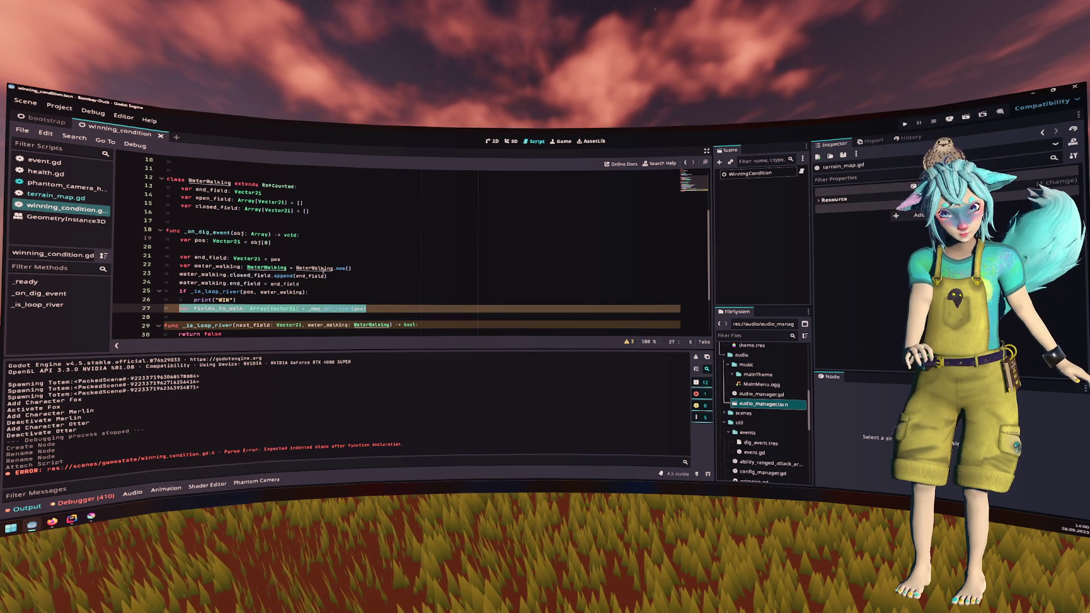
{"action": "key", "text": "BackSpace"}
{"action": "key", "text": "Delete"}
{"action": "key", "text": "Down"}
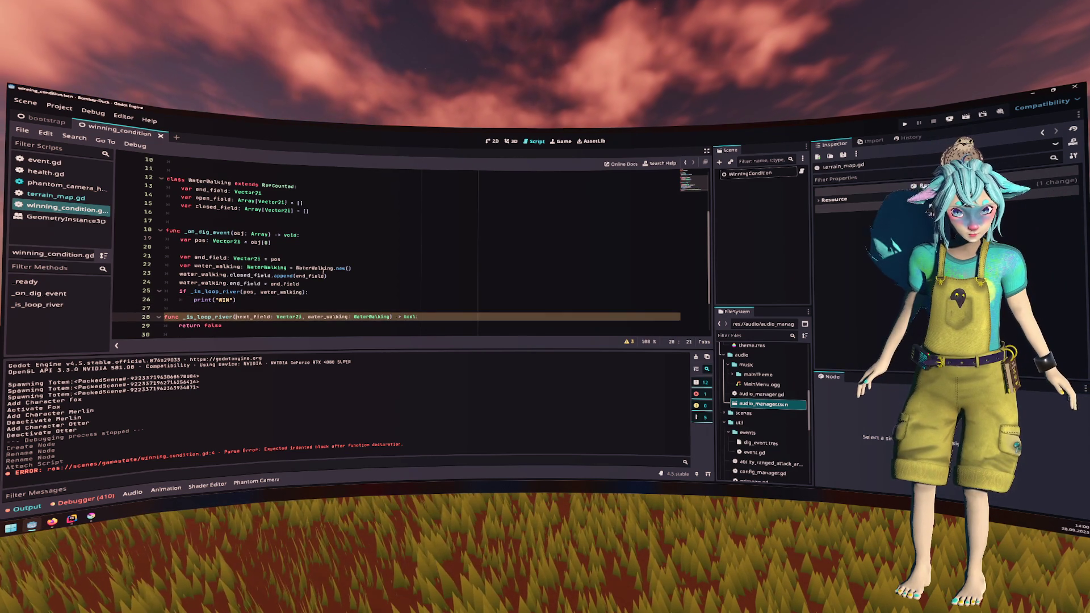
{"action": "key", "text": "End"}
{"action": "key", "text": "Return"}
{"action": "key", "text": "ctrl+v"}
{"action": "key", "text": "Down"}
{"action": "key", "text": "Up"}
{"action": "key", "text": "Home"}
{"action": "key", "text": "Return"}
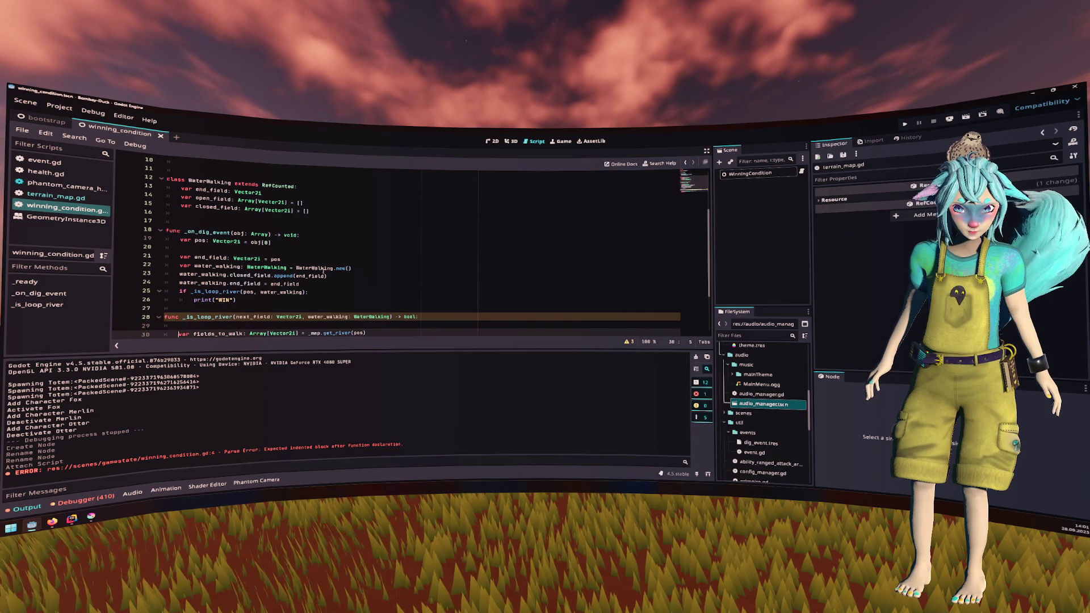
{"action": "scroll", "coordinate": [324, 273], "scroll_direction": "down", "scroll_amount": 4}
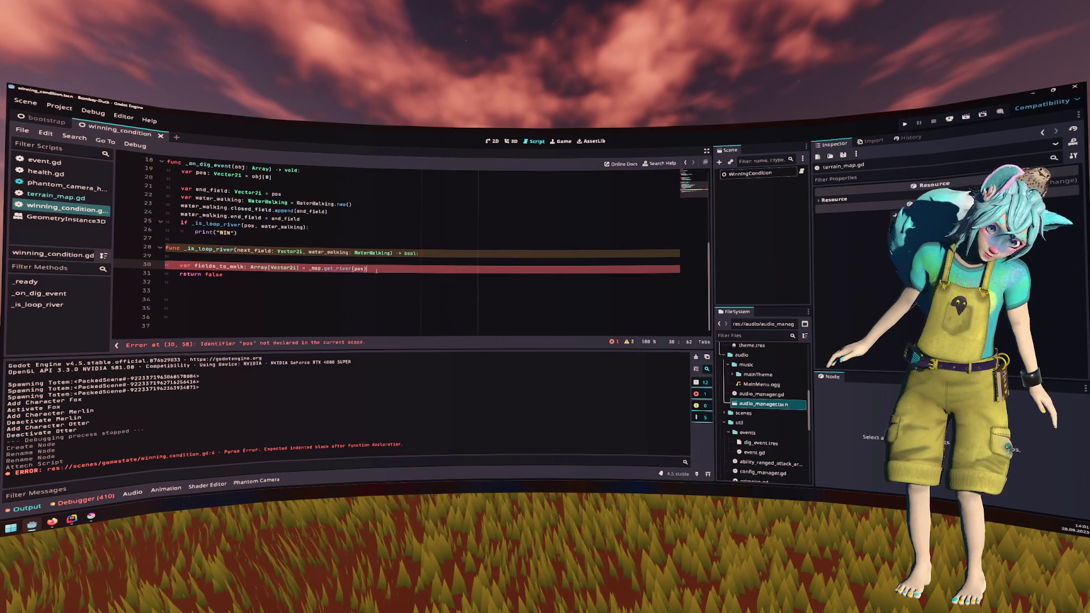
Step: Pass next_field instead of pos to get_river and remove the stray blank line
{"action": "key", "text": "Return"}
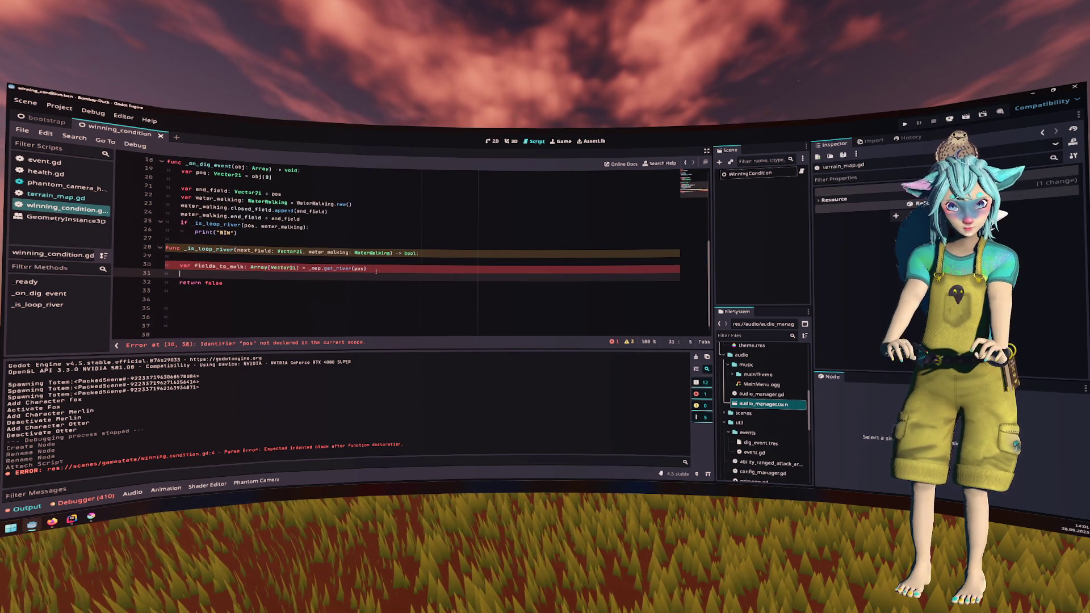
{"action": "double_click", "coordinate": [266, 252]}
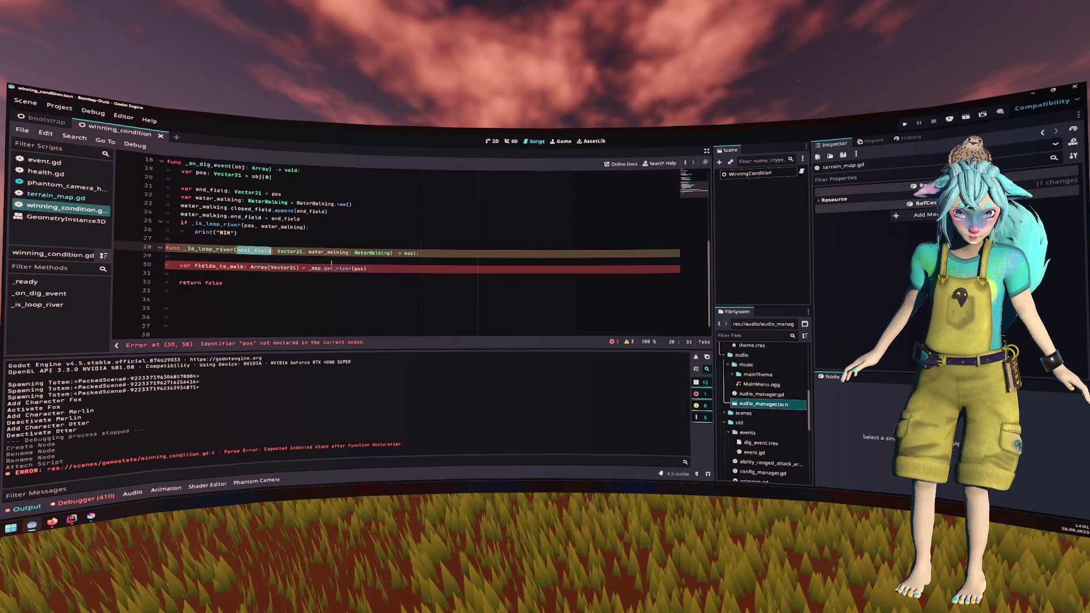
{"action": "key", "text": "ctrl+c"}
{"action": "double_click", "coordinate": [359, 268]}
{"action": "key", "text": "ctrl+v"}
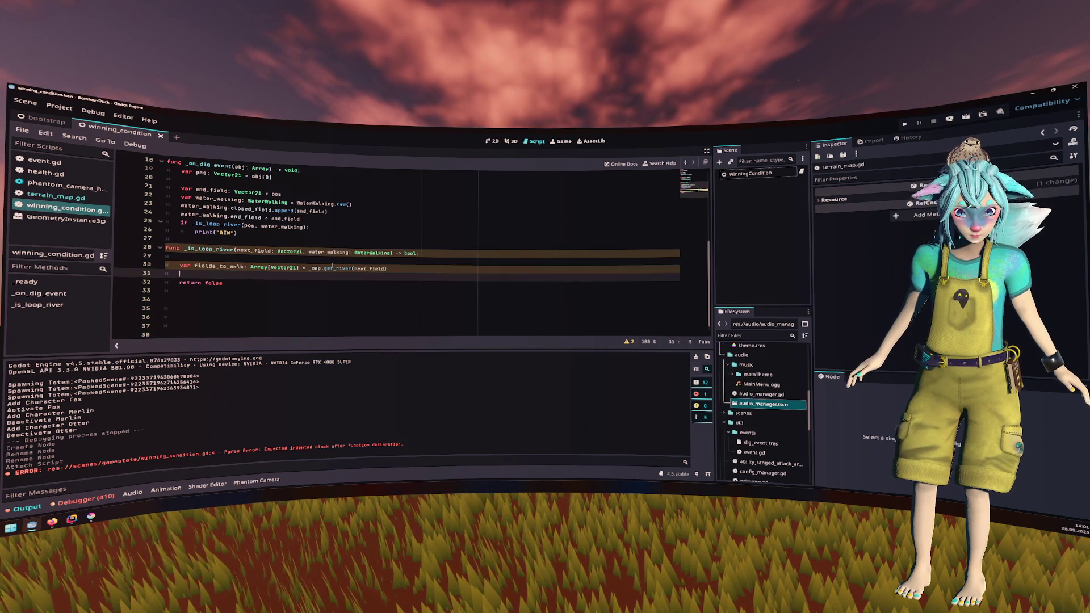
{"action": "left_click", "coordinate": [334, 263]}
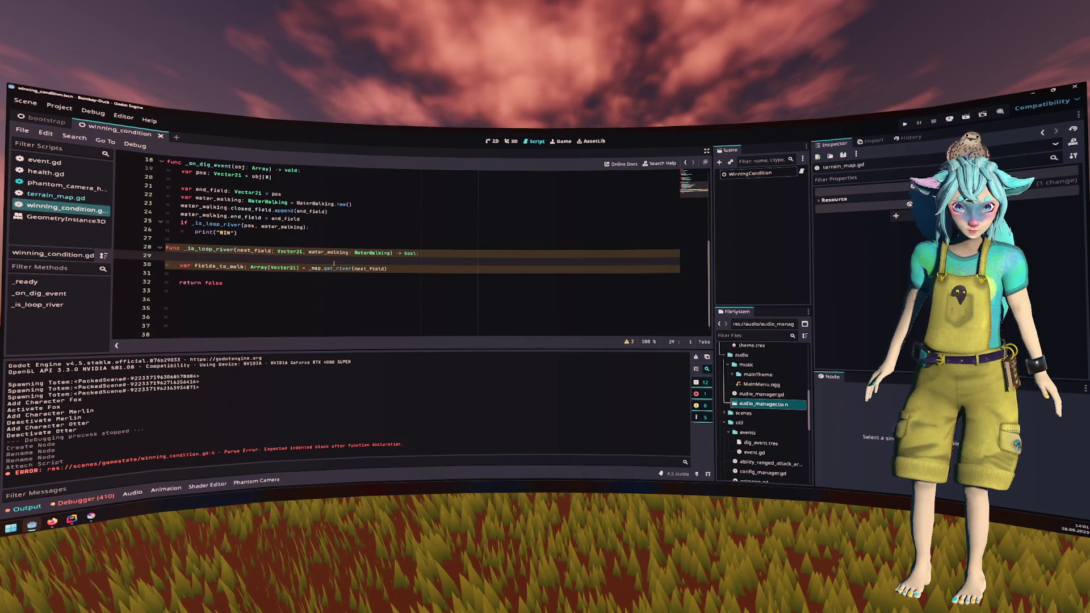
{"action": "key", "text": "Delete"}
{"action": "key", "text": "Down"}
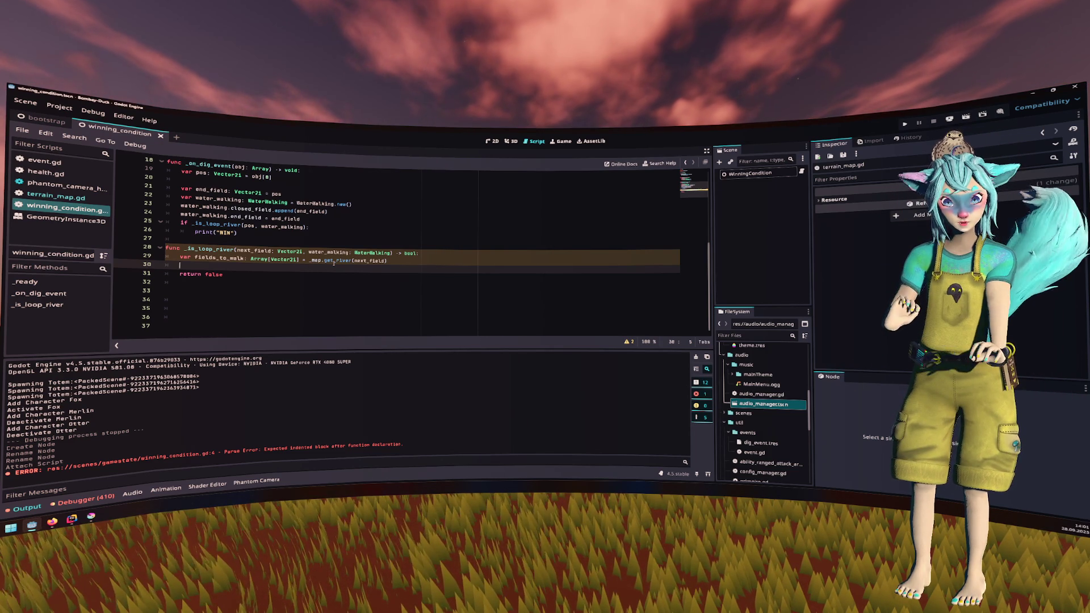
Step: Add 'for field_to_check in fields_to_walk:' and start its loop body on a new line
{"action": "key", "text": "Up"}
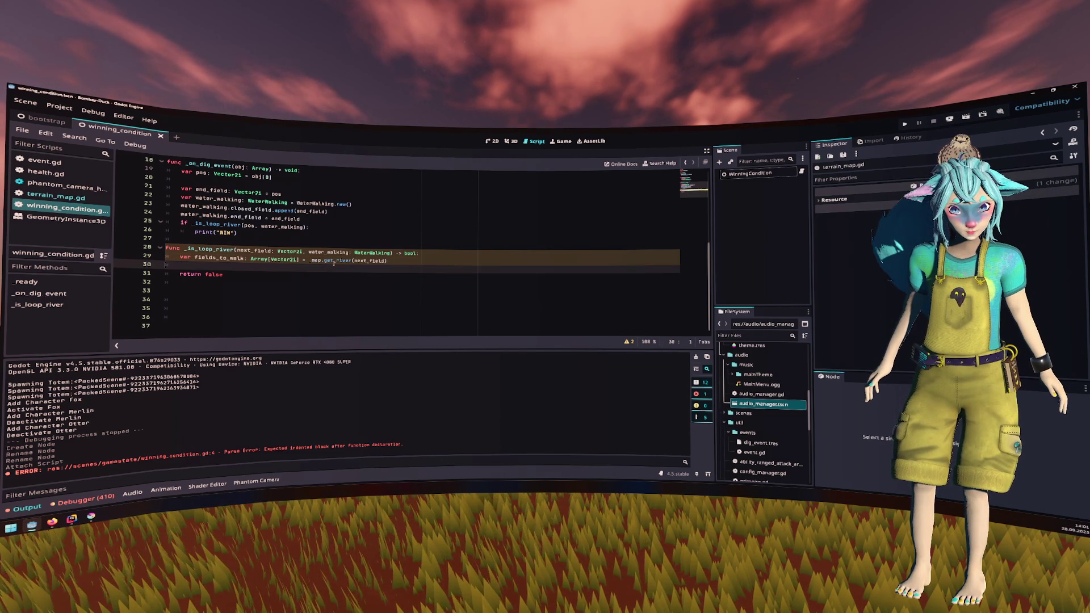
{"action": "key", "text": "ctrl+shift+Right"}
{"action": "key", "text": "Down"}
{"action": "type", "text": "f"}
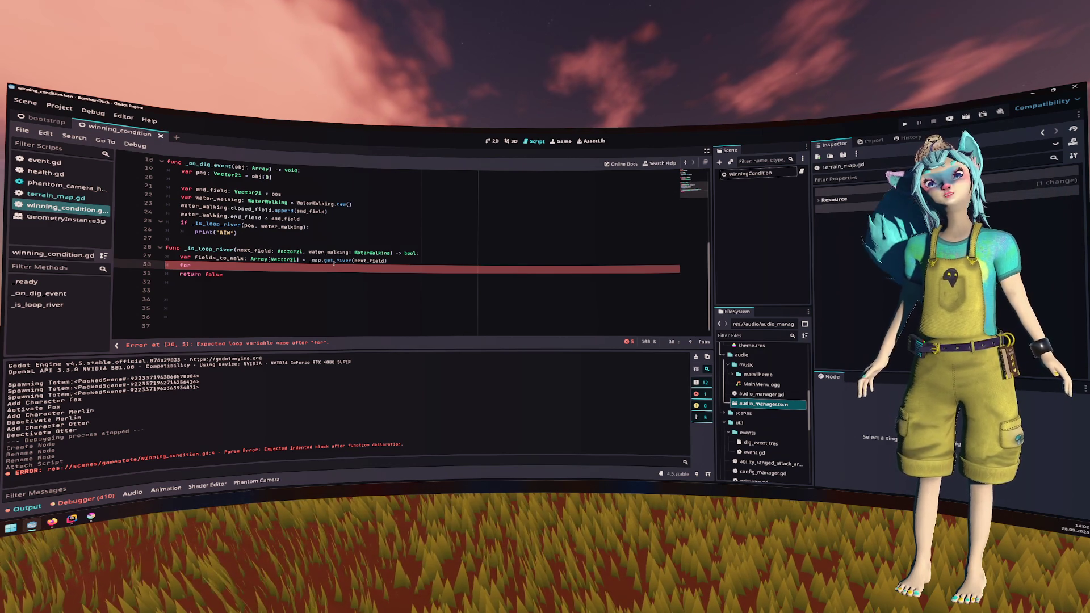
{"action": "type", "text": "walk i"}
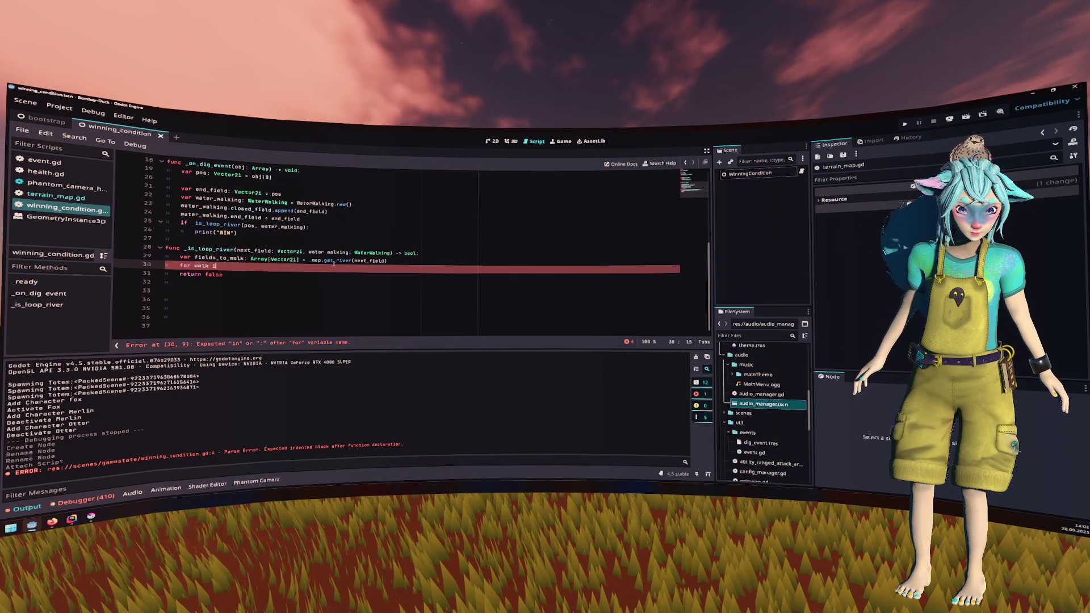
{"action": "key", "text": "Return"}
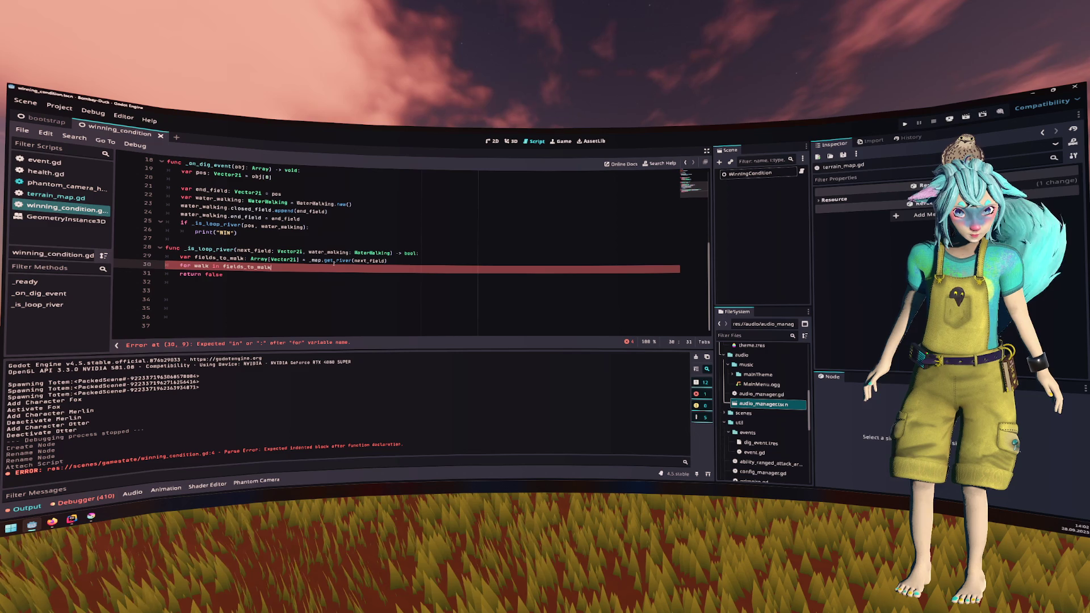
{"action": "type", "text": ":"}
{"action": "key", "text": "Return"}
{"action": "key", "text": "Up"}
{"action": "key", "text": "ctrl+shift+Right"}
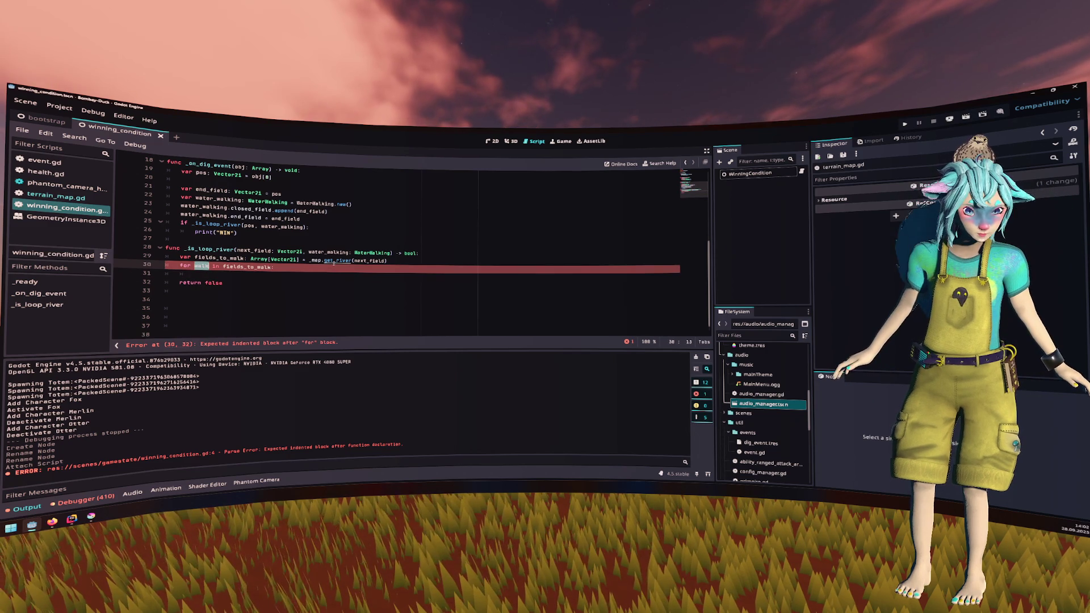
{"action": "type", "text": "ld_to_"}
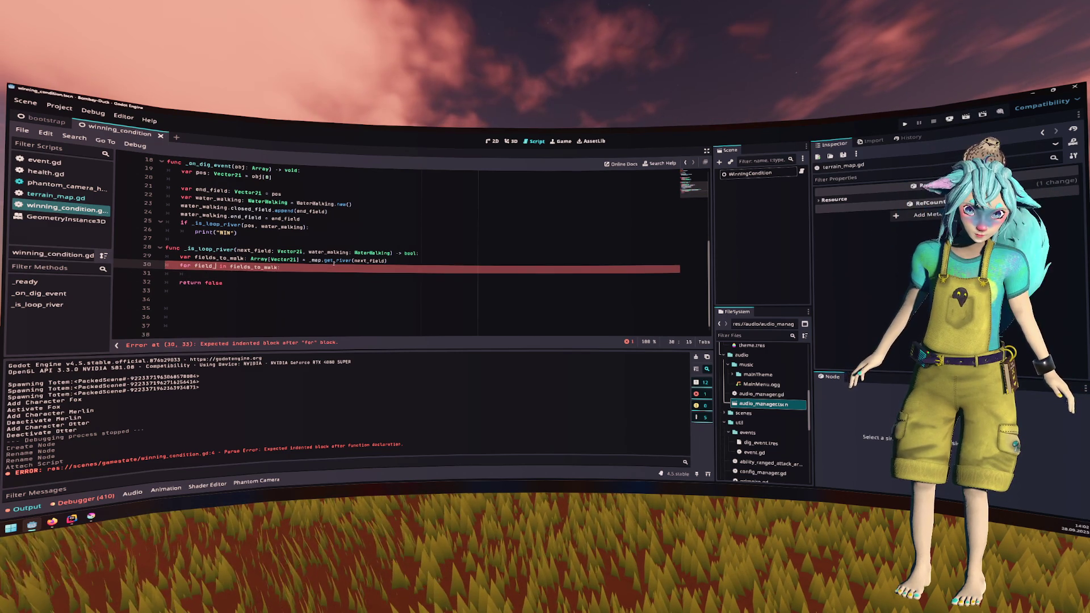
{"action": "type", "text": "check"}
{"action": "key", "text": "ctrl+shift+Left"}
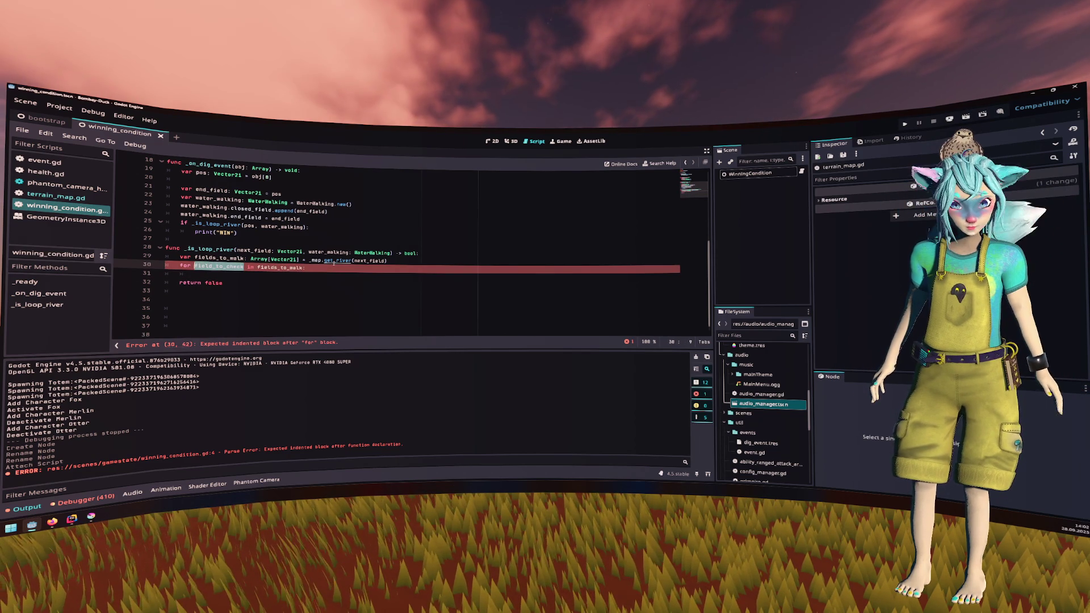
{"action": "key", "text": "End"}
{"action": "key", "text": "Return"}
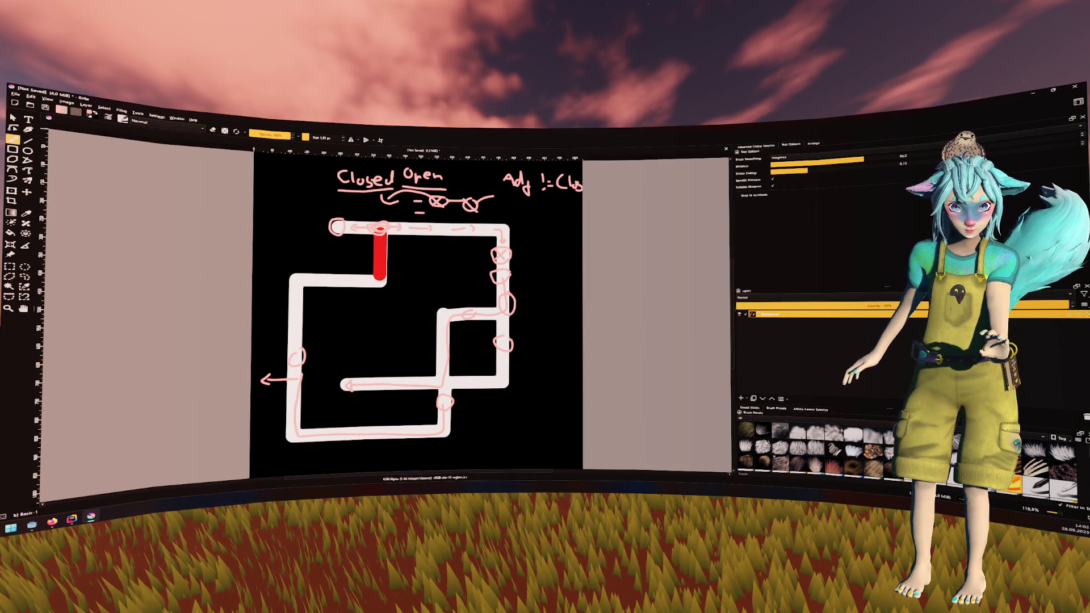
Step: Switch Krita's brush colour to blue and circle a point on the red bar
{"action": "left_click", "coordinate": [61, 110]}
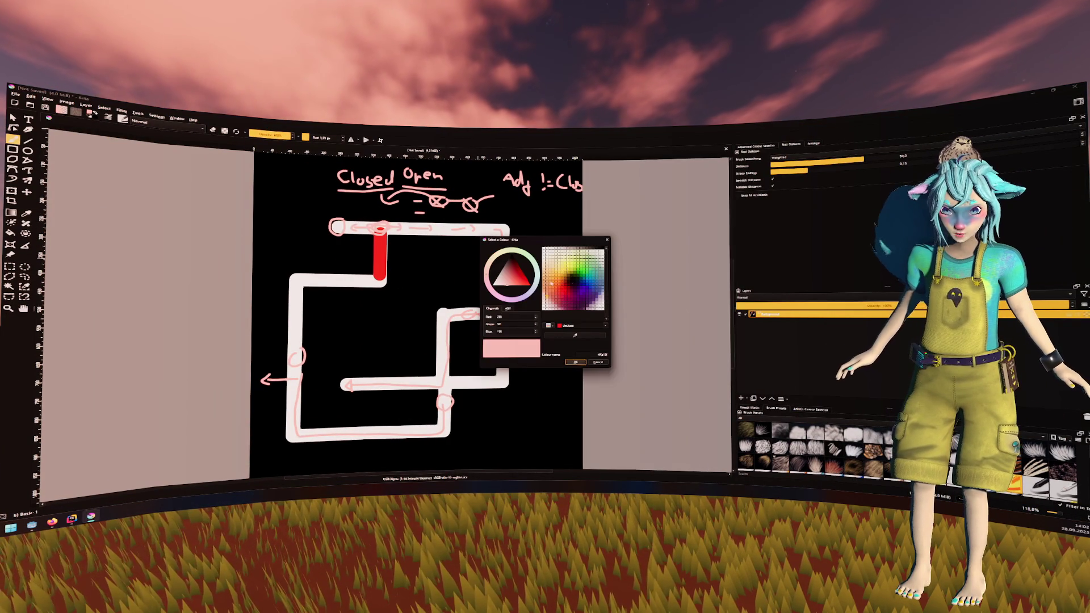
{"action": "left_click", "coordinate": [591, 284]}
{"action": "left_click", "coordinate": [575, 362]}
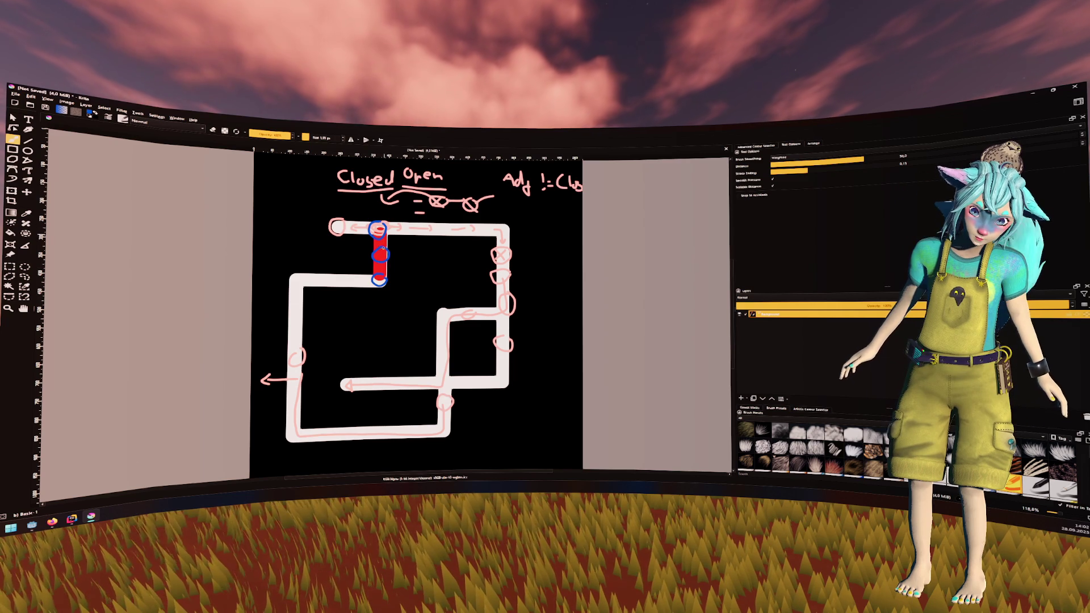
{"action": "left_click_drag", "start_coordinate": [379, 234], "coordinate": [381, 237]}
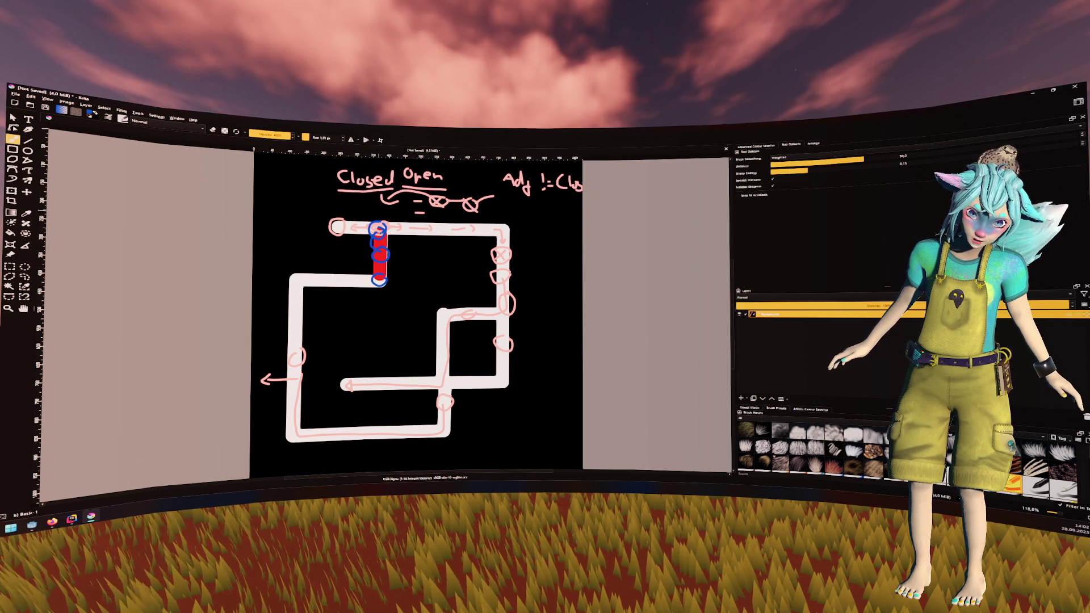
{"action": "key", "text": "alt+Tab"}
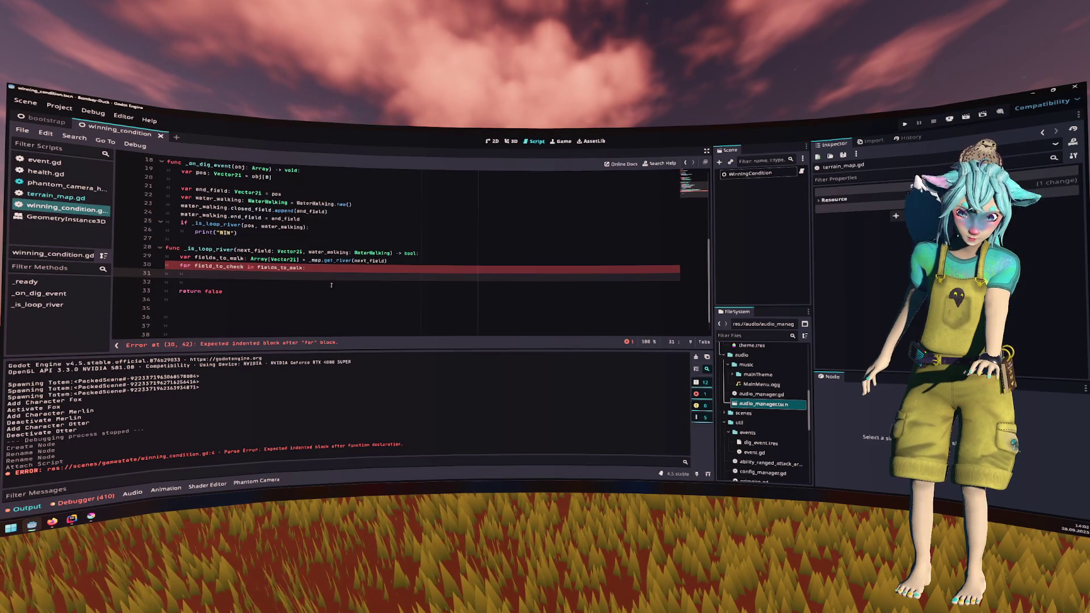
Step: Highlight _is_loop_river, next_field and fields_to_walk in the script to point them out
{"action": "double_click", "coordinate": [209, 249]}
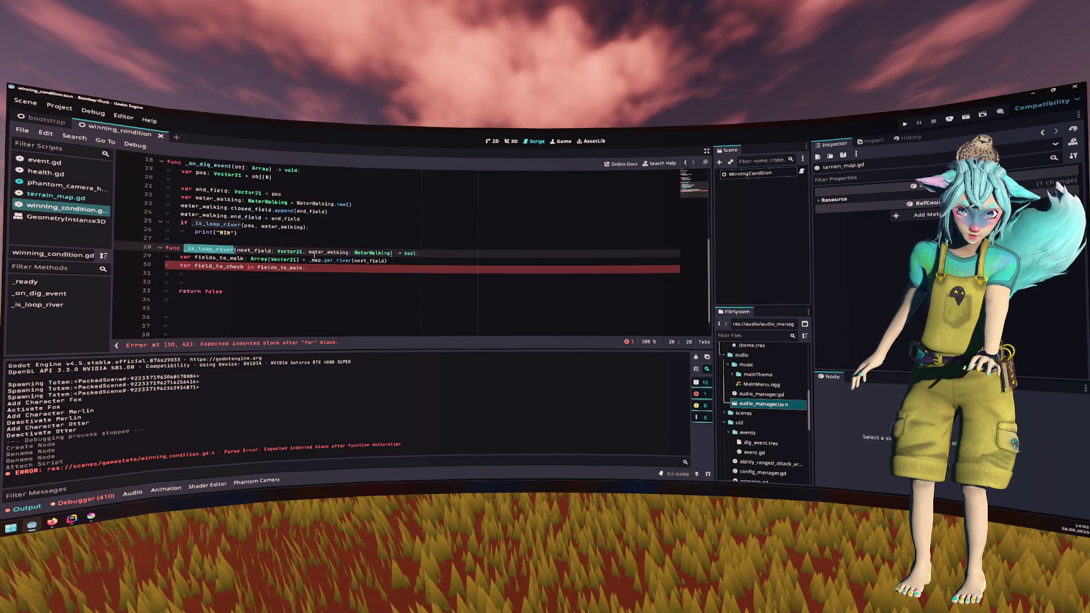
{"action": "double_click", "coordinate": [254, 251]}
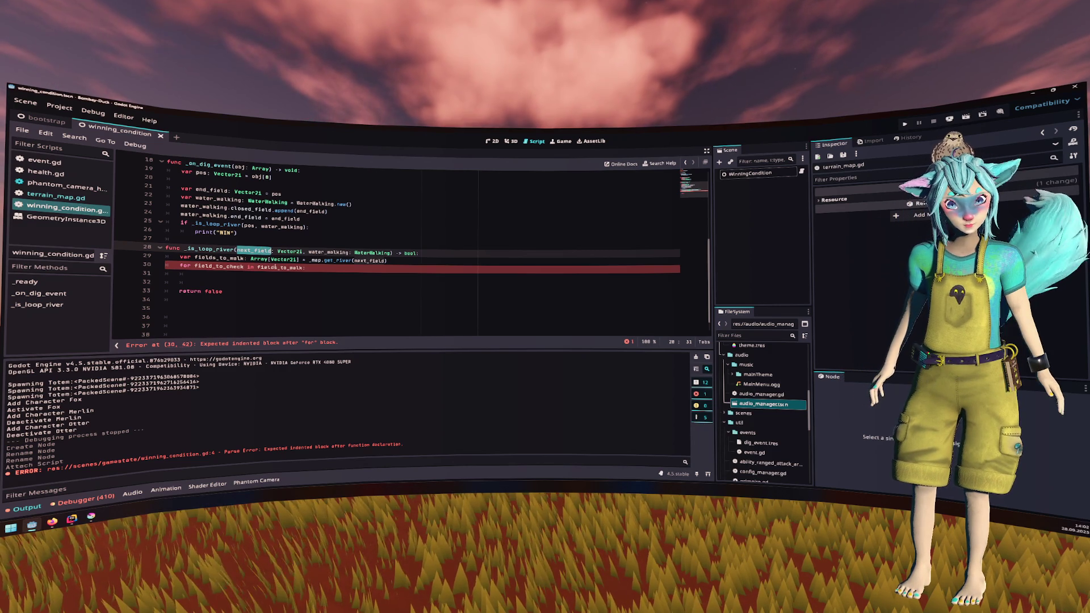
{"action": "double_click", "coordinate": [280, 268]}
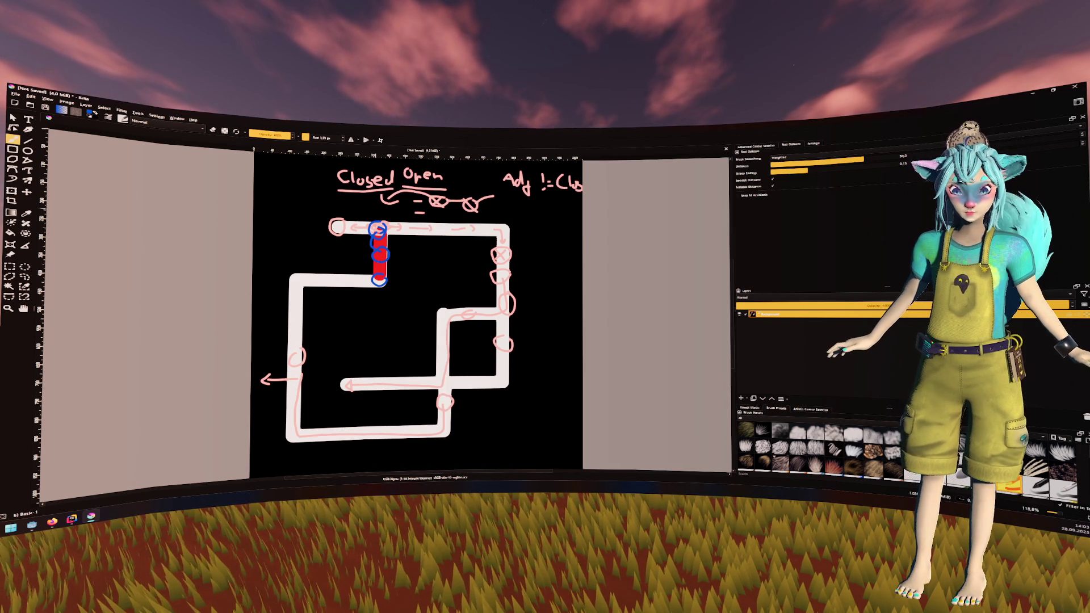
Step: Draw a blue L-shaped stroke from the red bar down toward its lower end, discarding the extra circle
{"action": "mouse_move", "coordinate": [420, 234]}
{"action": "left_mouse_down"}
{"action": "mouse_move", "coordinate": [422, 281]}
{"action": "mouse_move", "coordinate": [388, 287]}
{"action": "left_mouse_up"}
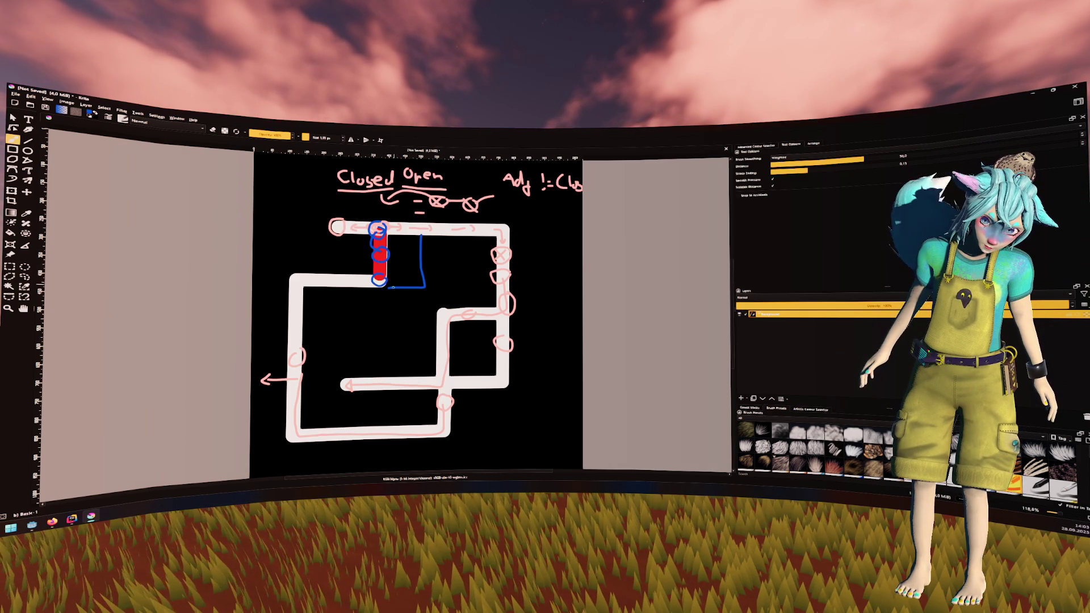
{"action": "mouse_move", "coordinate": [398, 307]}
{"action": "left_mouse_down"}
{"action": "mouse_move", "coordinate": [390, 319]}
{"action": "mouse_move", "coordinate": [399, 307]}
{"action": "left_mouse_up"}
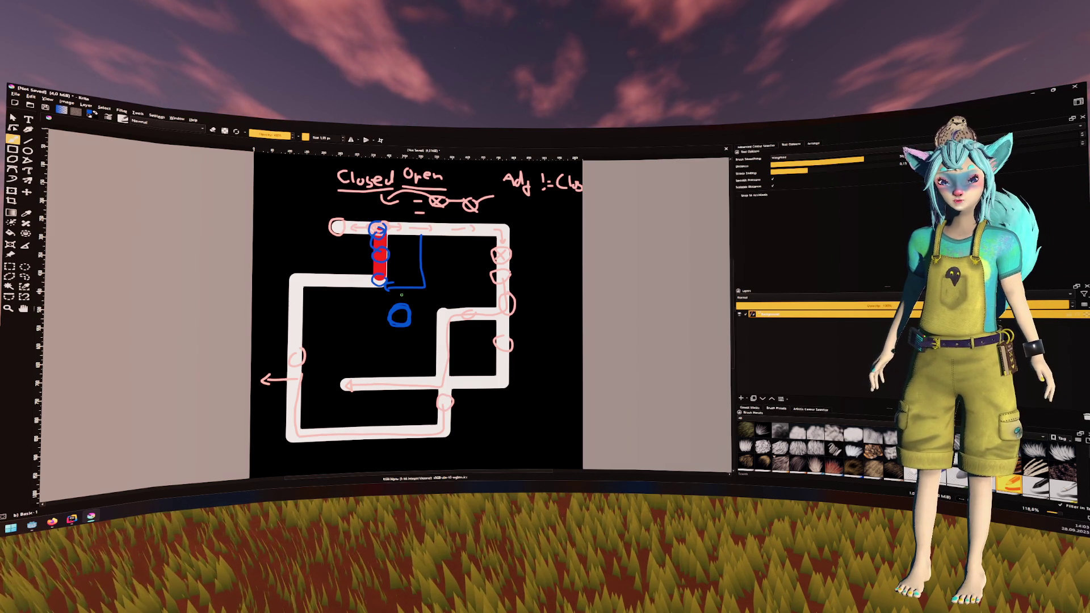
{"action": "key", "text": "ctrl+z"}
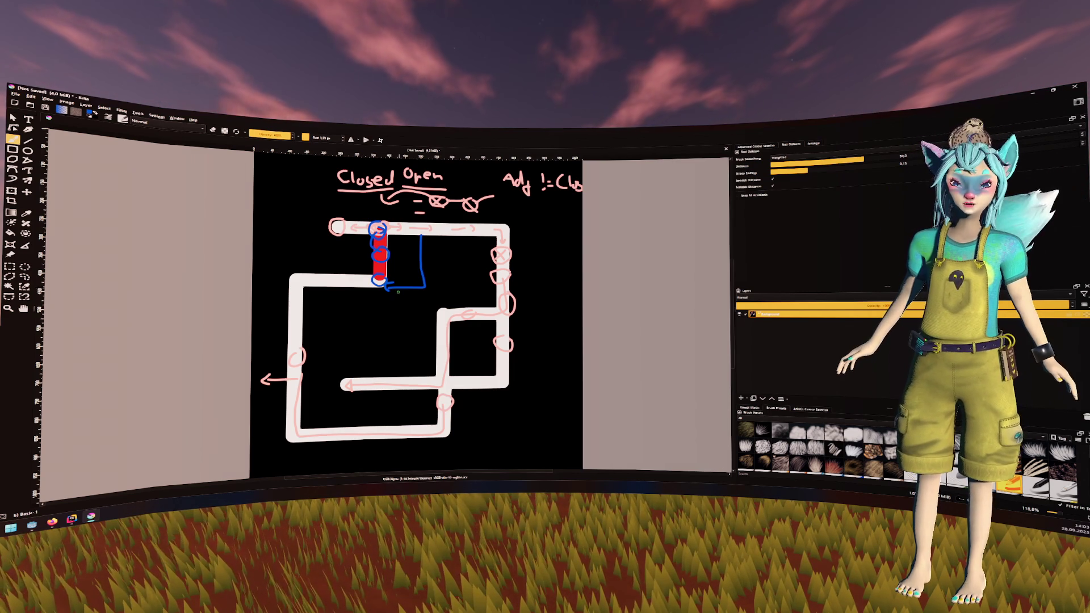
Step: Undo the blue box strokes and mark the white path's corners with small blue ticks
{"action": "key", "text": "ctrl+z"}
{"action": "left_click_drag", "start_coordinate": [391, 323], "coordinate": [388, 323]}
{"action": "left_click_drag", "start_coordinate": [390, 281], "coordinate": [421, 321]}
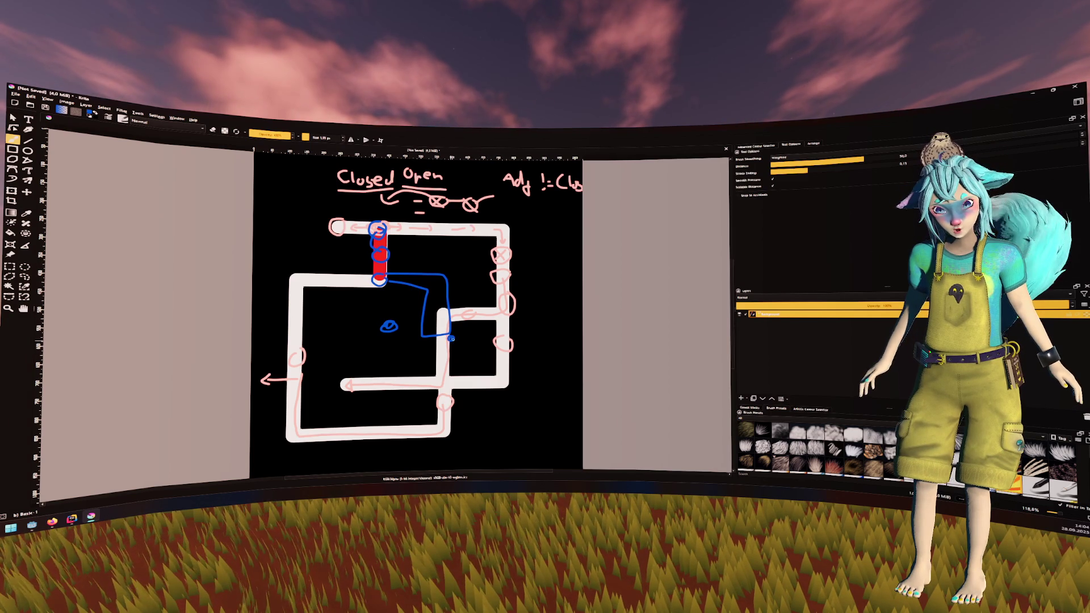
{"action": "mouse_move", "coordinate": [451, 338]}
{"action": "left_mouse_down"}
{"action": "mouse_move", "coordinate": [382, 281]}
{"action": "mouse_move", "coordinate": [370, 340]}
{"action": "mouse_move", "coordinate": [358, 276]}
{"action": "left_mouse_up"}
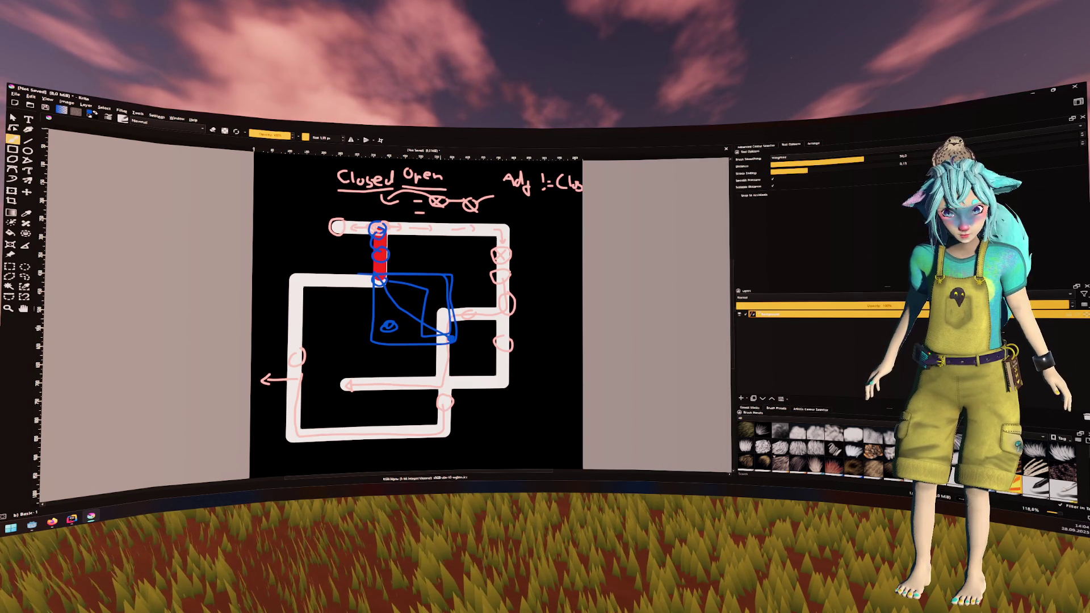
{"action": "key", "text": "ctrl+z"}
{"action": "key", "text": "ctrl+z"}
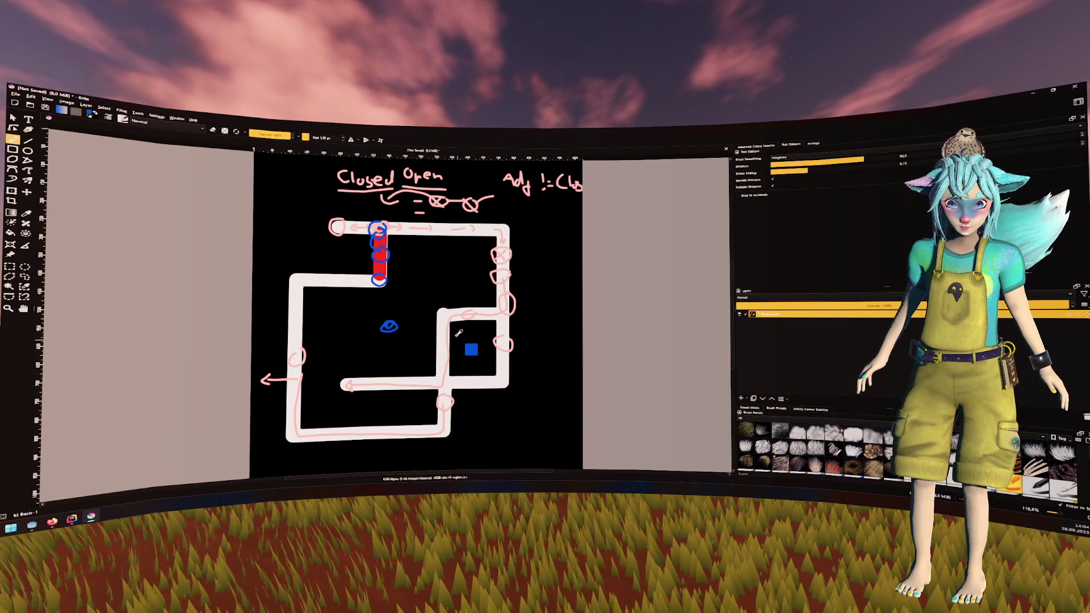
{"action": "key", "text": "ctrl+z"}
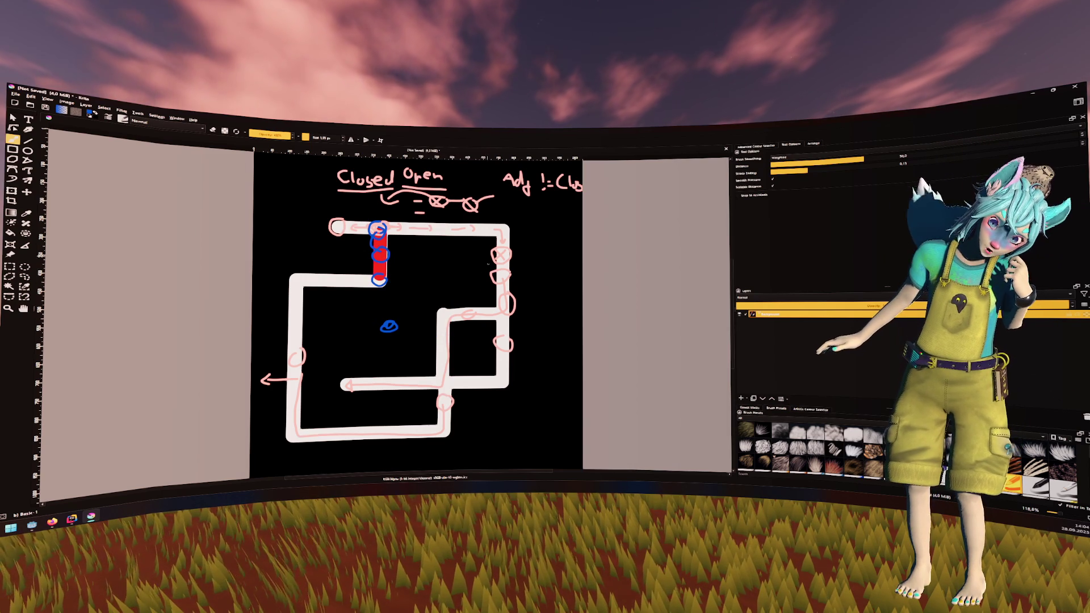
{"action": "left_click_drag", "start_coordinate": [508, 221], "coordinate": [516, 225]}
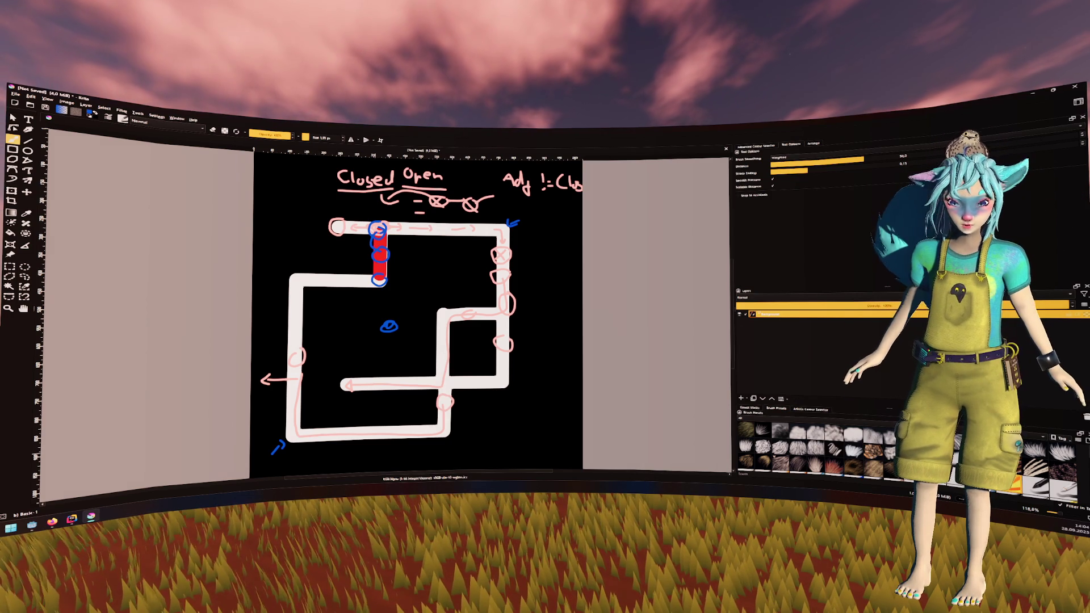
{"action": "key", "text": "alt+Tab"}
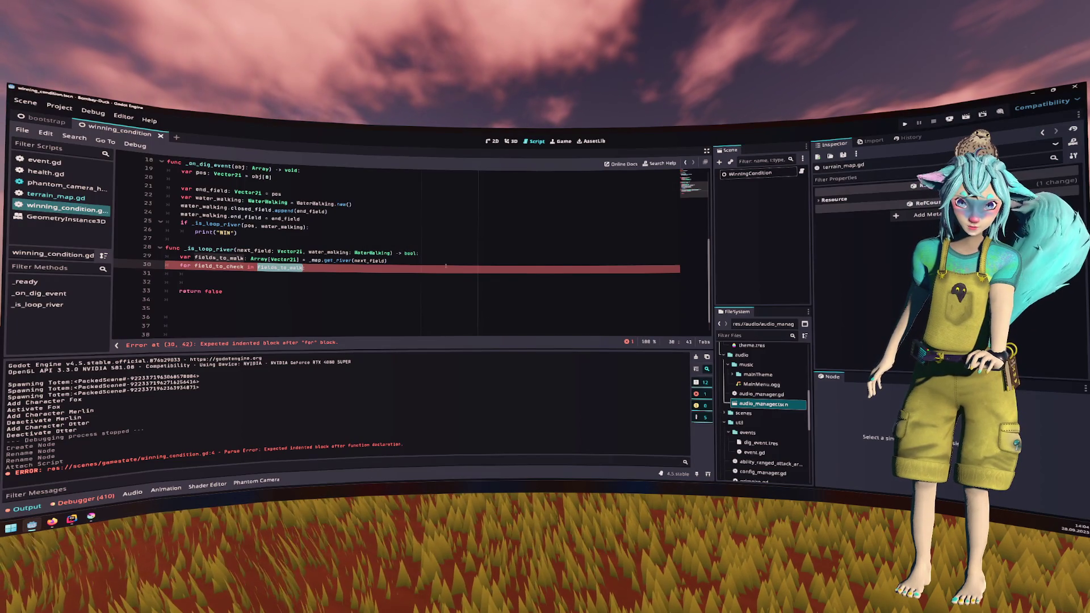
Step: Put focus back in the winning_condition.gd script, then bring up Rider's commit view
{"action": "left_click", "coordinate": [442, 262]}
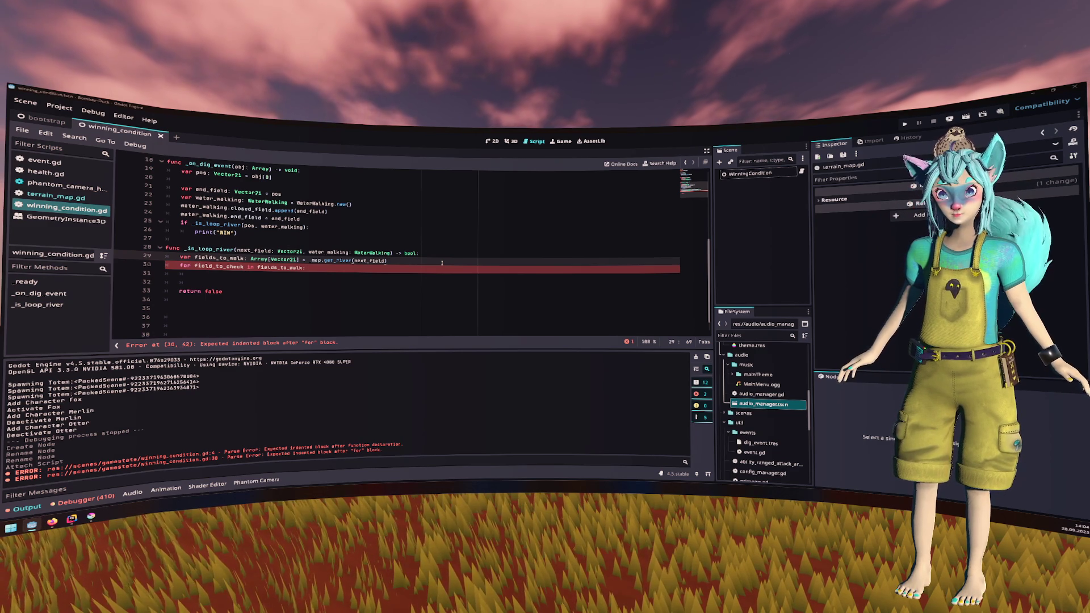
{"action": "key", "text": "alt+Tab"}
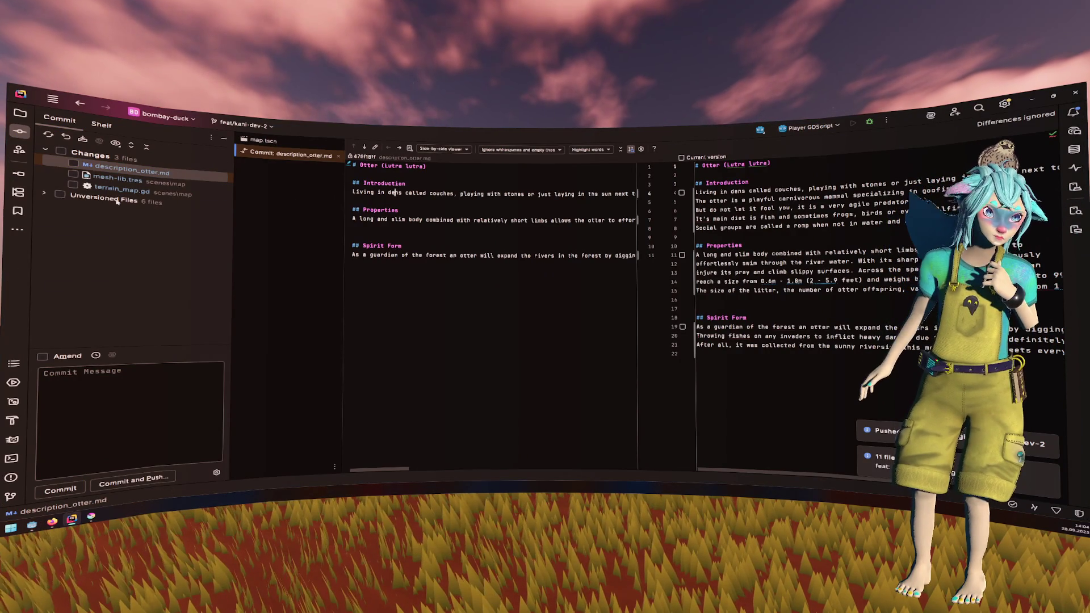
Step: Expand Unversioned Files and include them in the commit alongside terrain_map.gd
{"action": "left_click", "coordinate": [45, 194]}
{"action": "left_click", "coordinate": [60, 194]}
{"action": "left_click", "coordinate": [73, 185]}
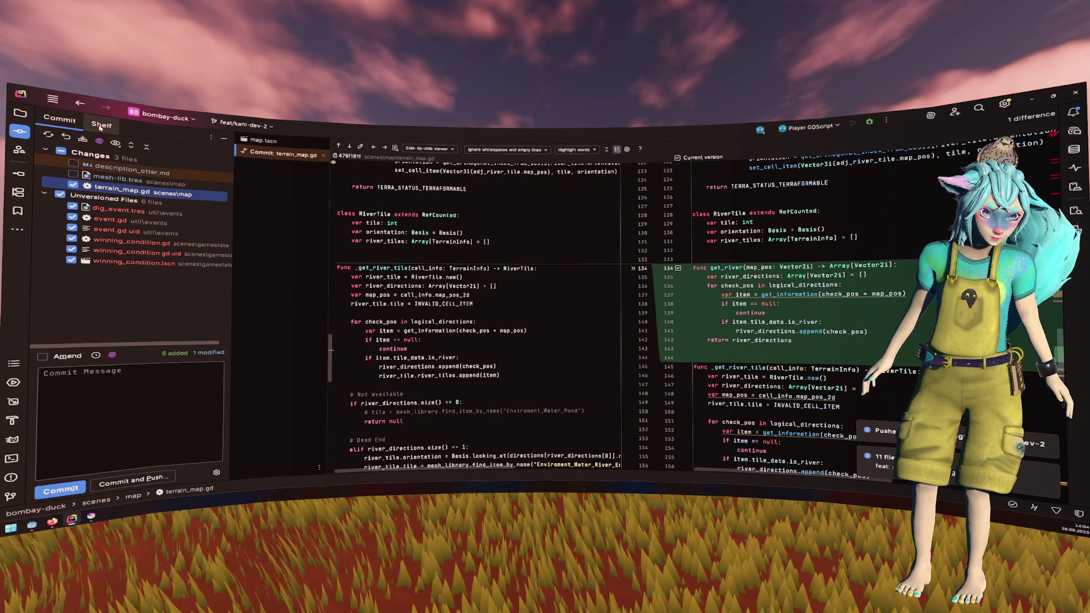
Step: Roll back the changes to mesh-lib.tres and description_otter.md
{"action": "left_click", "coordinate": [117, 179]}
{"action": "right_click", "coordinate": [121, 181]}
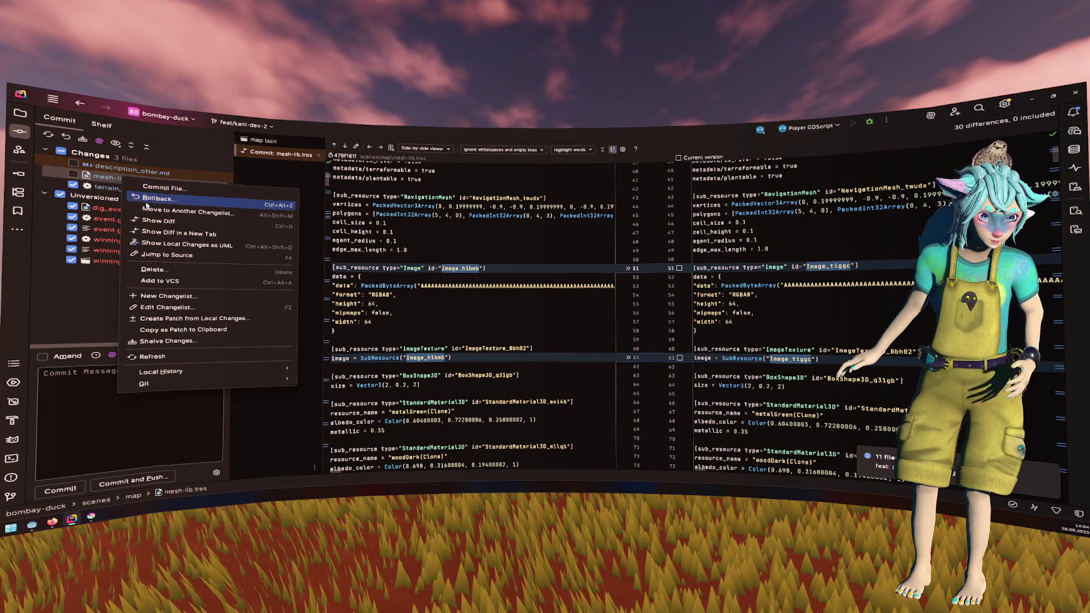
{"action": "left_click", "coordinate": [152, 198]}
{"action": "key", "text": "Return"}
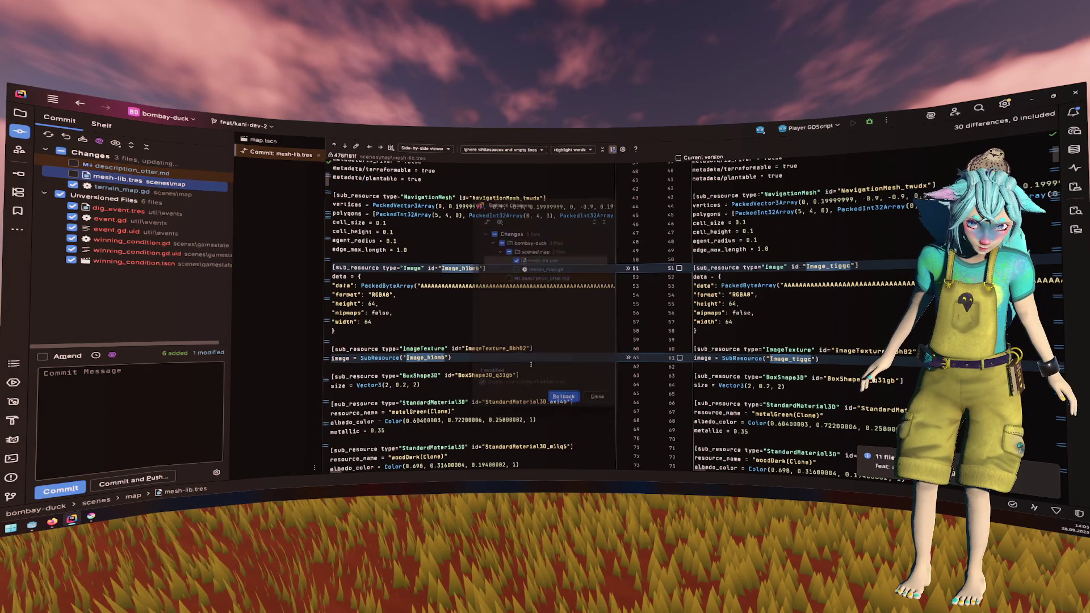
{"action": "left_click", "coordinate": [110, 172]}
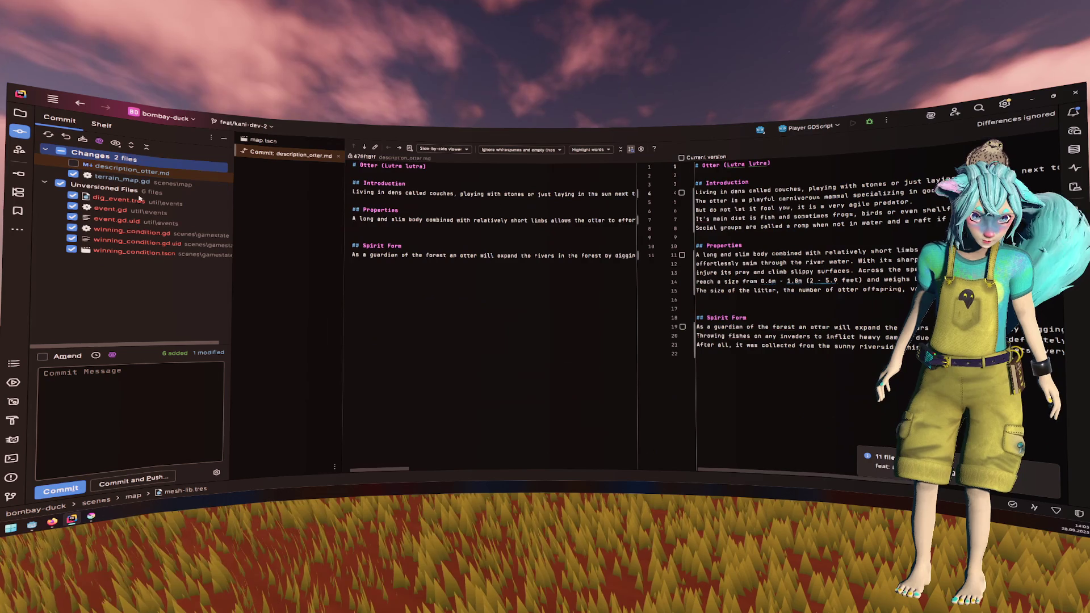
{"action": "right_click", "coordinate": [118, 168]}
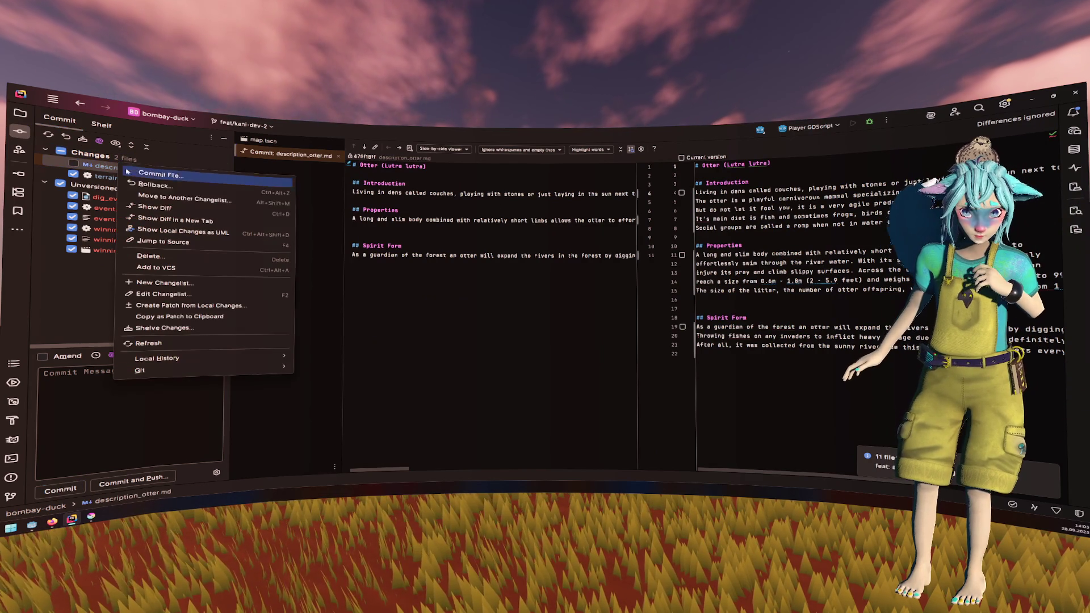
{"action": "left_click", "coordinate": [149, 192]}
{"action": "key", "text": "Return"}
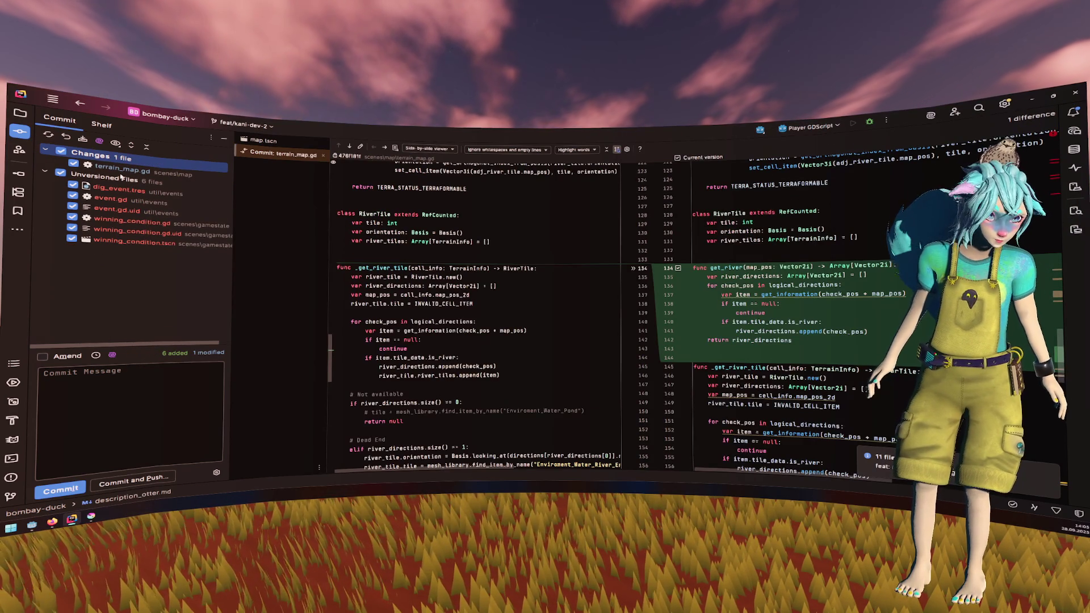
Step: Check the shelf, then select the files from terrain_map.gd through winning_condition.tscn
{"action": "left_click", "coordinate": [103, 124]}
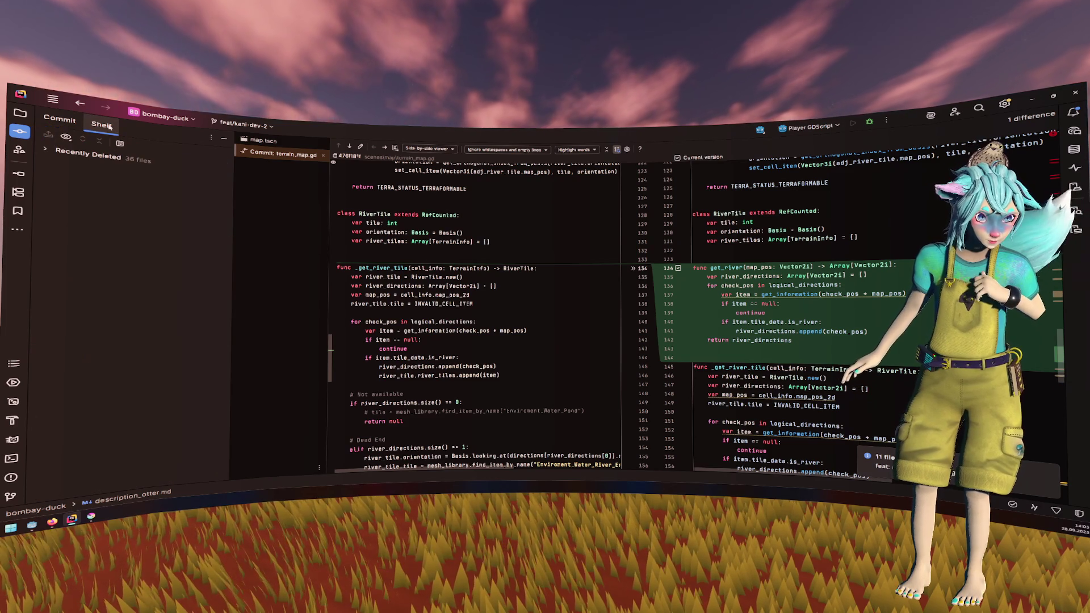
{"action": "left_click", "coordinate": [60, 118]}
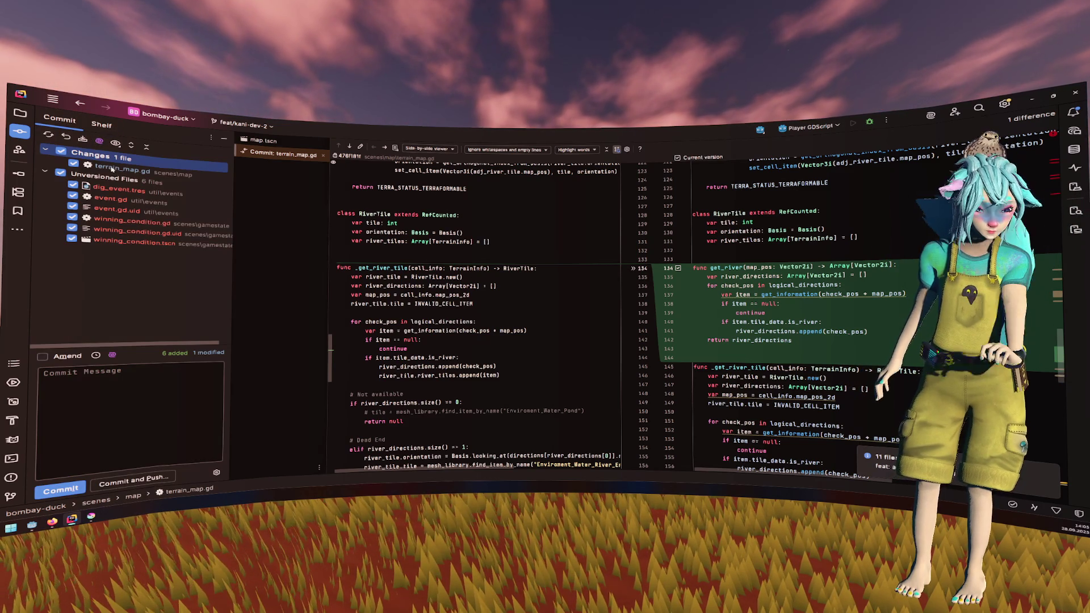
{"action": "left_click", "coordinate": [152, 232], "text": "shift"}
{"action": "left_click", "coordinate": [159, 242], "text": "shift"}
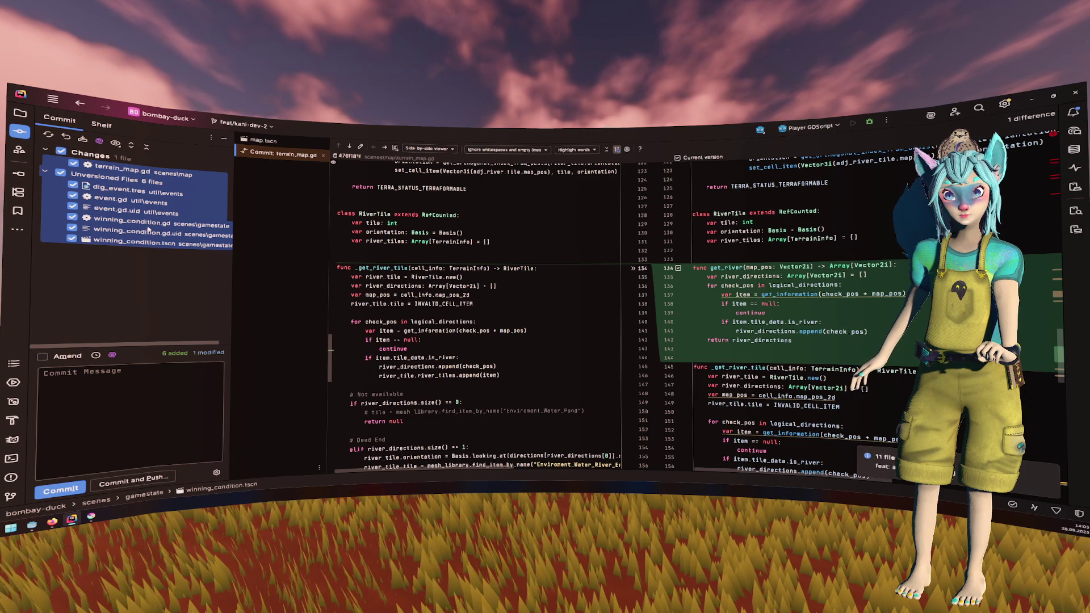
{"action": "key", "text": "alt+Tab"}
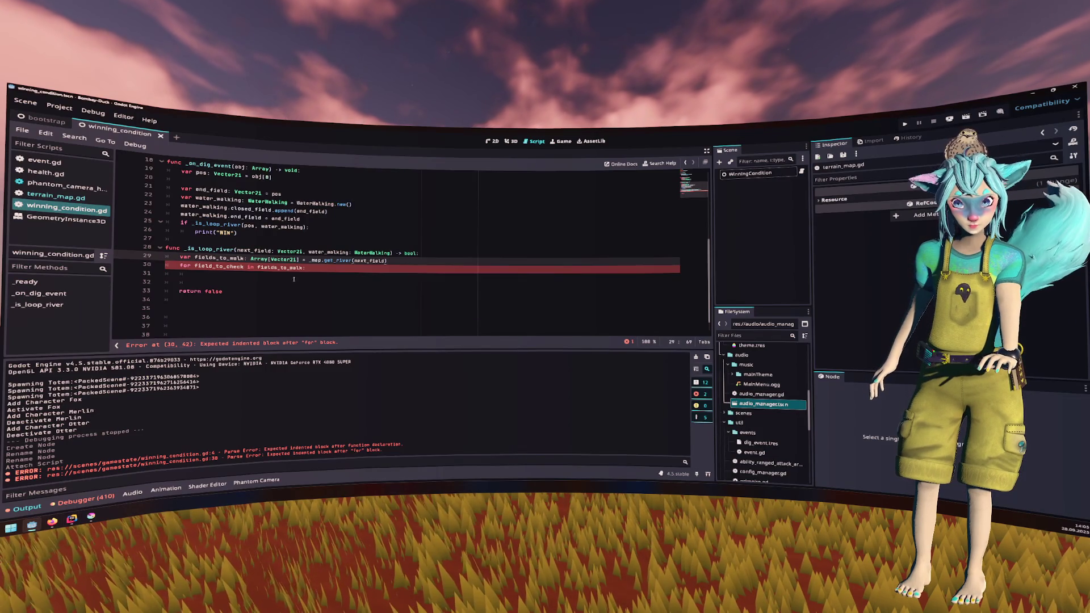
Step: Add 'var corners: Array[Vector2i] = []' below the closed_field declaration in WaterWalking
{"action": "left_click", "coordinate": [319, 273]}
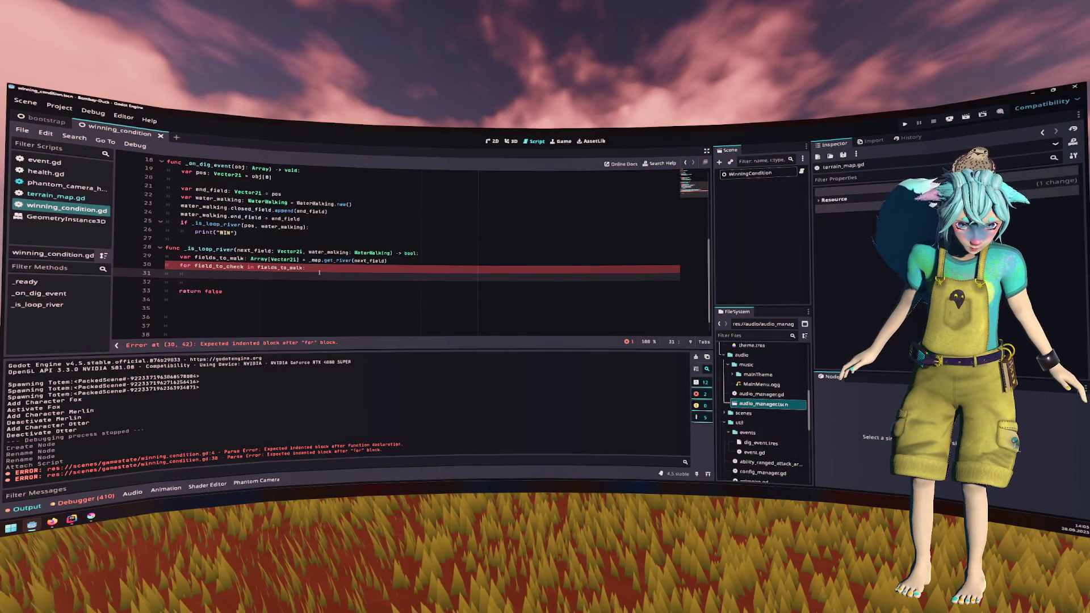
{"action": "scroll", "coordinate": [319, 273], "scroll_direction": "up", "scroll_amount": 2}
{"action": "left_click", "coordinate": [327, 194]}
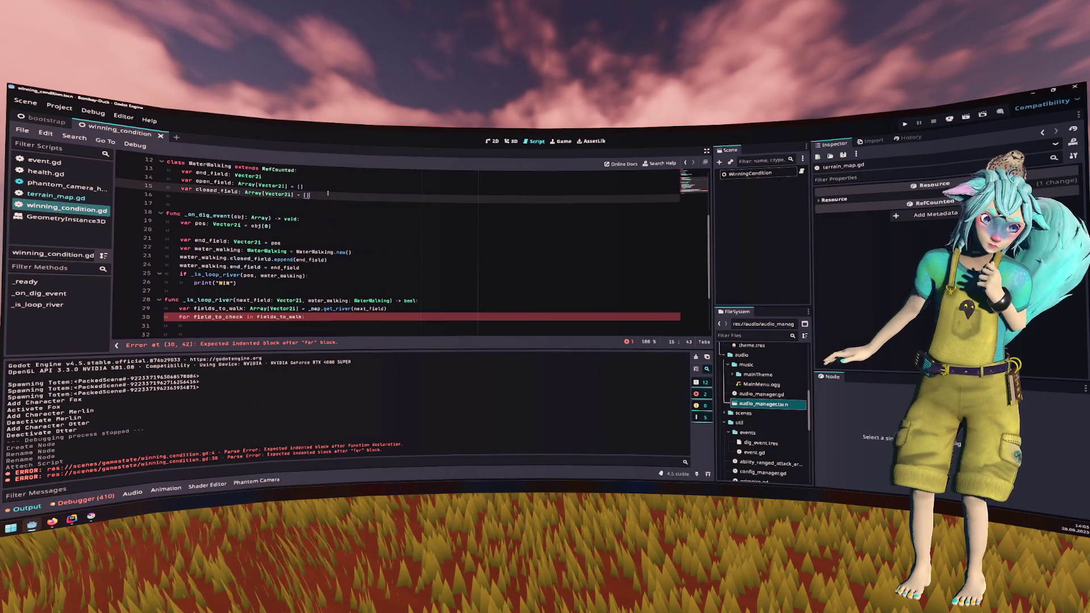
{"action": "key", "text": "Return"}
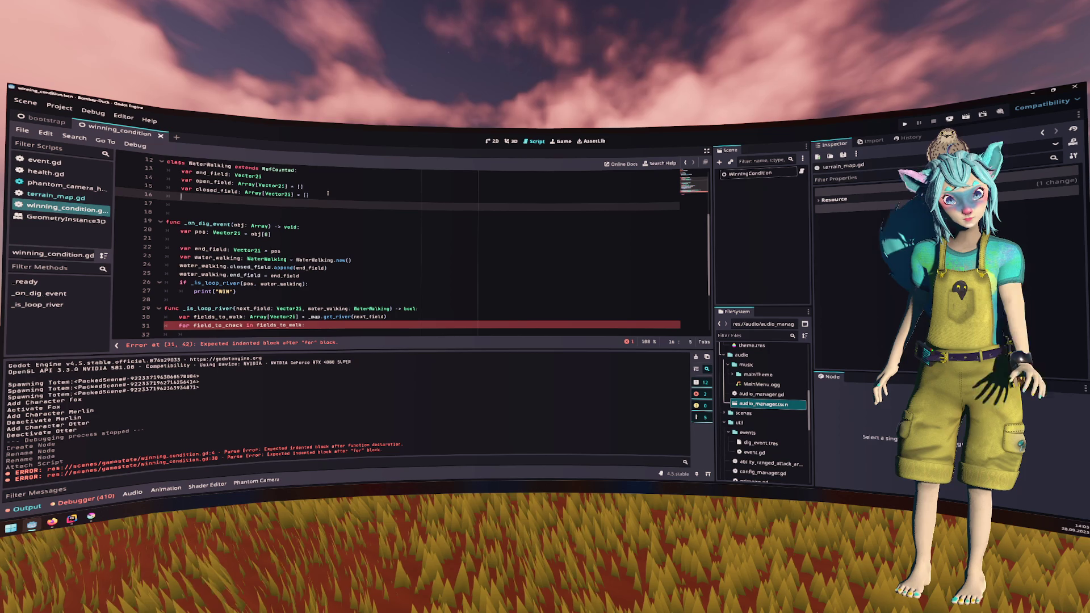
{"action": "type", "text": "var corners"}
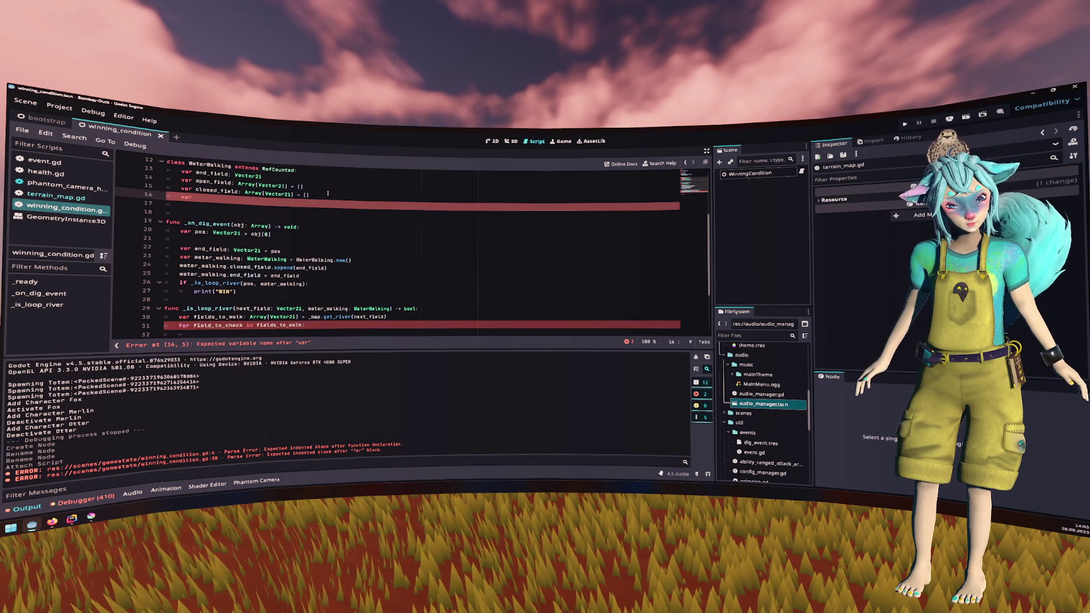
{"action": "type", "text": ": Array"}
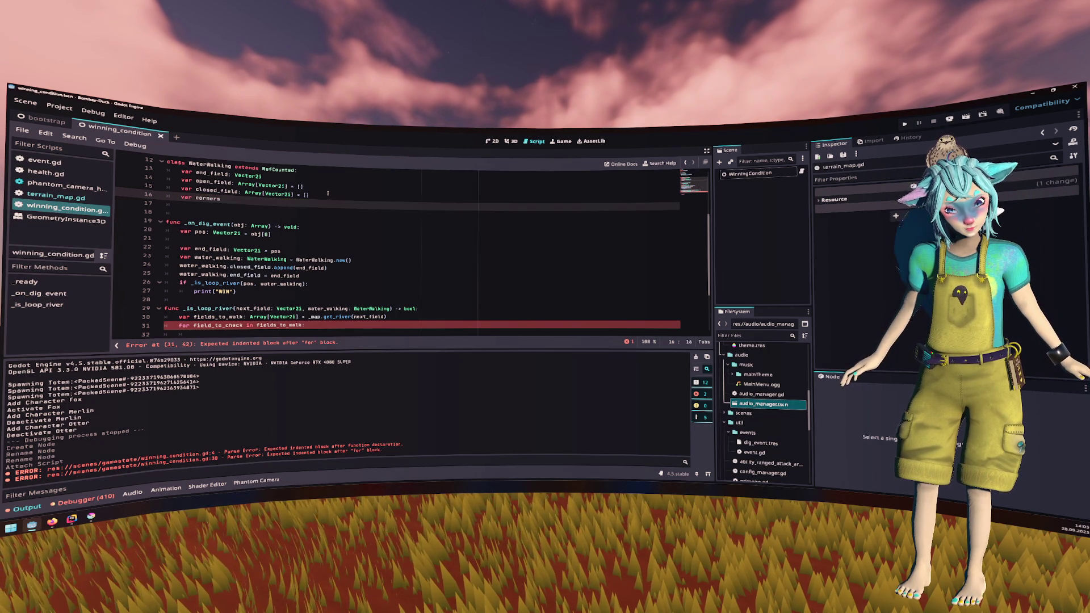
{"action": "type", "text": "["}
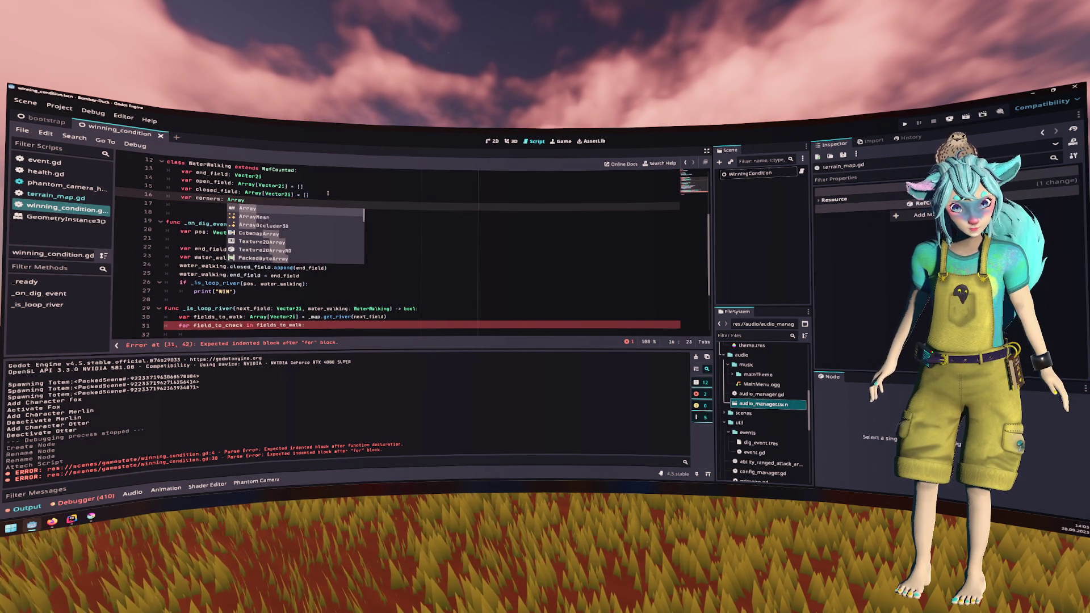
{"action": "key", "text": "Escape"}
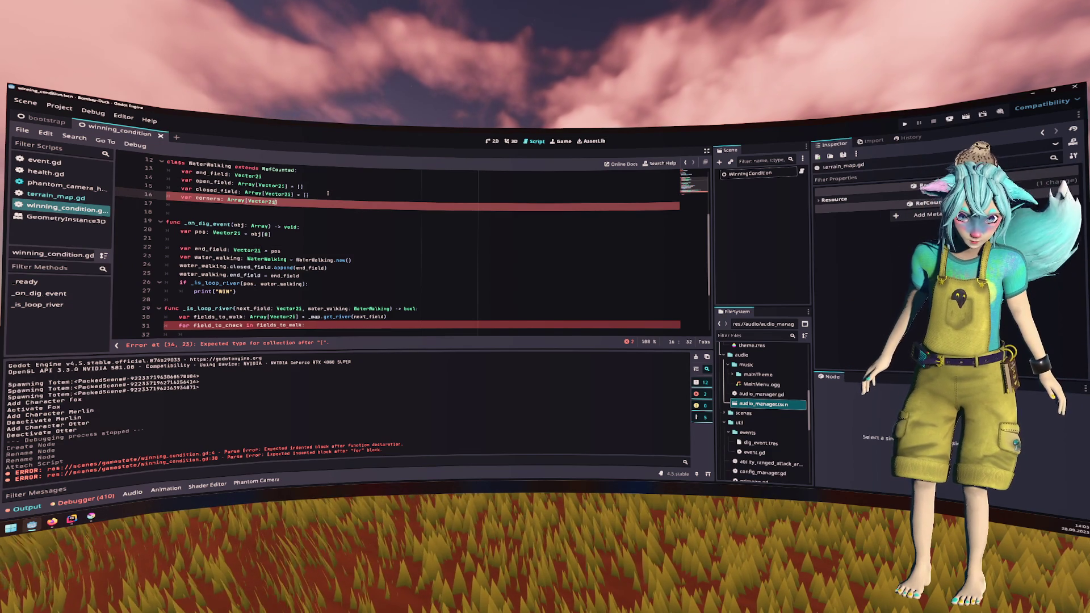
{"action": "type", "text": "Vector2i] = []"}
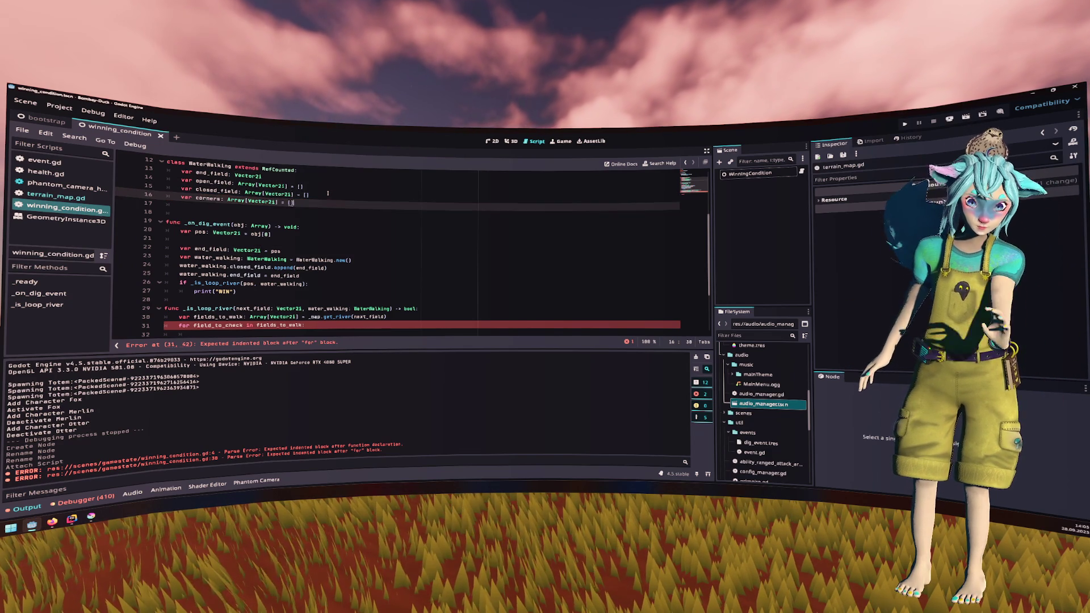
{"action": "scroll", "coordinate": [318, 199], "scroll_direction": "down", "scroll_amount": 2}
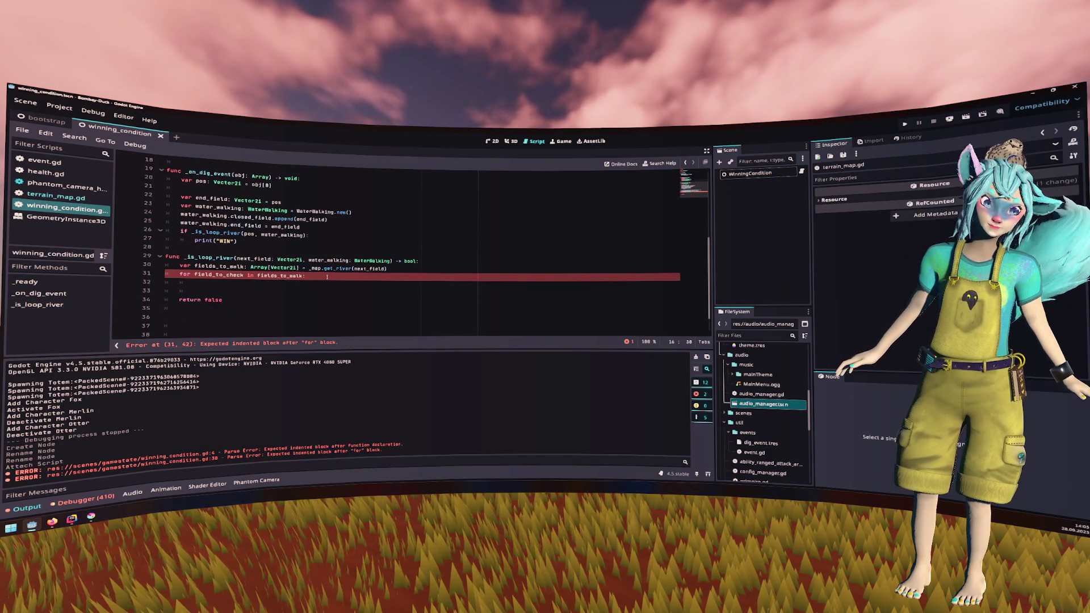
{"action": "left_click", "coordinate": [397, 268]}
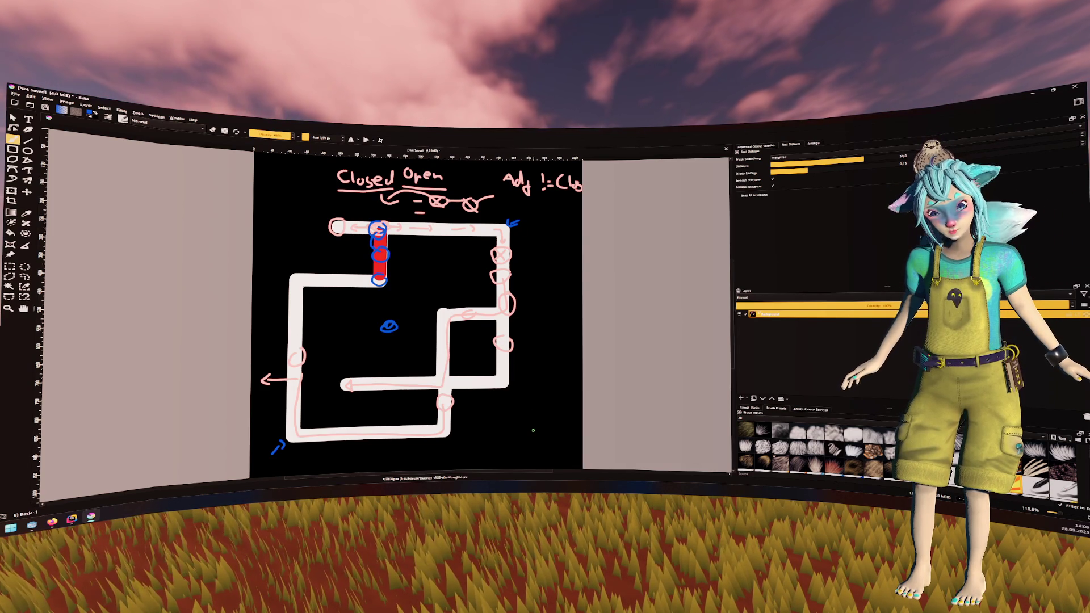
Step: Change the corners declaration to 'var top_left: Vector2i'
{"action": "key", "text": "alt+Tab"}
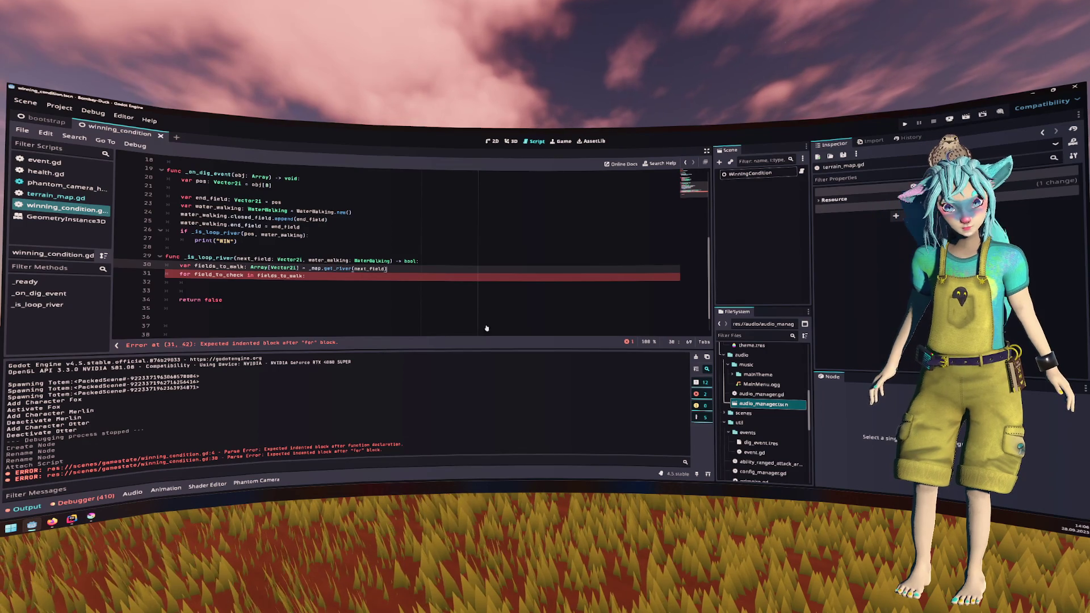
{"action": "scroll", "coordinate": [454, 307], "scroll_direction": "up", "scroll_amount": 5}
{"action": "left_click", "coordinate": [393, 276]}
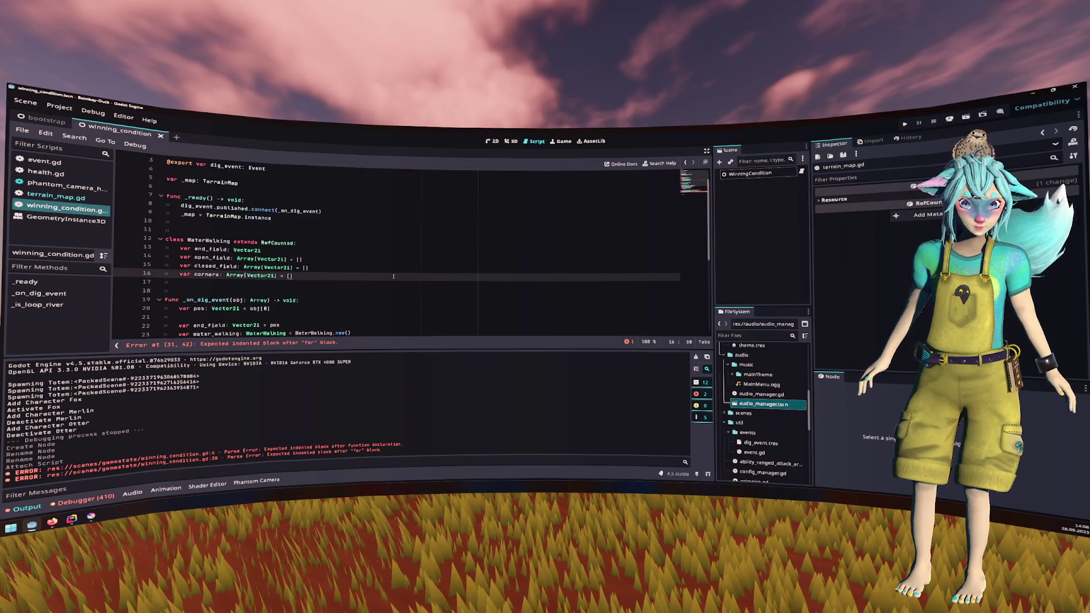
{"action": "key", "text": "Left"}
{"action": "key", "text": "Left"}
{"action": "key", "text": "Left"}
{"action": "key", "text": "ctrl+shift+Left"}
{"action": "key", "text": "ctrl+shift+Left"}
{"action": "key", "text": "ctrl+shift+Left"}
{"action": "type", "text": "Vector2i"}
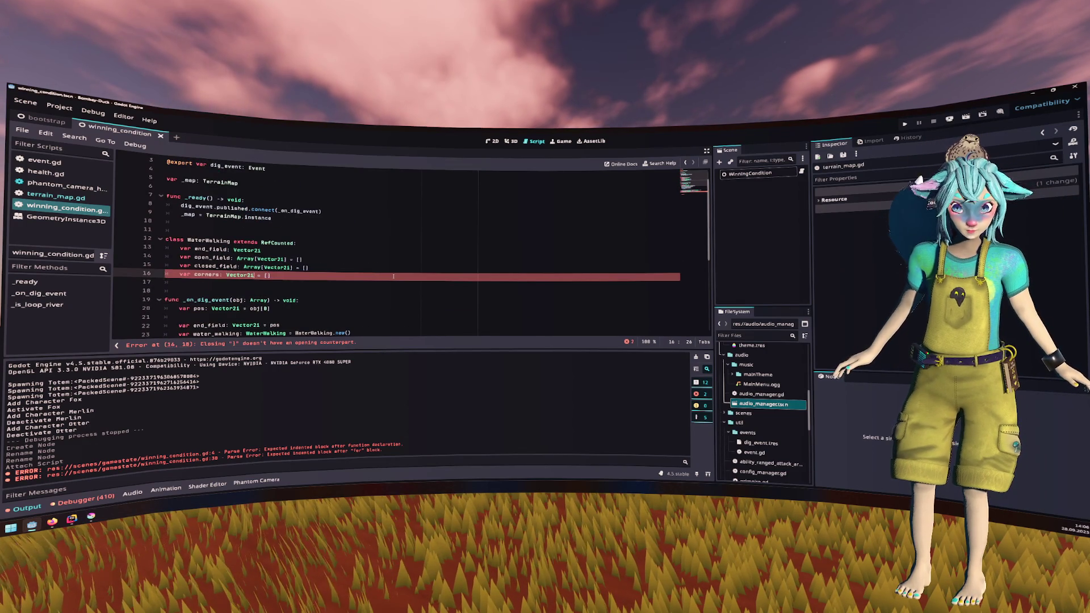
{"action": "key", "text": "Delete"}
{"action": "key", "text": "ctrl+Left"}
{"action": "key", "text": "ctrl+Left"}
{"action": "key", "text": "ctrl+shift+Left"}
{"action": "type", "text": "top_"}
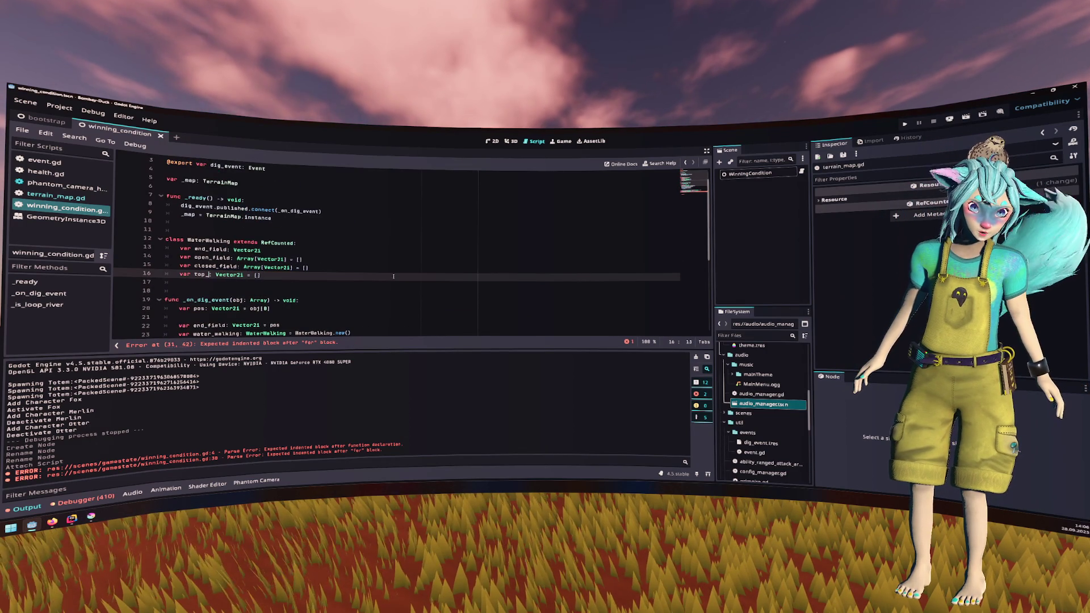
{"action": "type", "text": "left"}
{"action": "key", "text": "End"}
{"action": "key", "text": "BackSpace"}
{"action": "key", "text": "BackSpace"}
{"action": "key", "text": "BackSpace"}
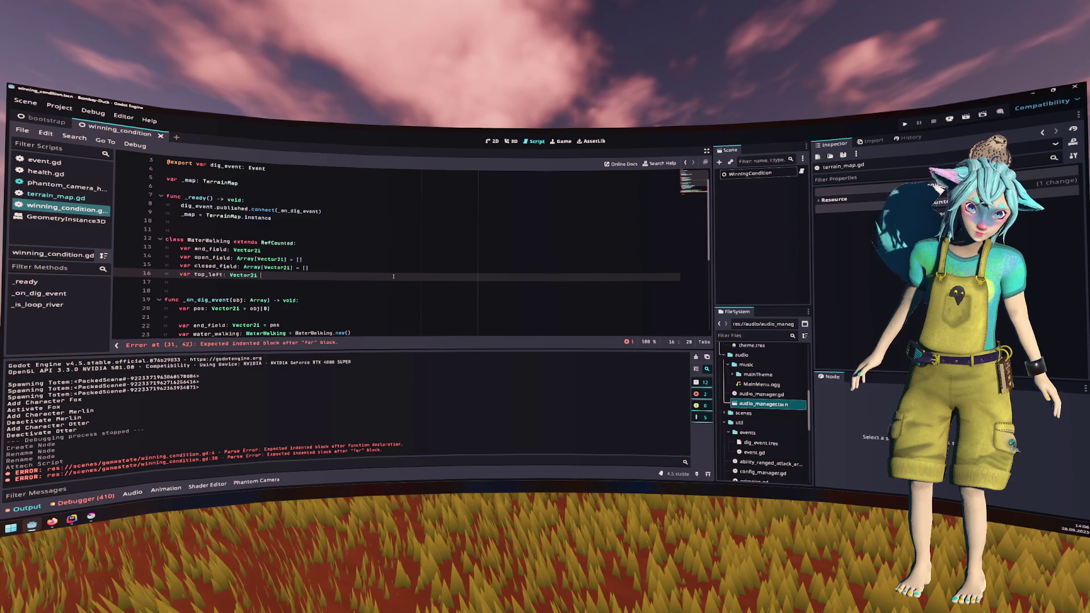
Step: Duplicate top_left three times and rename the copies bottom_left, top_right and bottom_right
{"action": "key", "text": "ctrl+shift+d"}
{"action": "key", "text": "ctrl+shift+d"}
{"action": "key", "text": "ctrl+shift+d"}
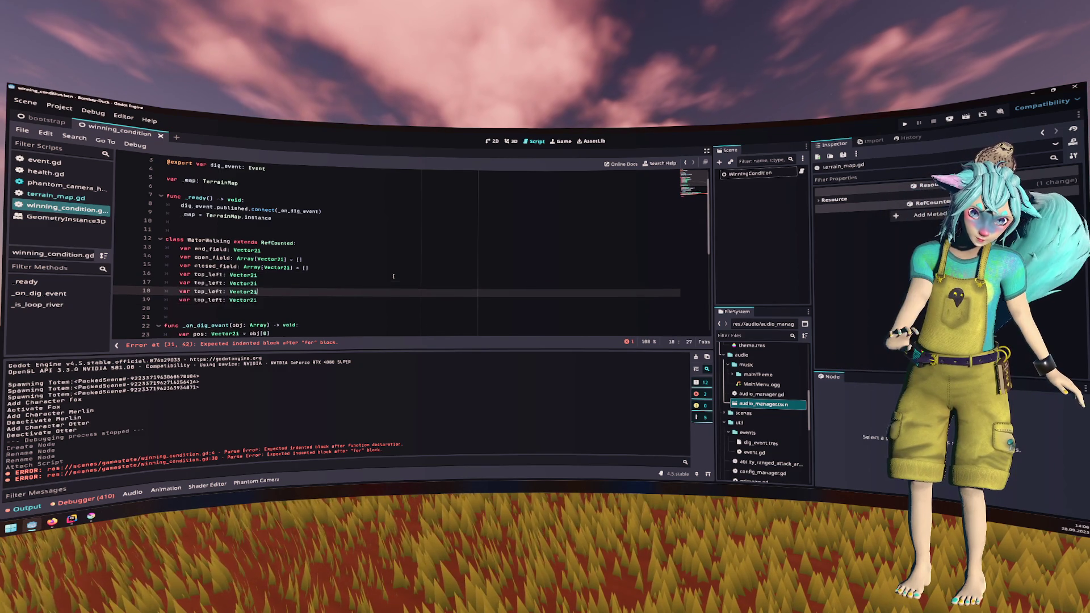
{"action": "key", "text": "Up"}
{"action": "key", "text": "ctrl+Left"}
{"action": "key", "text": "ctrl+Left"}
{"action": "key", "text": "Right"}
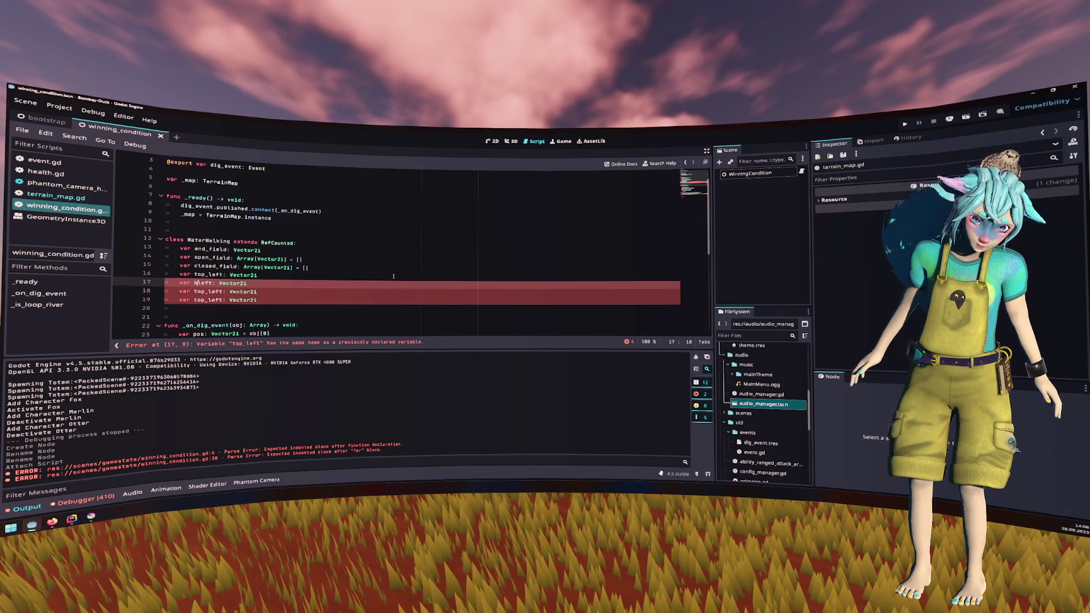
{"action": "type", "text": "ottom_"}
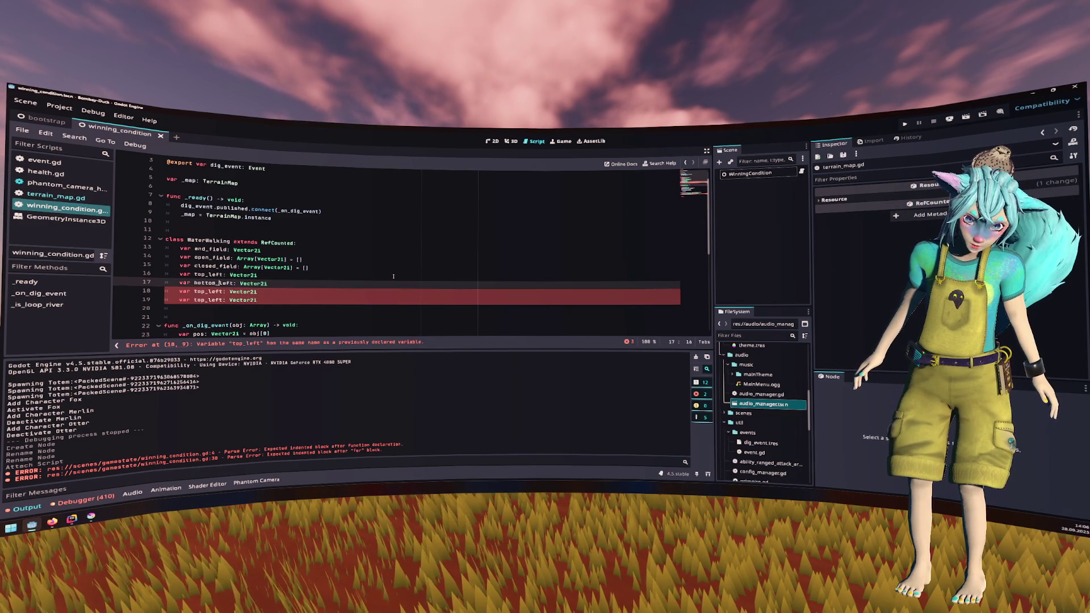
{"action": "key", "text": "Down"}
{"action": "key", "text": "BackSpace"}
{"action": "key", "text": "BackSpace"}
{"action": "key", "text": "BackSpace"}
{"action": "key", "text": "Delete"}
{"action": "type", "text": "right"}
{"action": "key", "text": "Down"}
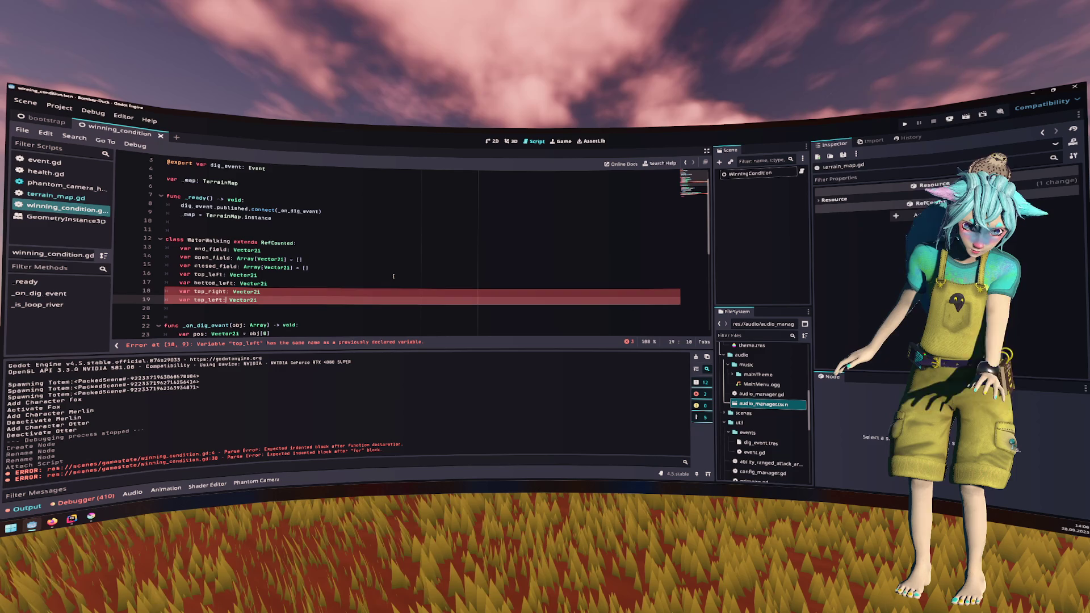
{"action": "key", "text": "Left"}
{"action": "key", "text": "BackSpace"}
{"action": "key", "text": "BackSpace"}
{"action": "key", "text": "BackSpace"}
{"action": "type", "text": "botto"}
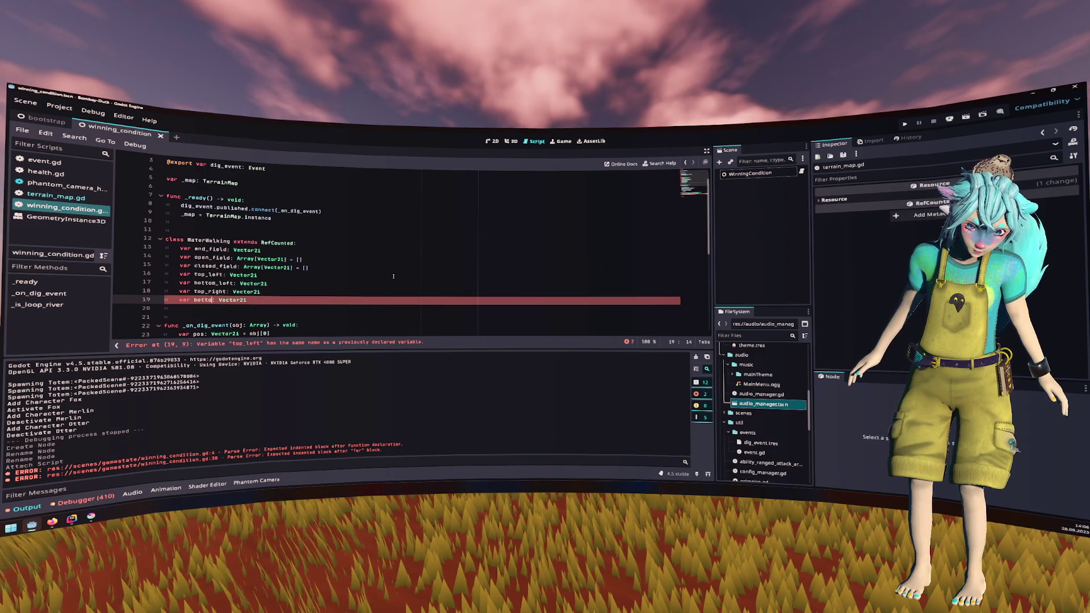
{"action": "type", "text": "m_right"}
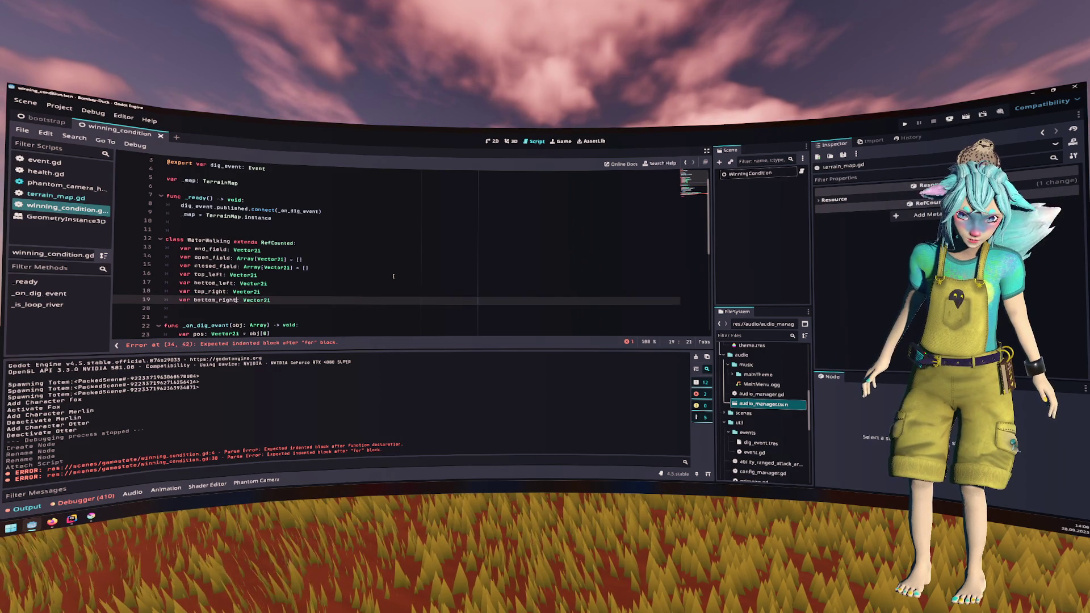
Step: Add a blank line above the corner fields and save the script
{"action": "key", "text": "Up"}
{"action": "key", "text": "Up"}
{"action": "key", "text": "Up"}
{"action": "key", "text": "End"}
{"action": "key", "text": "Return"}
{"action": "key", "text": "ctrl+s"}
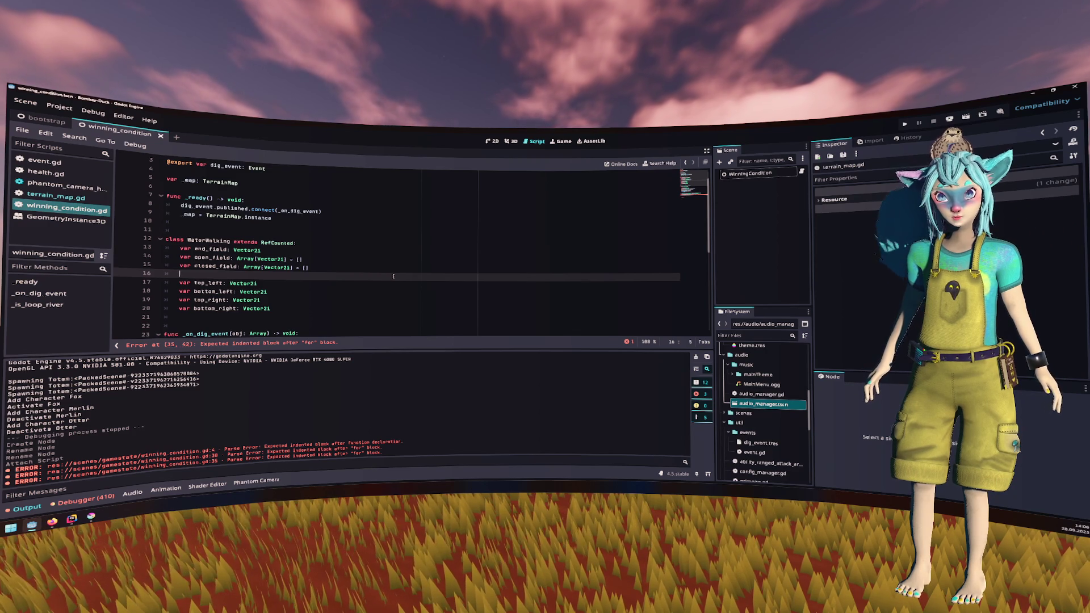
Step: Scroll down to _is_loop_river and insert two blank lines above the fields_to_walk loop
{"action": "scroll", "coordinate": [393, 277], "scroll_direction": "down", "scroll_amount": 2}
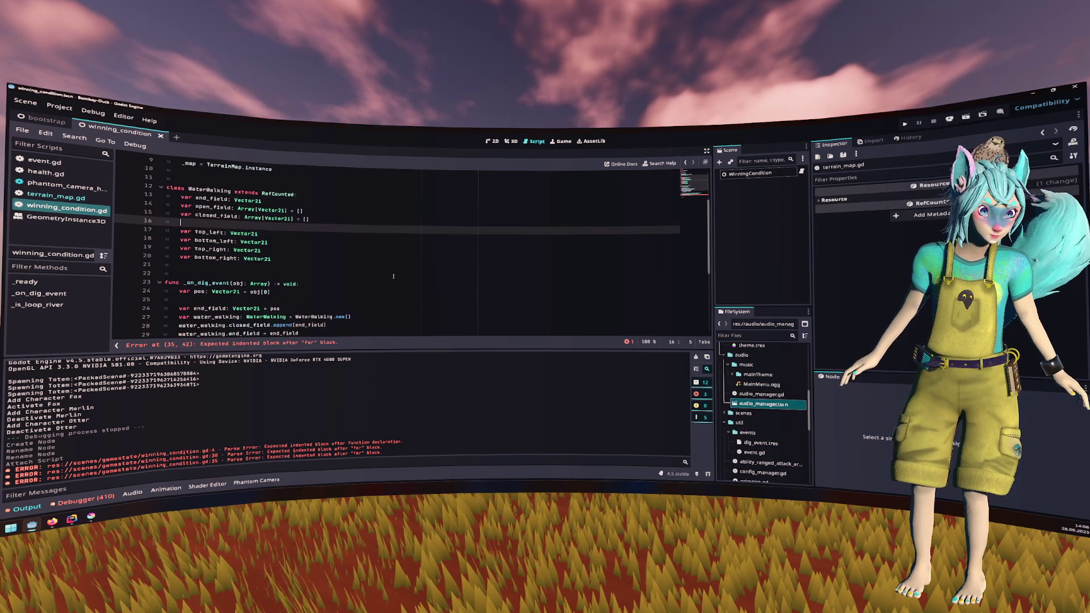
{"action": "scroll", "coordinate": [393, 277], "scroll_direction": "down", "scroll_amount": 2}
{"action": "scroll", "coordinate": [394, 273], "scroll_direction": "down", "scroll_amount": 2}
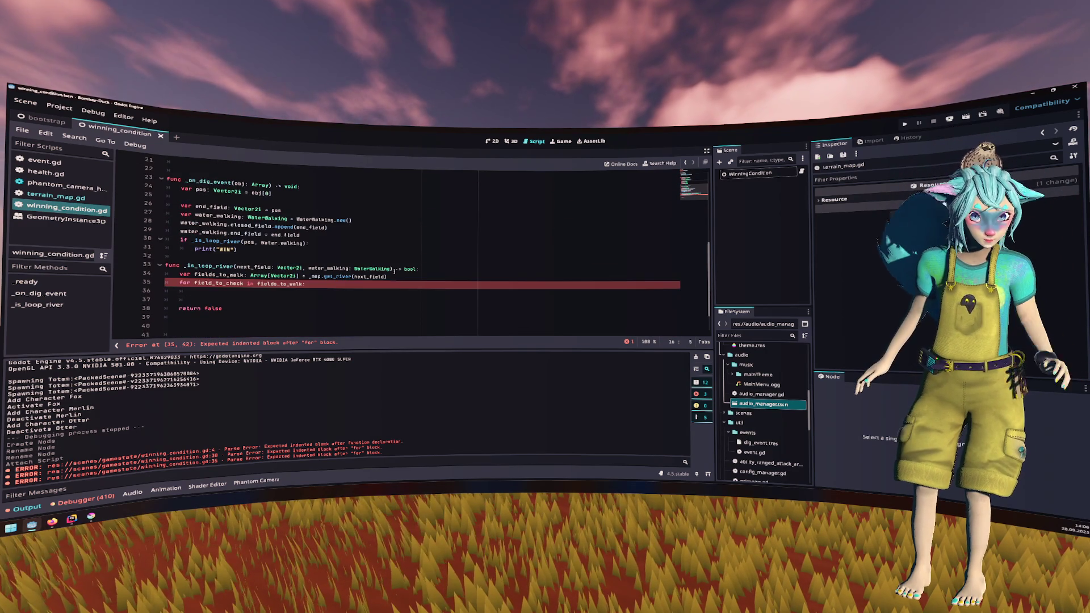
{"action": "left_click", "coordinate": [339, 294]}
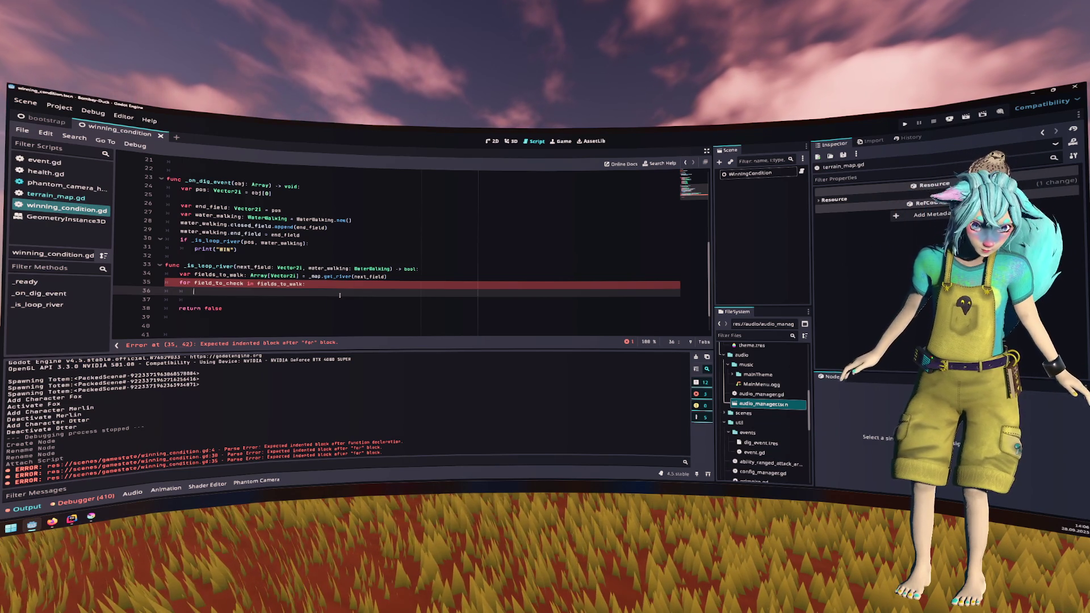
{"action": "key", "text": "Up"}
{"action": "key", "text": "Up"}
{"action": "key", "text": "End"}
{"action": "key", "text": "Return"}
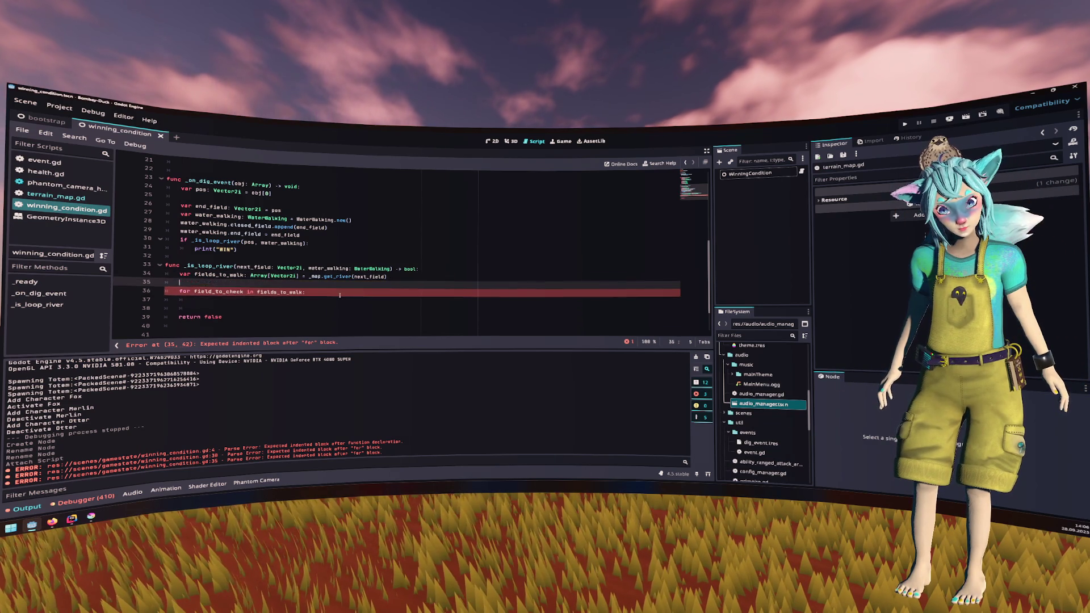
{"action": "key", "text": "Return"}
{"action": "key", "text": "Up"}
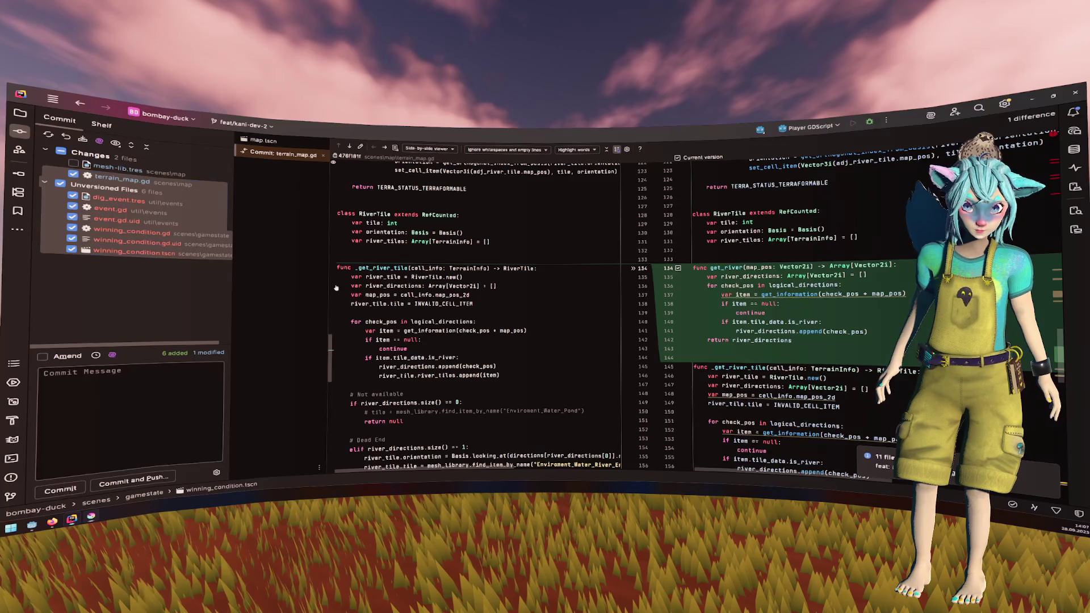
{"action": "left_click", "coordinate": [113, 182]}
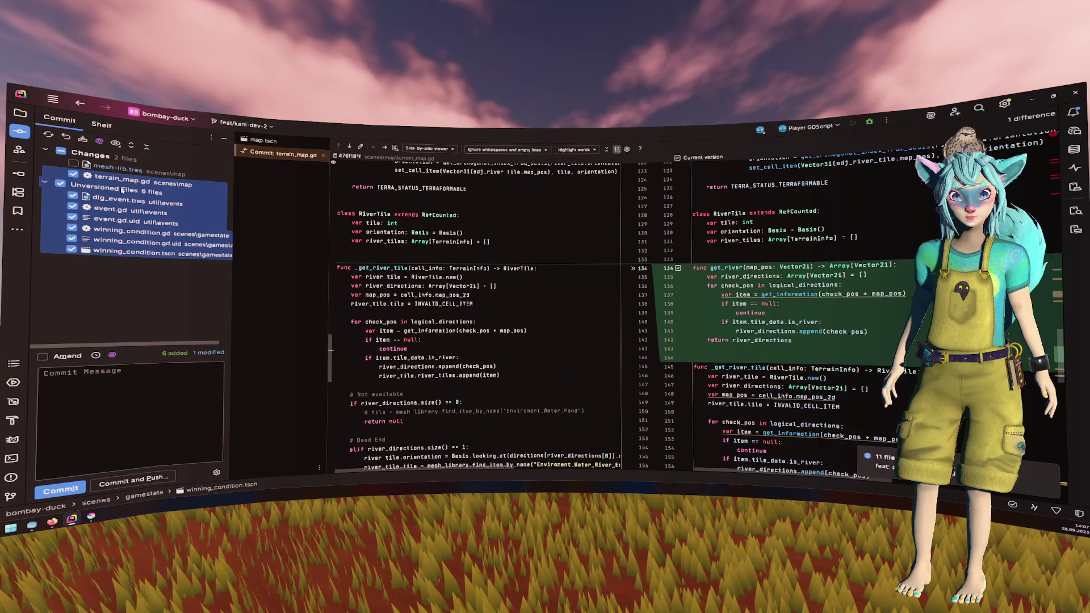
Step: Refresh the local changes list and cancel the initial shelve attempt on terrain_map.gd
{"action": "right_click", "coordinate": [113, 182]}
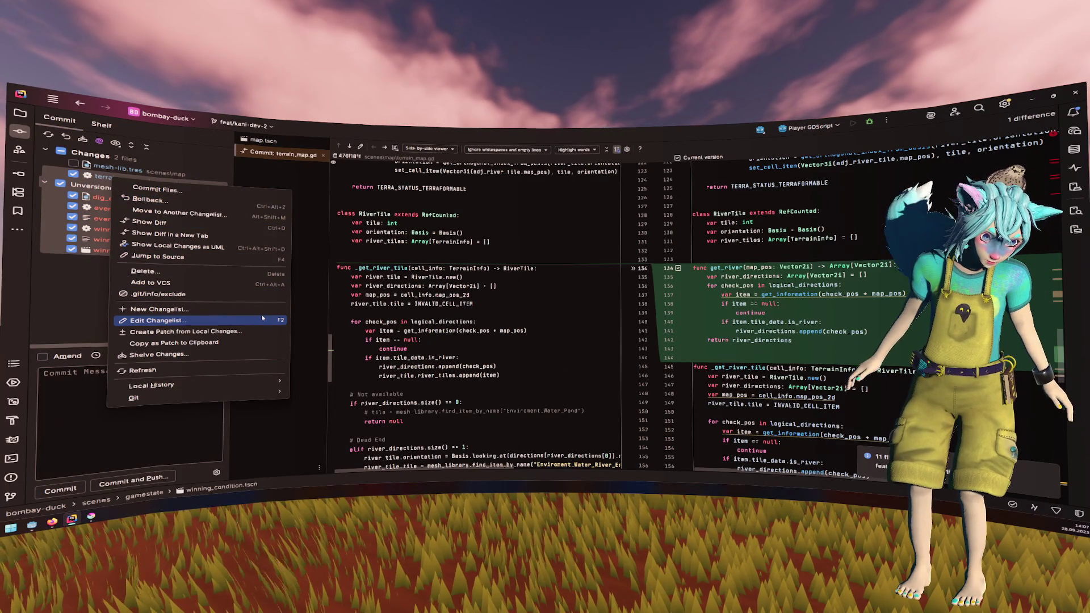
{"action": "left_click", "coordinate": [250, 370]}
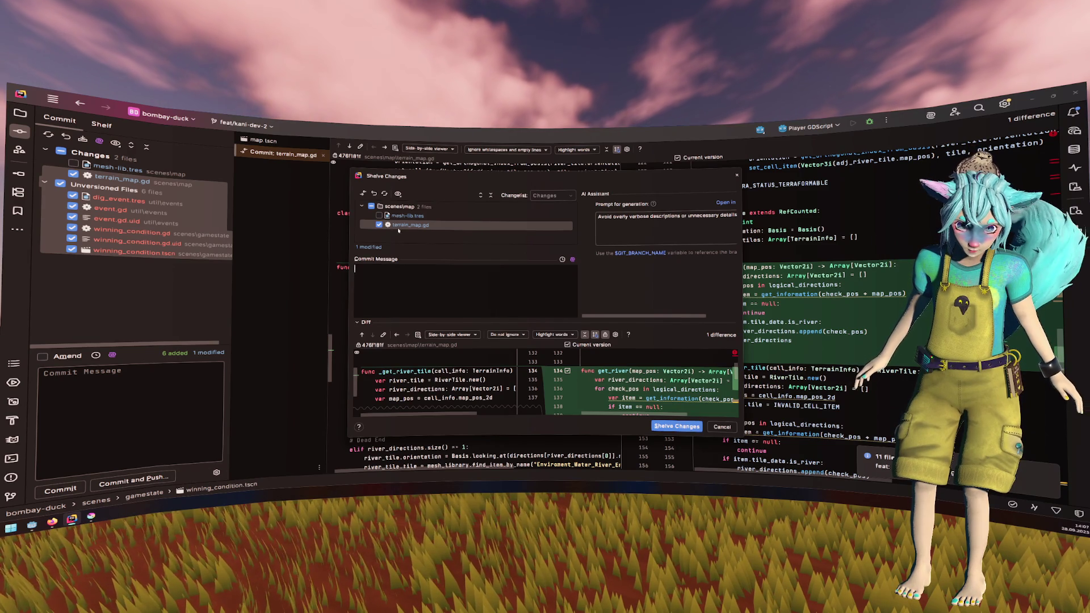
{"action": "key", "text": "Escape"}
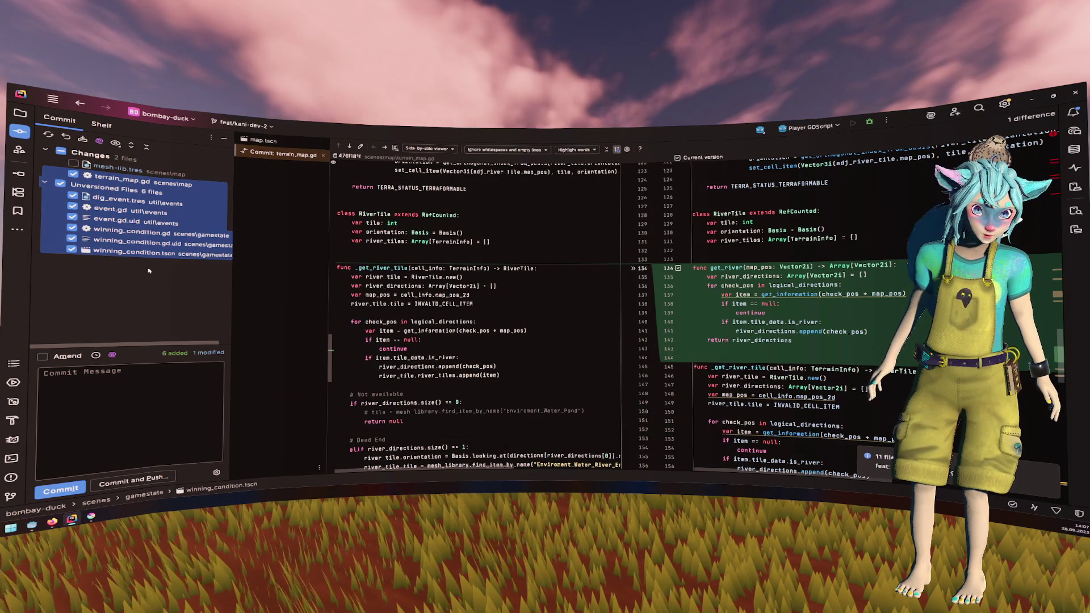
Step: Check dig_event.tres, event.gd, event.gd.uid, winning_condition.gd, winning_condition.gd.uid and winning_condition.tscn, leaving mesh-lib.tres unchecked
{"action": "left_click_drag", "start_coordinate": [132, 200], "coordinate": [134, 233]}
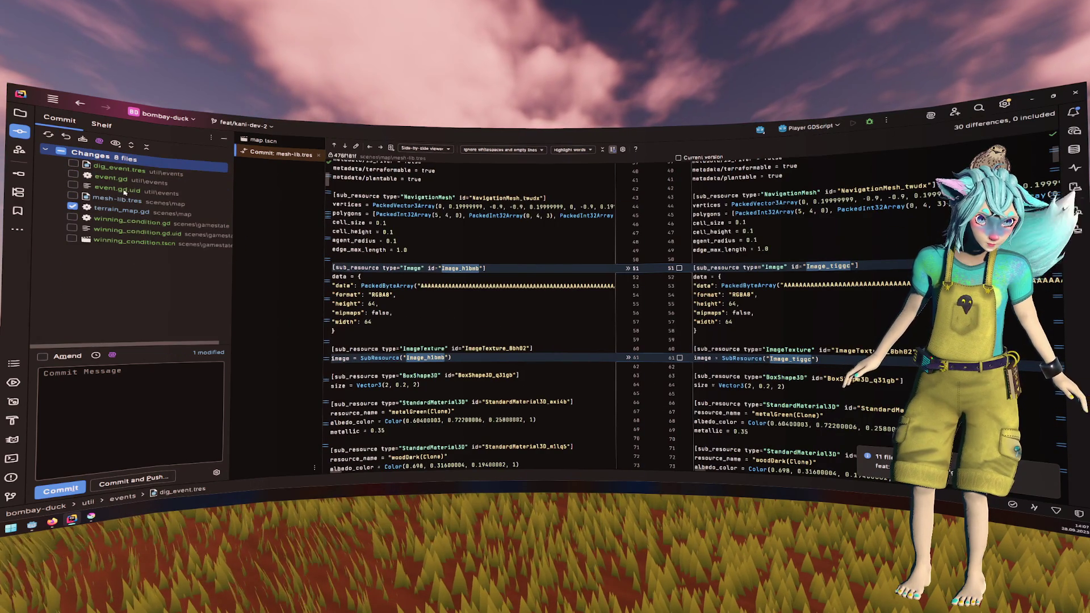
{"action": "left_click", "coordinate": [130, 241], "text": "shift"}
{"action": "left_click", "coordinate": [74, 164]}
{"action": "left_click", "coordinate": [73, 174]}
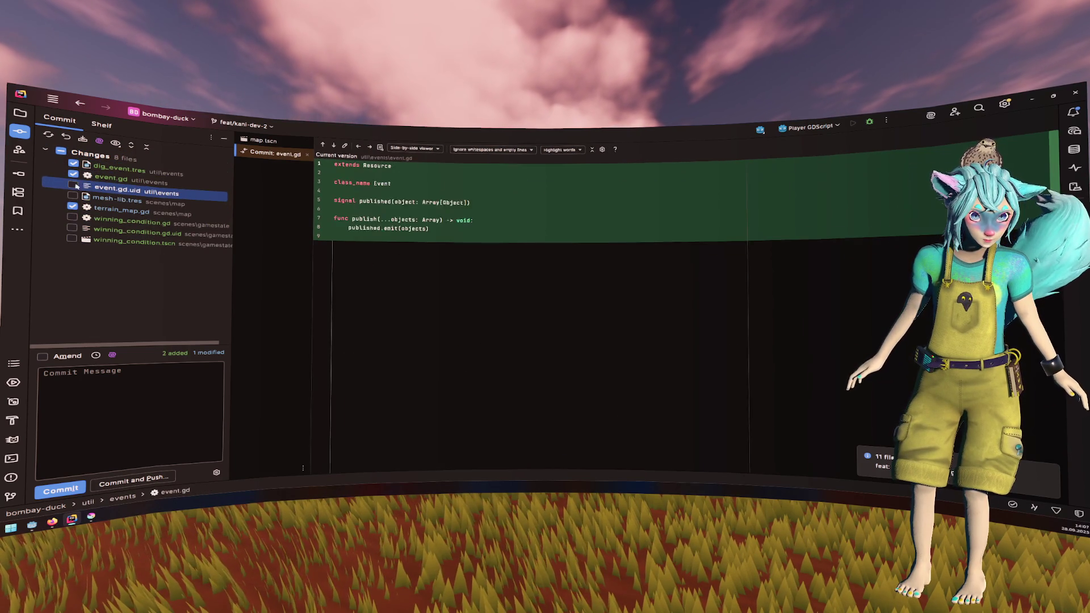
{"action": "left_click", "coordinate": [73, 184]}
{"action": "left_click", "coordinate": [72, 217]}
{"action": "left_click", "coordinate": [72, 228]}
{"action": "left_click", "coordinate": [72, 239]}
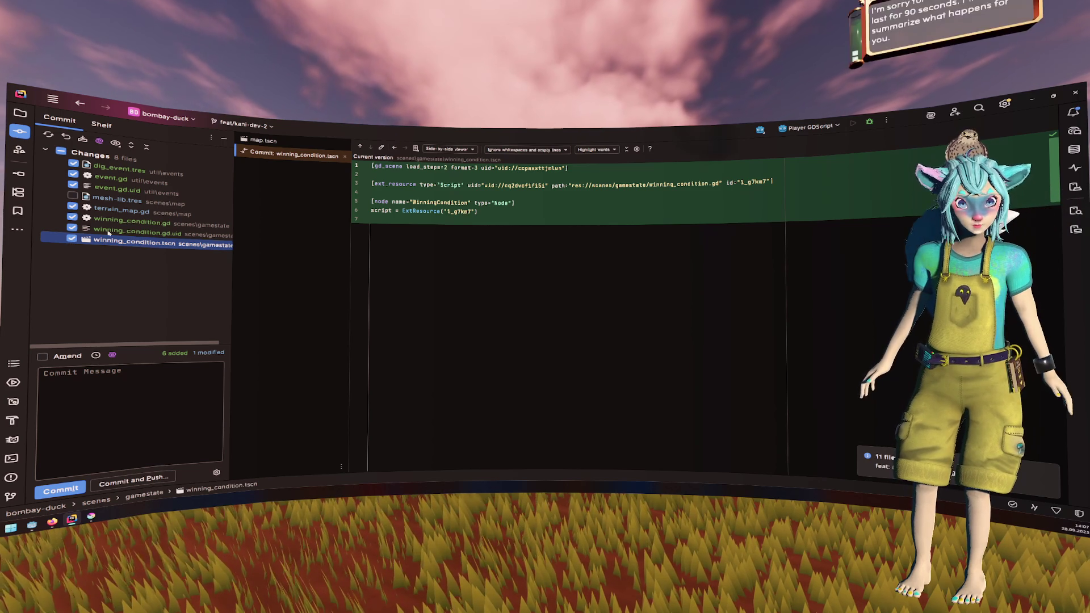
Step: Select the checked files and choose Shelve Changes for them
{"action": "left_click_drag", "start_coordinate": [104, 240], "coordinate": [130, 168]}
{"action": "right_click", "coordinate": [130, 180]}
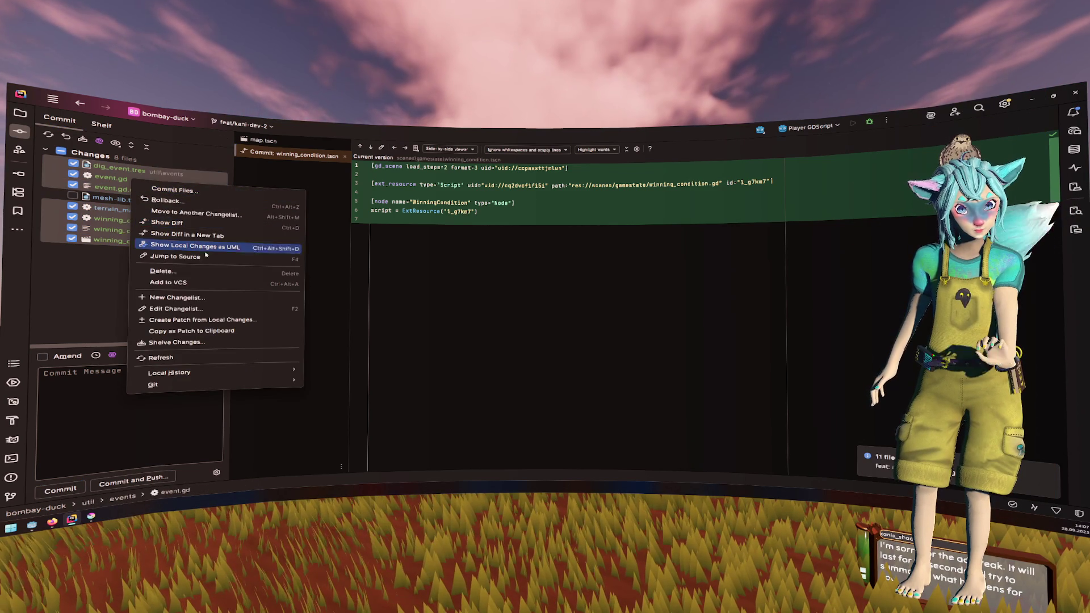
{"action": "left_click", "coordinate": [234, 342]}
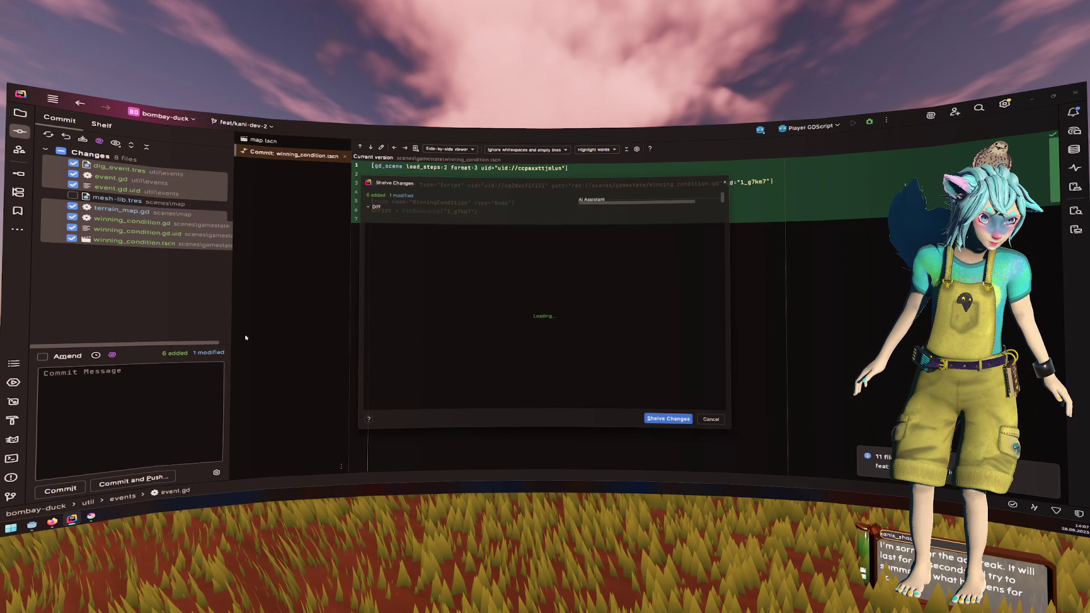
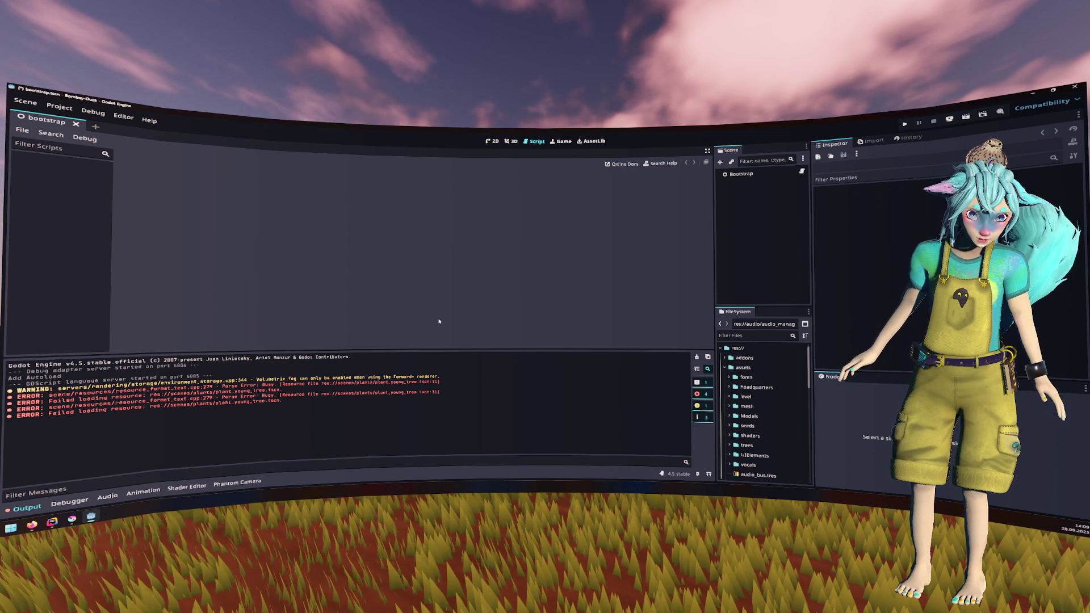
Step: Quick Open the plant_young_tree scene named in the error log and show its script
{"action": "double_click", "coordinate": [395, 382]}
{"action": "key", "text": "ctrl+c"}
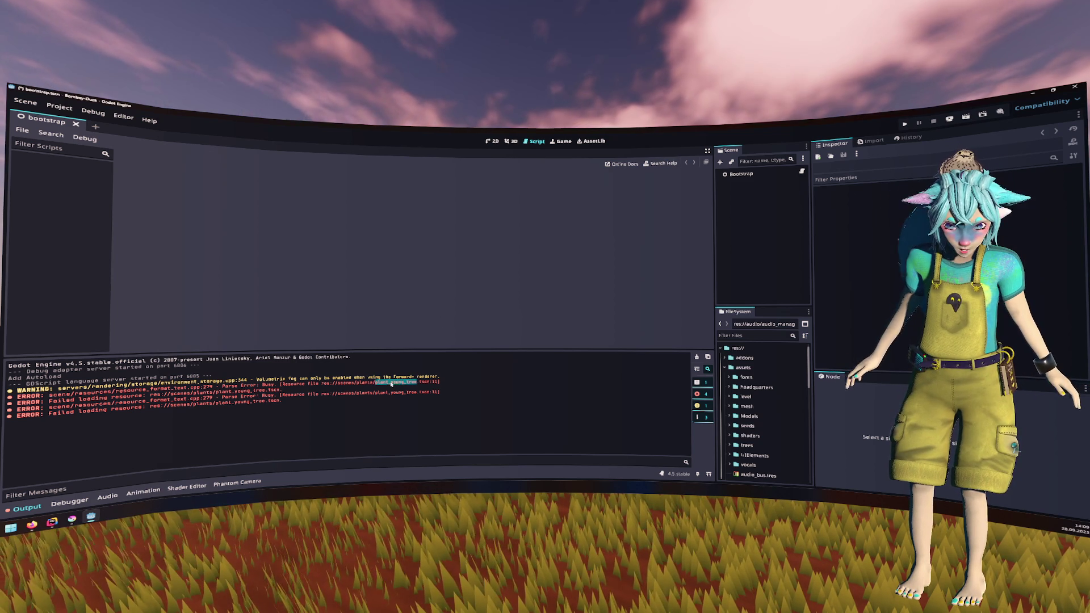
{"action": "left_click", "coordinate": [749, 339]}
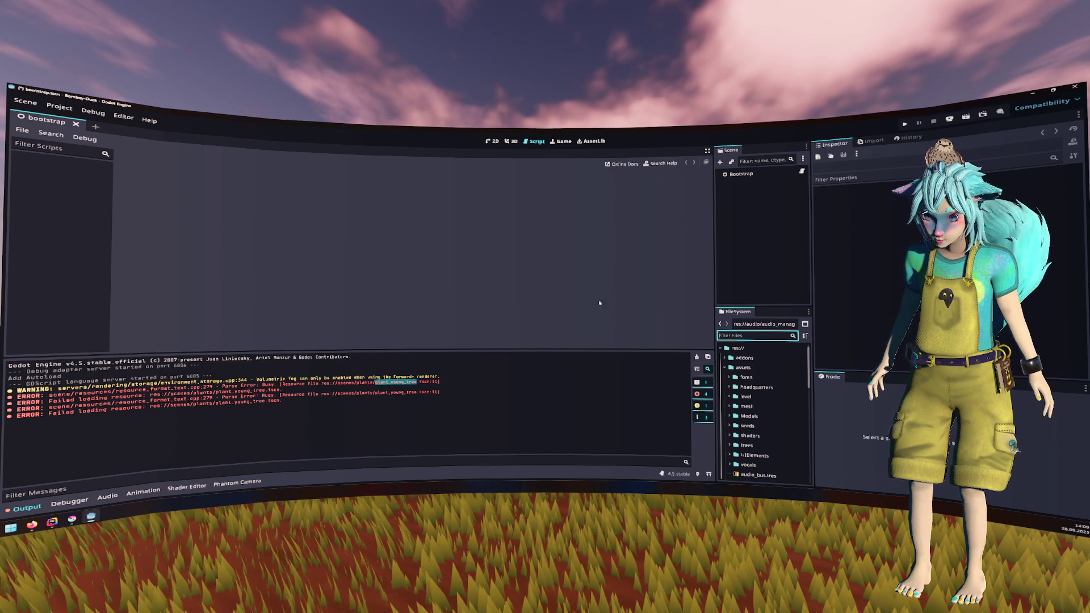
{"action": "key", "text": "ctrl+shift+o"}
{"action": "key", "text": "ctrl+v"}
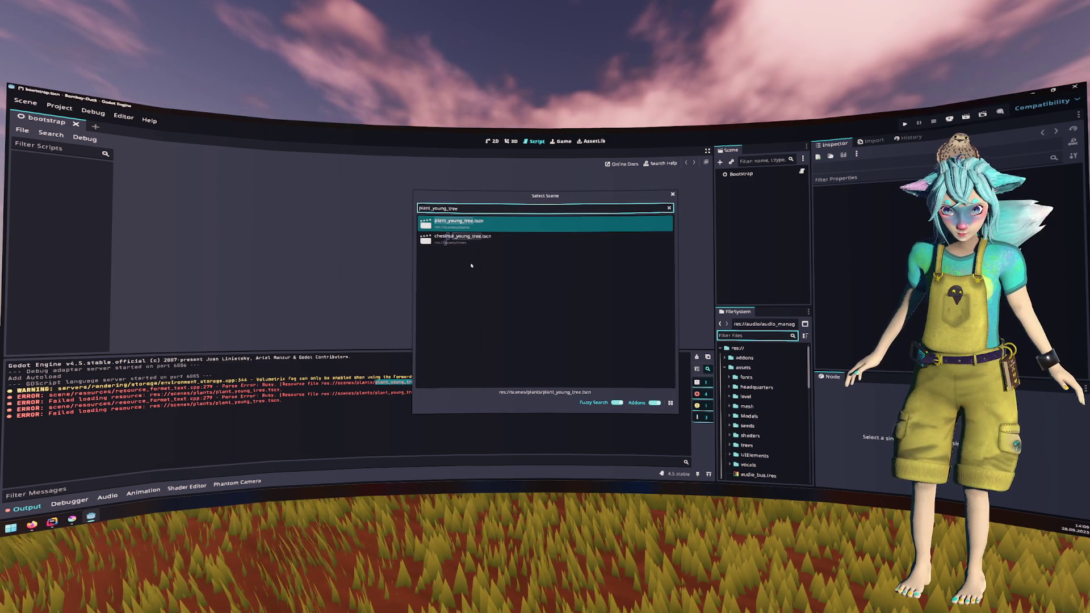
{"action": "key", "text": "Return"}
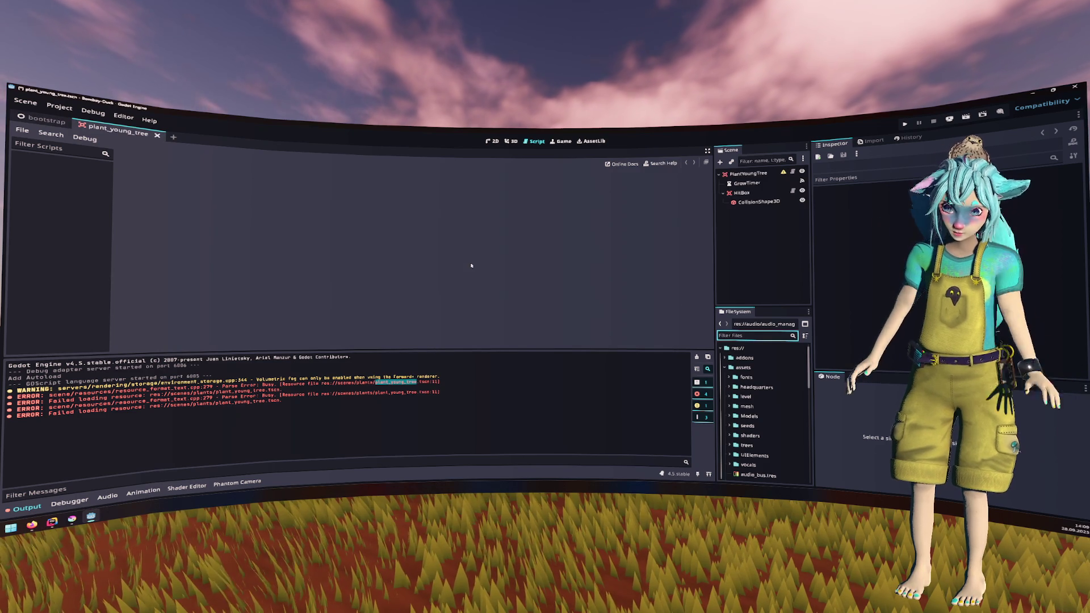
{"action": "left_click", "coordinate": [793, 171]}
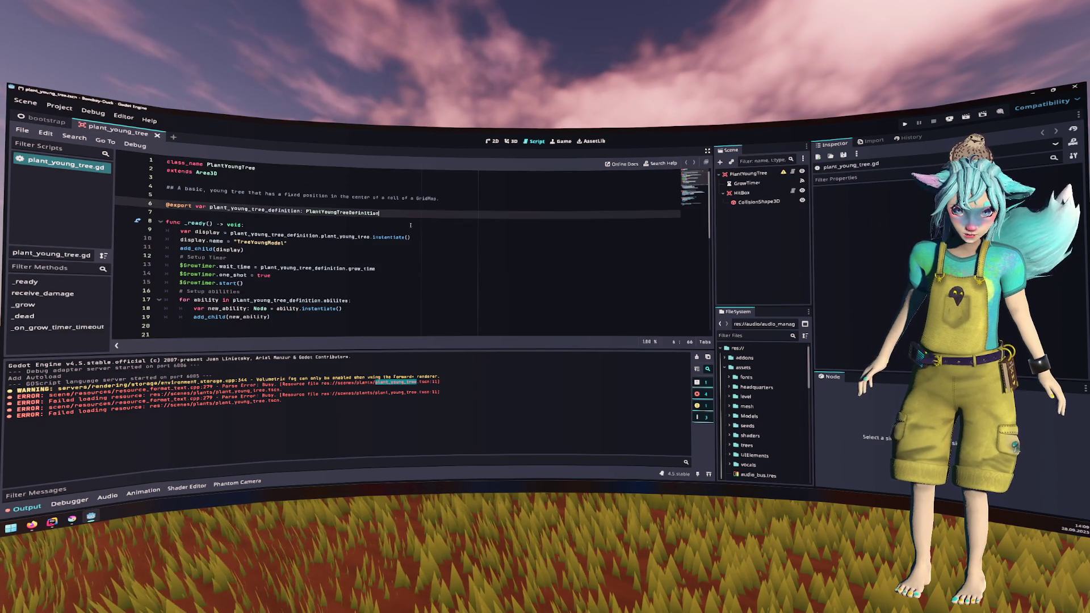
Step: Review plant_young_tree.gd's add_child(display) and timer setup lines and the PlantYoungTree root's properties
{"action": "triple_click", "coordinate": [174, 250]}
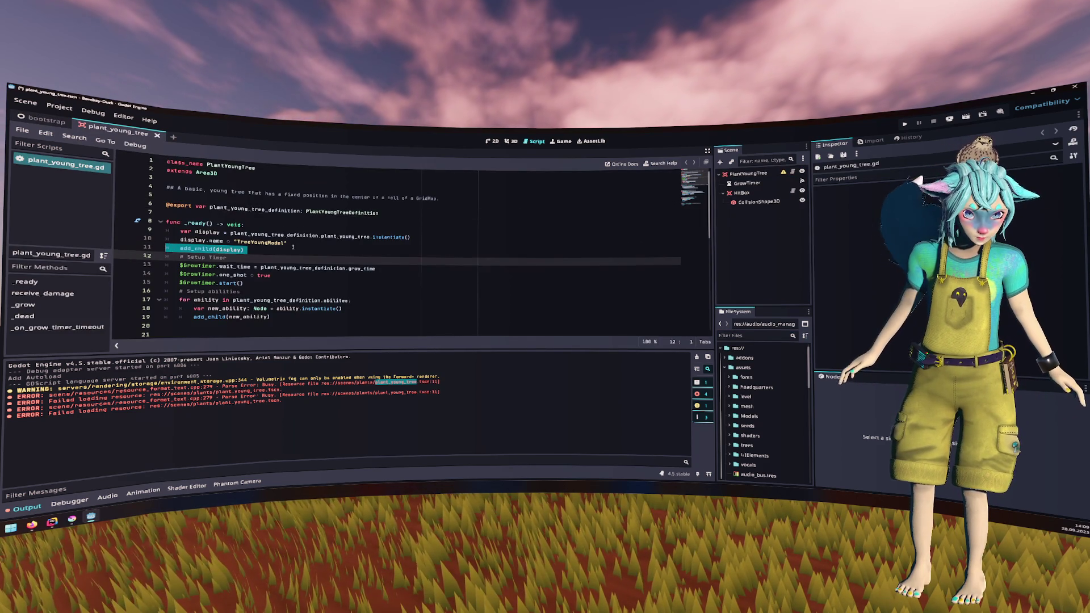
{"action": "left_click", "coordinate": [241, 249]}
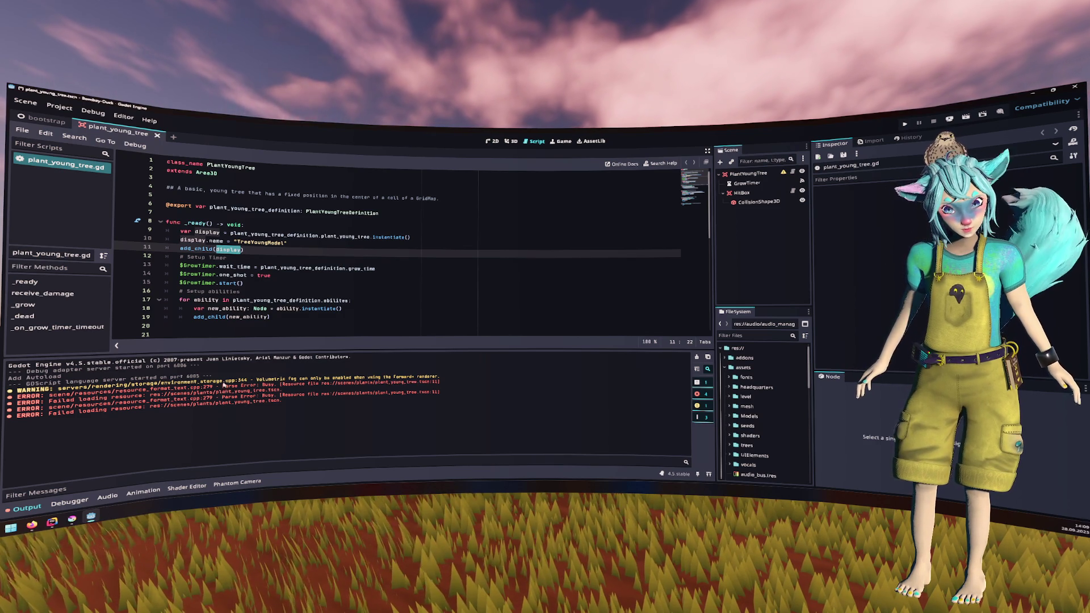
{"action": "left_click_drag", "start_coordinate": [223, 386], "coordinate": [274, 385]}
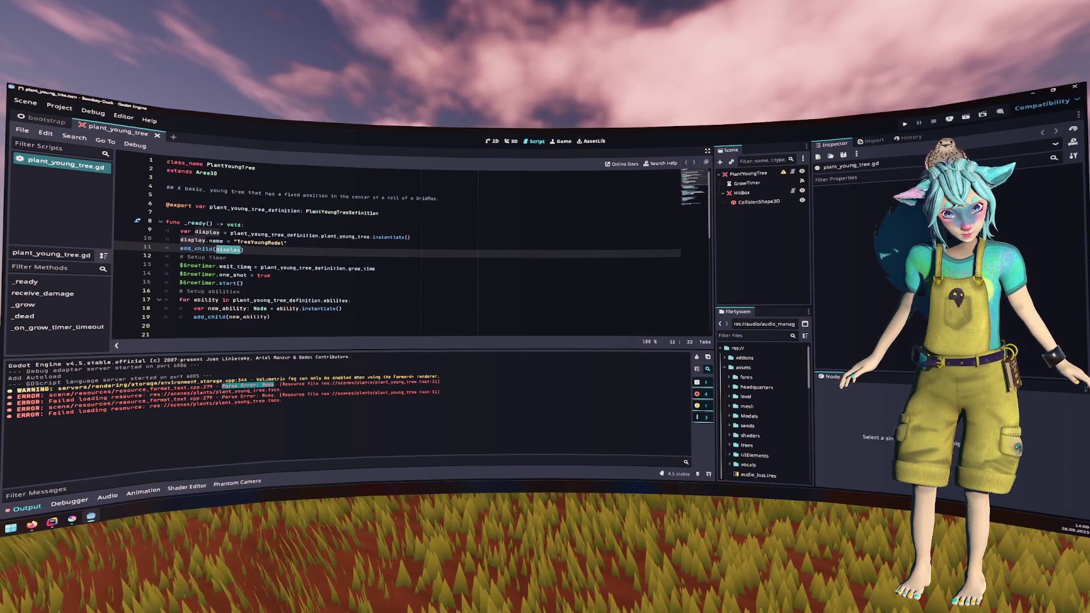
{"action": "left_click_drag", "start_coordinate": [244, 249], "coordinate": [166, 249]}
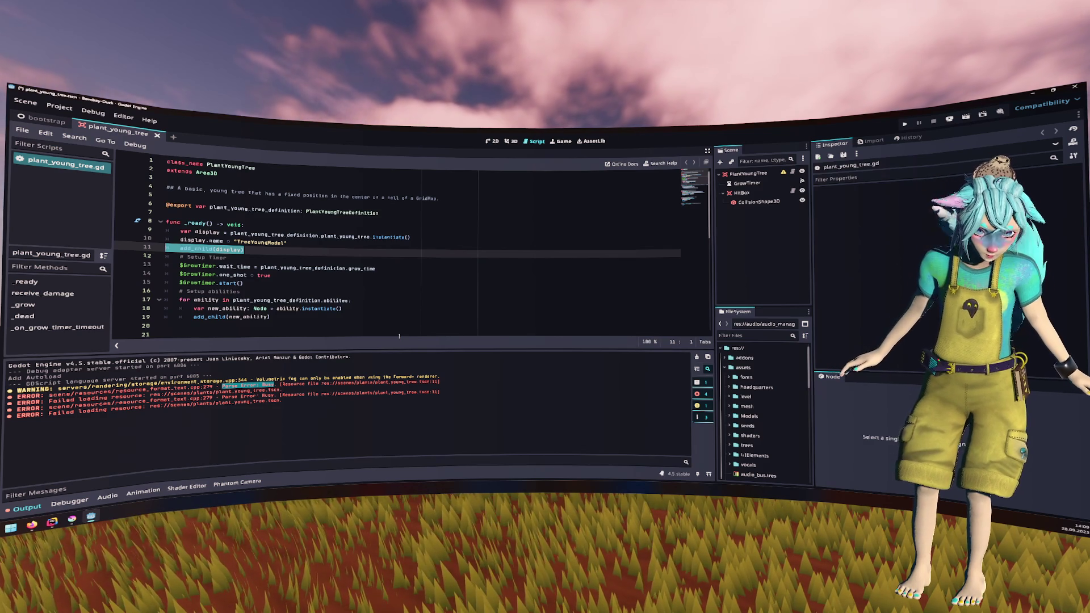
{"action": "left_click", "coordinate": [375, 260]}
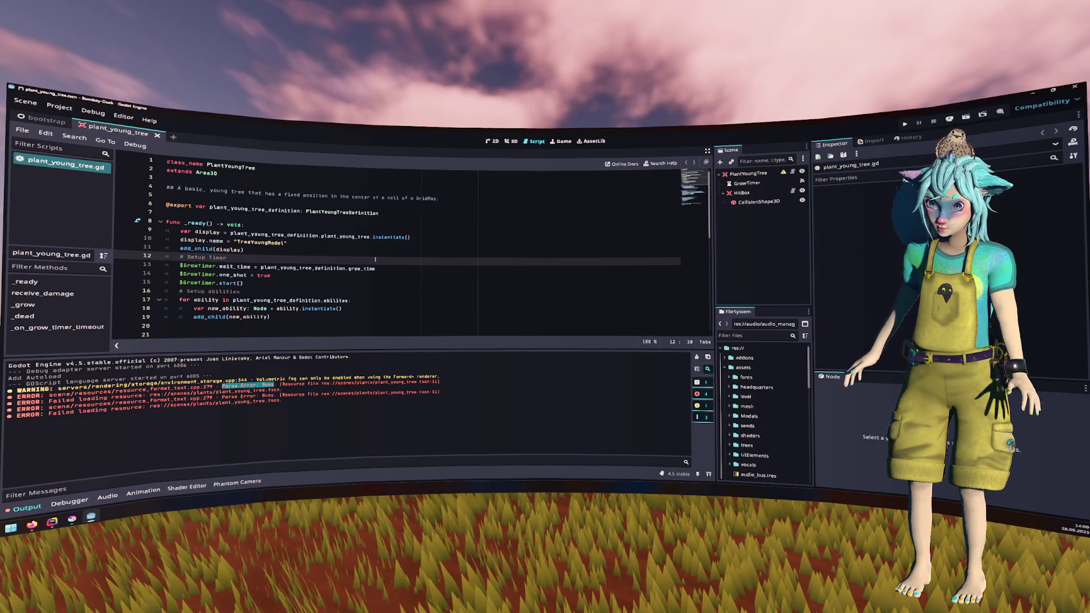
{"action": "left_click", "coordinate": [748, 173]}
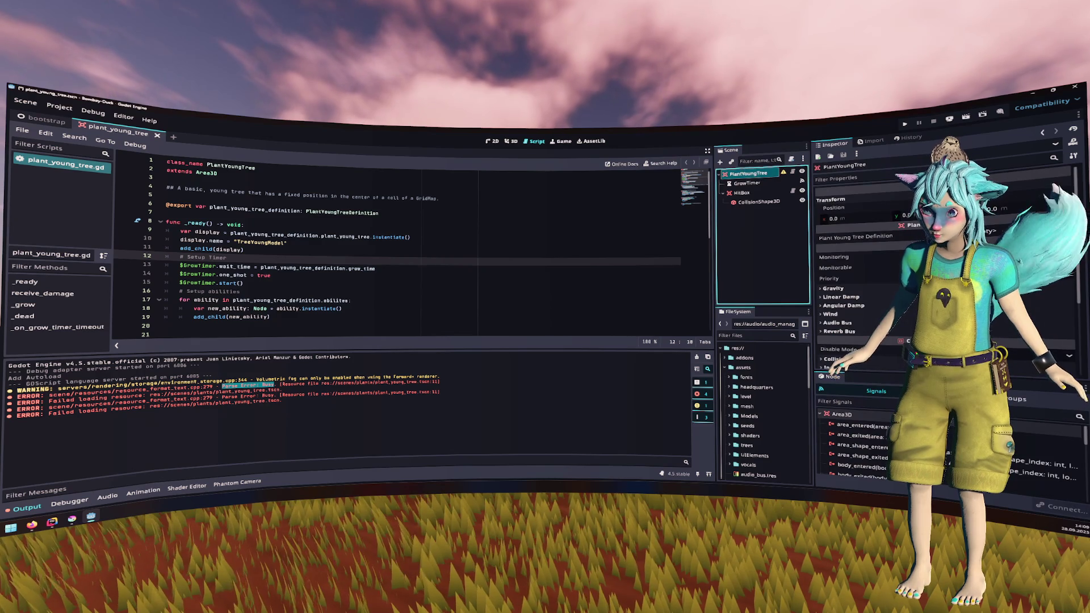
{"action": "left_click", "coordinate": [858, 243]}
{"action": "left_click", "coordinate": [291, 274]}
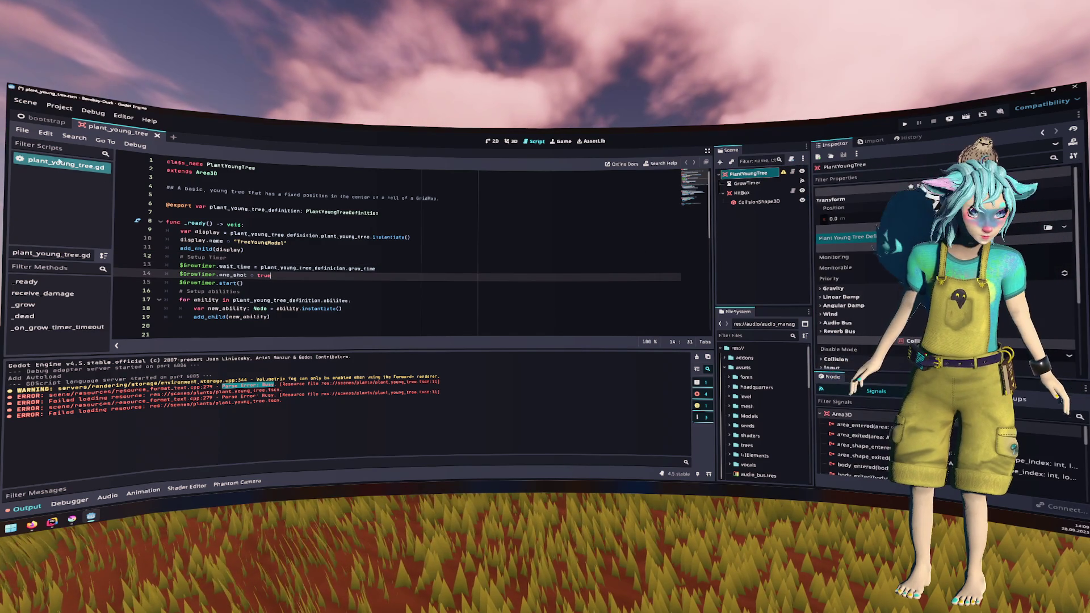
Step: Quick Open the level scene
{"action": "key", "text": "ctrl+shift+o"}
{"action": "type", "text": "level"}
{"action": "key", "text": "Return"}
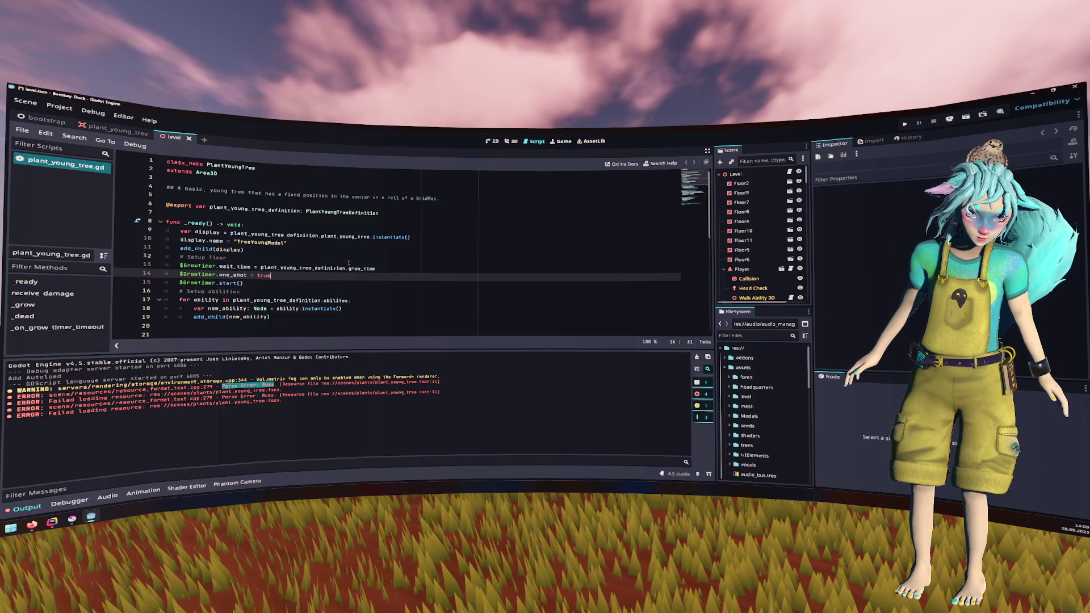
Step: Close the level tab and Quick Open the game scene
{"action": "key", "text": "ctrl+shift+w"}
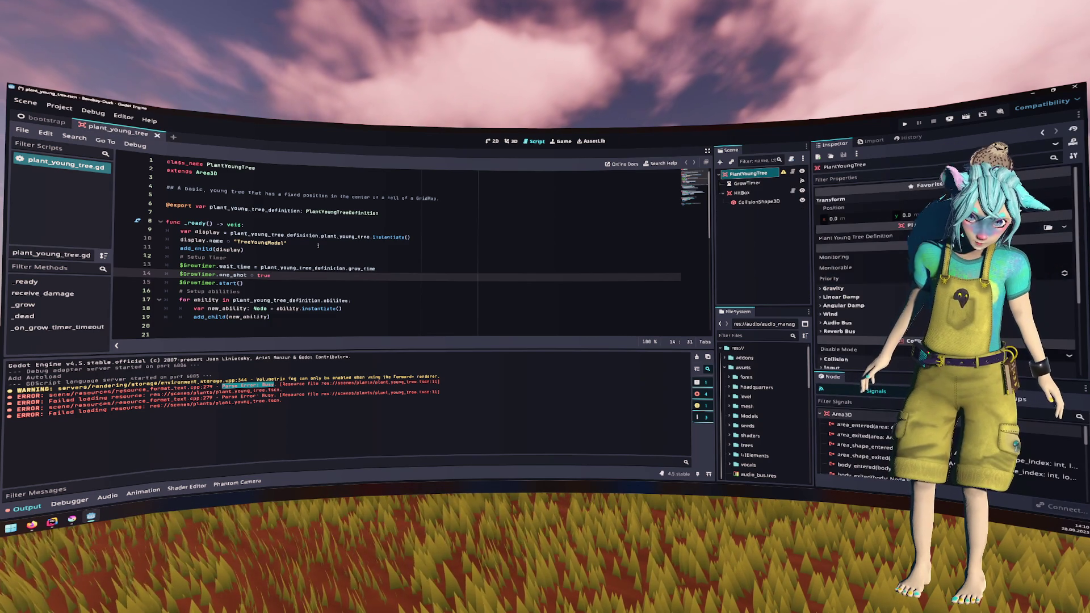
{"action": "key", "text": "ctrl+shift+o"}
{"action": "type", "text": "level"}
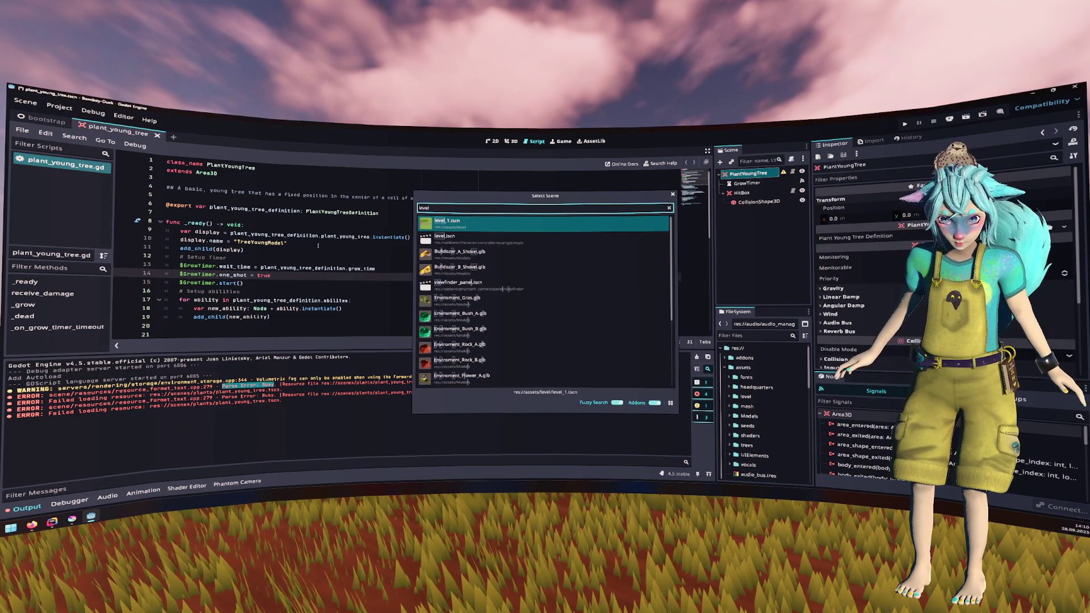
{"action": "key", "text": "BackSpace"}
{"action": "key", "text": "BackSpace"}
{"action": "key", "text": "BackSpace"}
{"action": "type", "text": "gelme"}
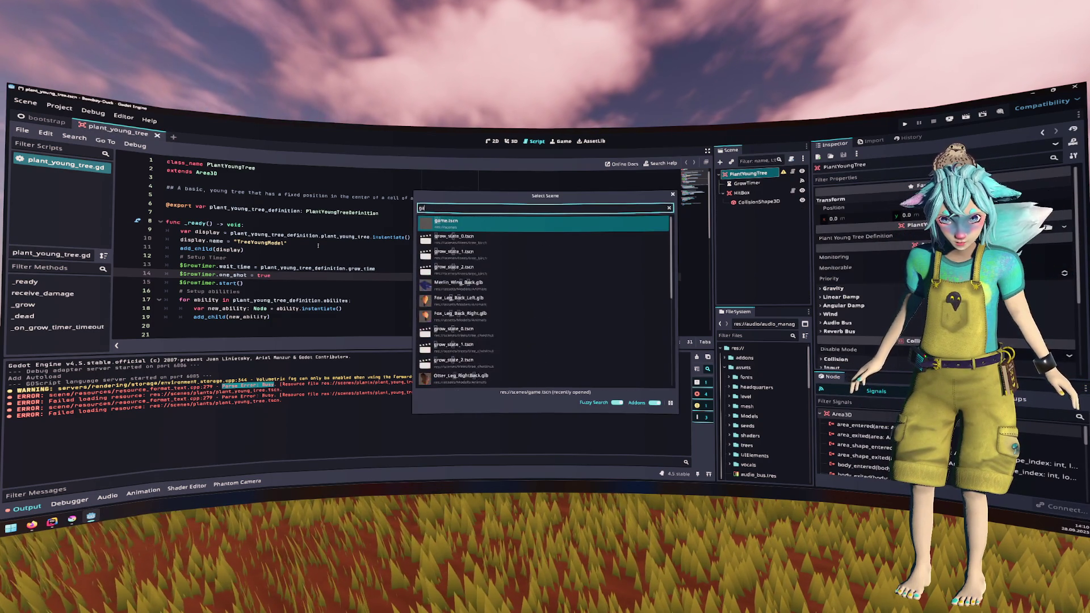
{"action": "key", "text": "Return"}
Step: Expand SpawnerPlants' Available Young Trees and Available Saplings arrays and open spawner_plants.gd
{"action": "left_click", "coordinate": [752, 240]}
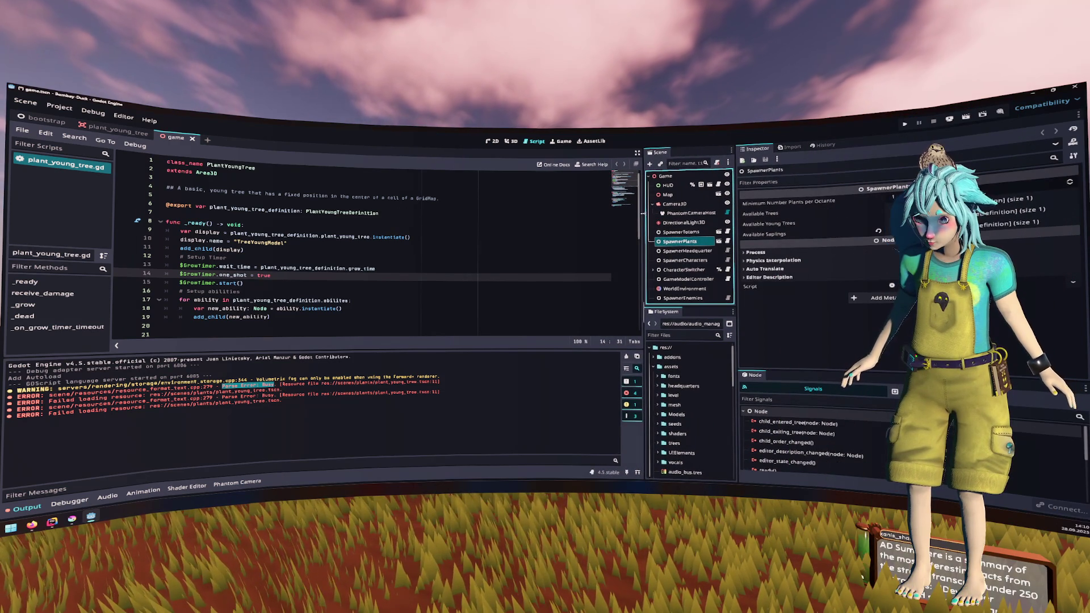
{"action": "mouse_move", "coordinate": [866, 246]}
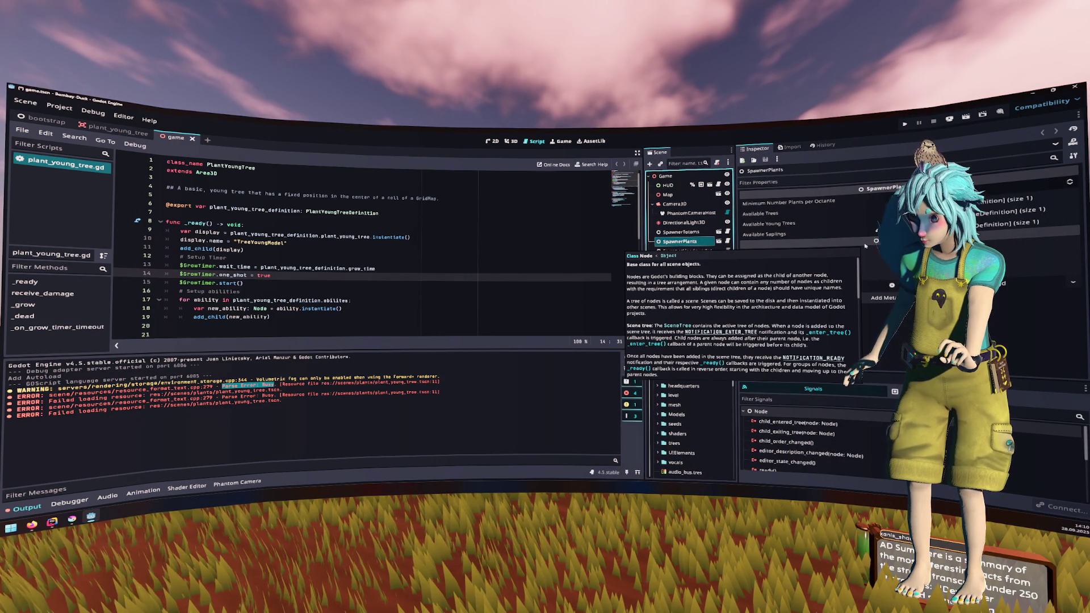
{"action": "left_click", "coordinate": [920, 222]}
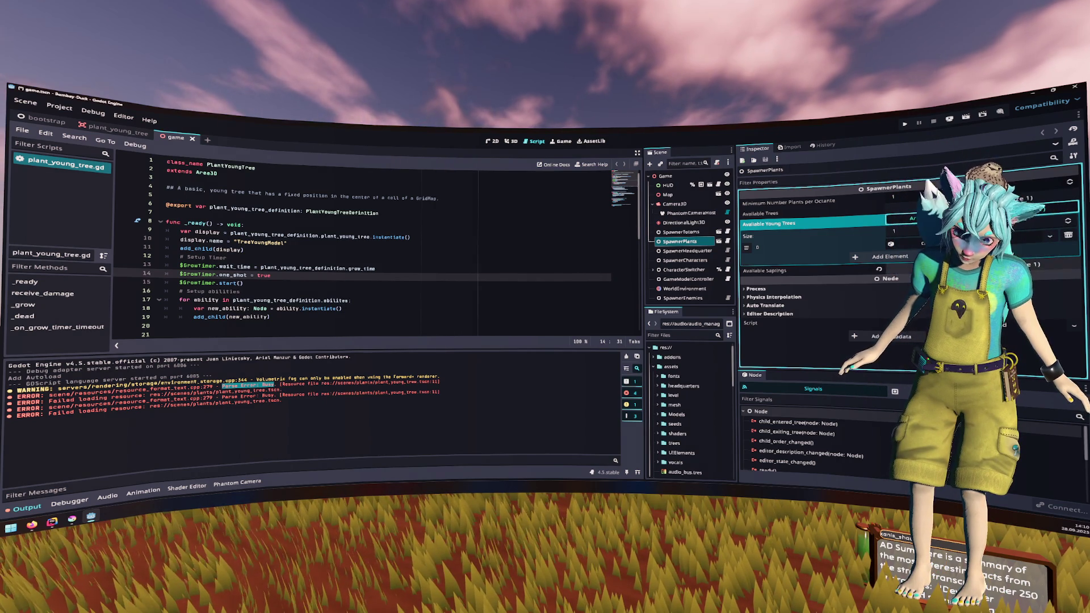
{"action": "left_click", "coordinate": [784, 271]}
{"action": "left_click", "coordinate": [238, 208]}
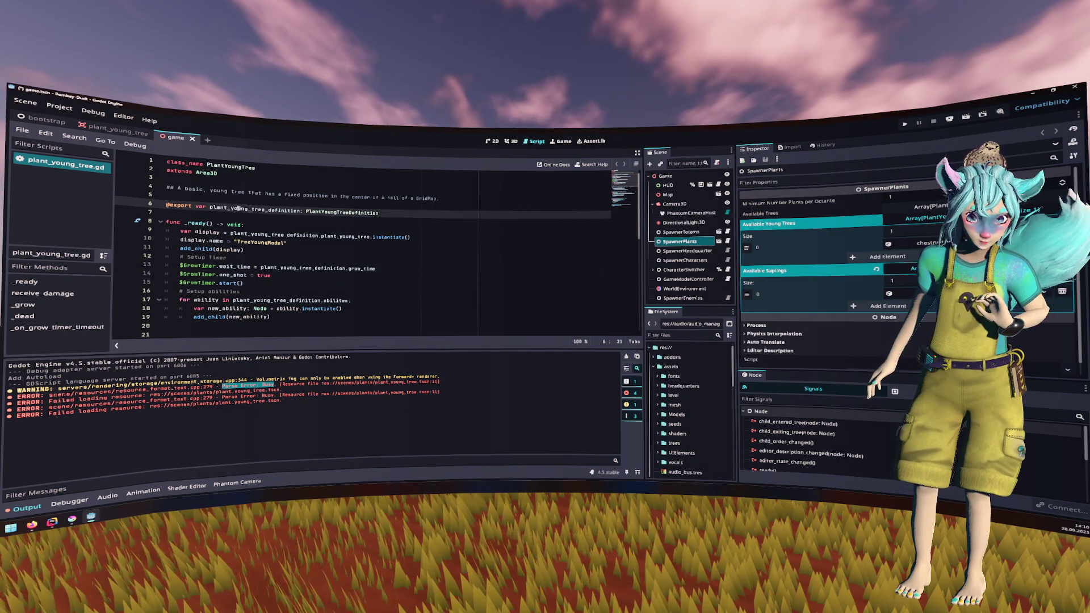
{"action": "left_click", "coordinate": [683, 242]}
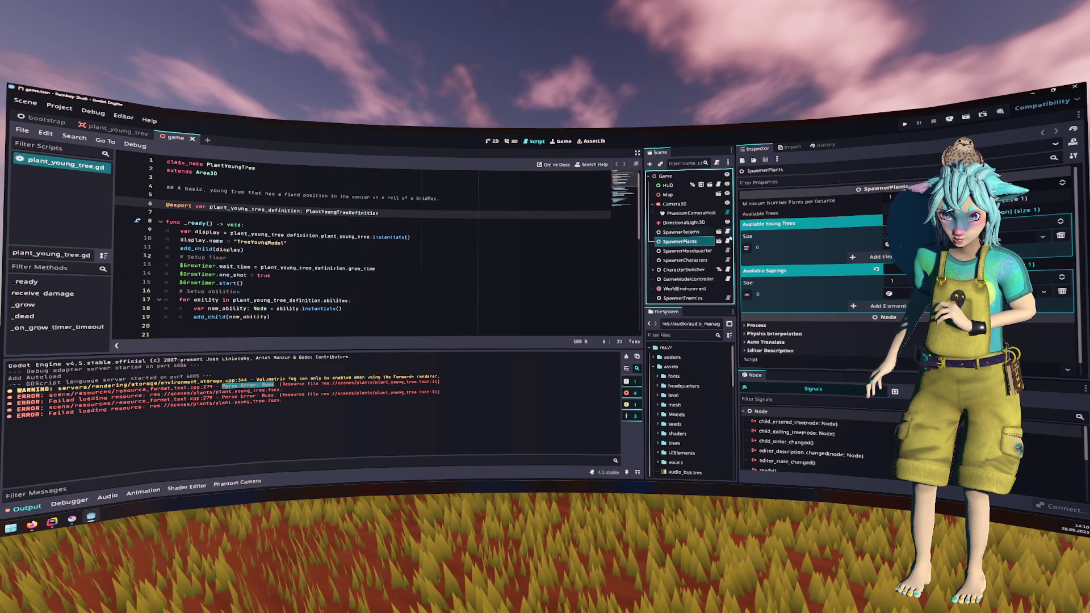
{"action": "left_click", "coordinate": [729, 241]}
Step: Review spawner_plants.gd's export lines and three scene preload constants with the output log collapsed
{"action": "left_click", "coordinate": [422, 229]}
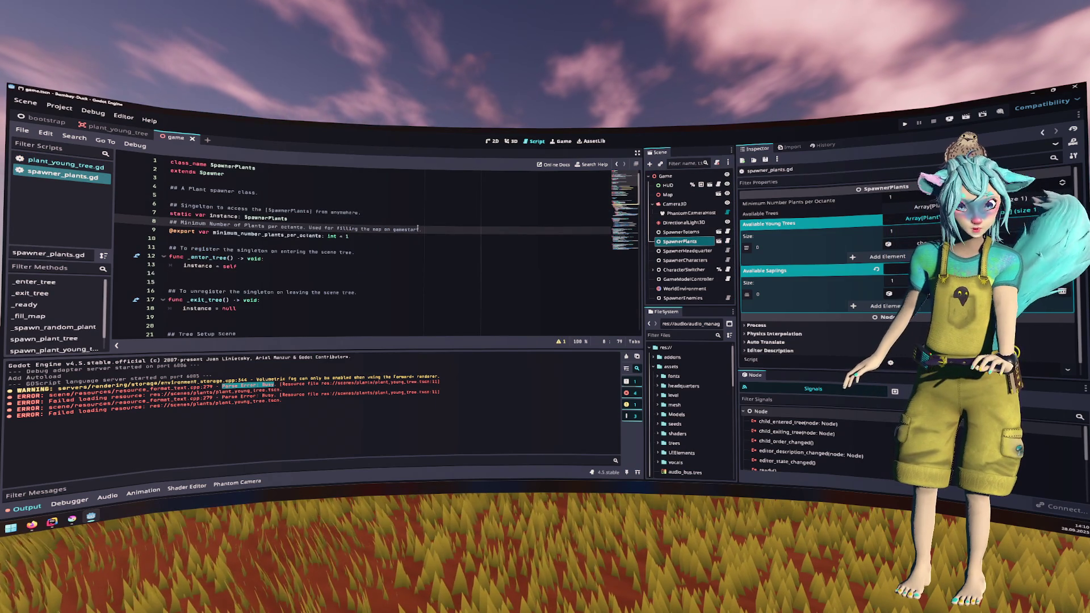
{"action": "scroll", "coordinate": [421, 229], "scroll_direction": "down", "scroll_amount": 9}
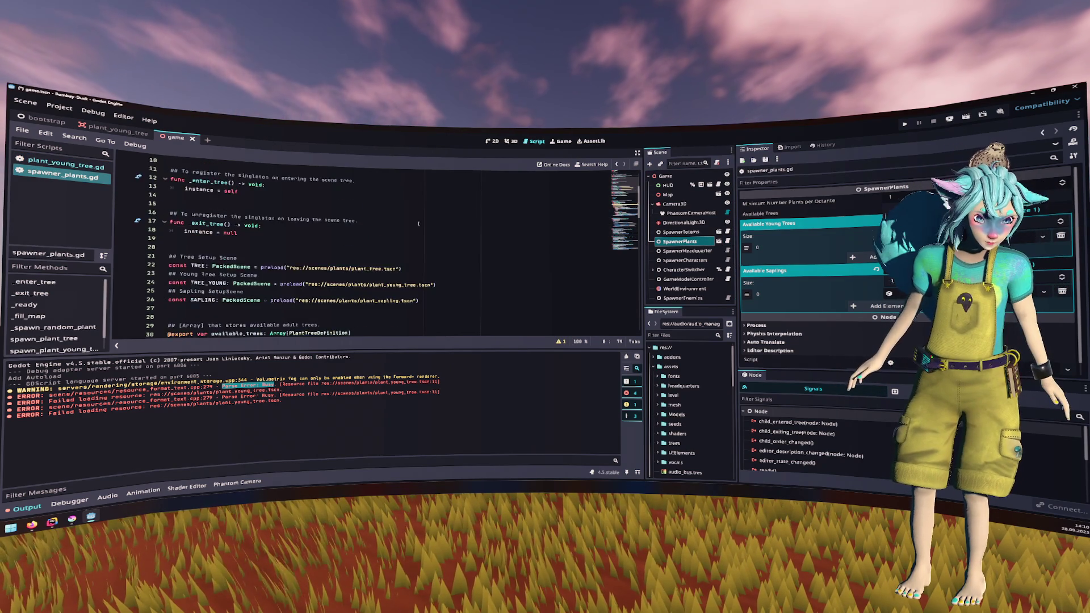
{"action": "scroll", "coordinate": [424, 228], "scroll_direction": "up", "scroll_amount": 4}
{"action": "left_click", "coordinate": [445, 243]}
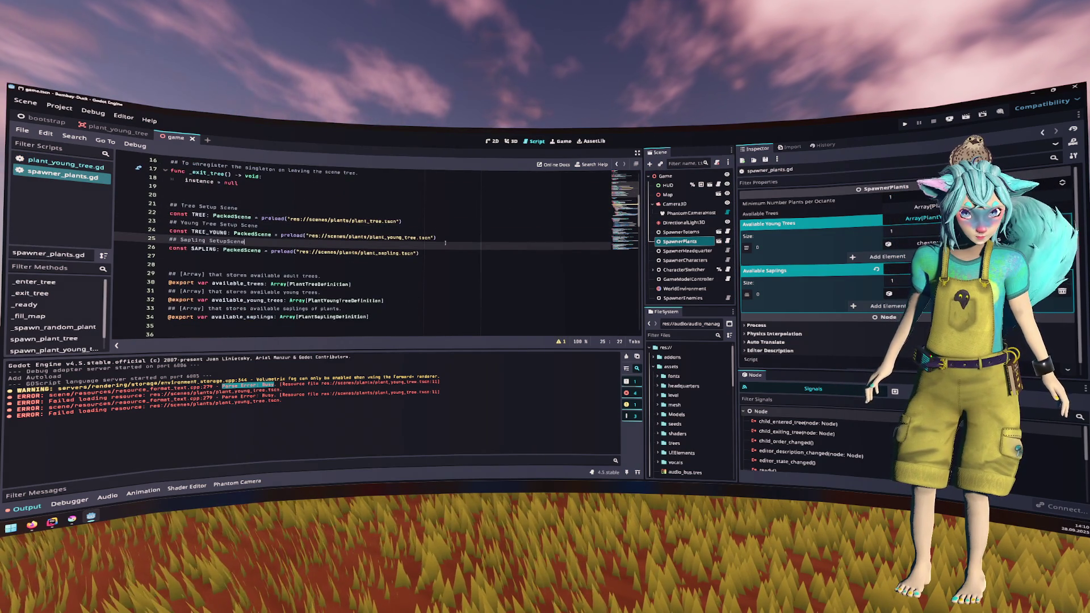
{"action": "key", "text": "ctrl+j"}
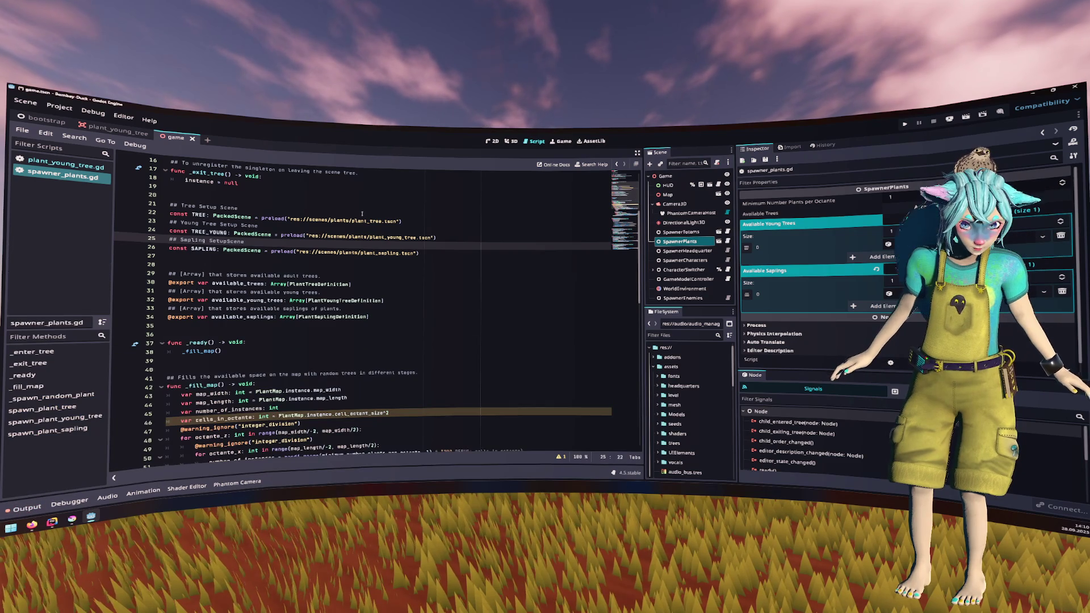
{"action": "key", "text": "Up"}
{"action": "key", "text": "Up"}
{"action": "key", "text": "Up"}
{"action": "mouse_move", "coordinate": [420, 253]}
{"action": "left_mouse_down"}
{"action": "mouse_move", "coordinate": [295, 246]}
{"action": "mouse_move", "coordinate": [85, 204]}
{"action": "left_mouse_up"}
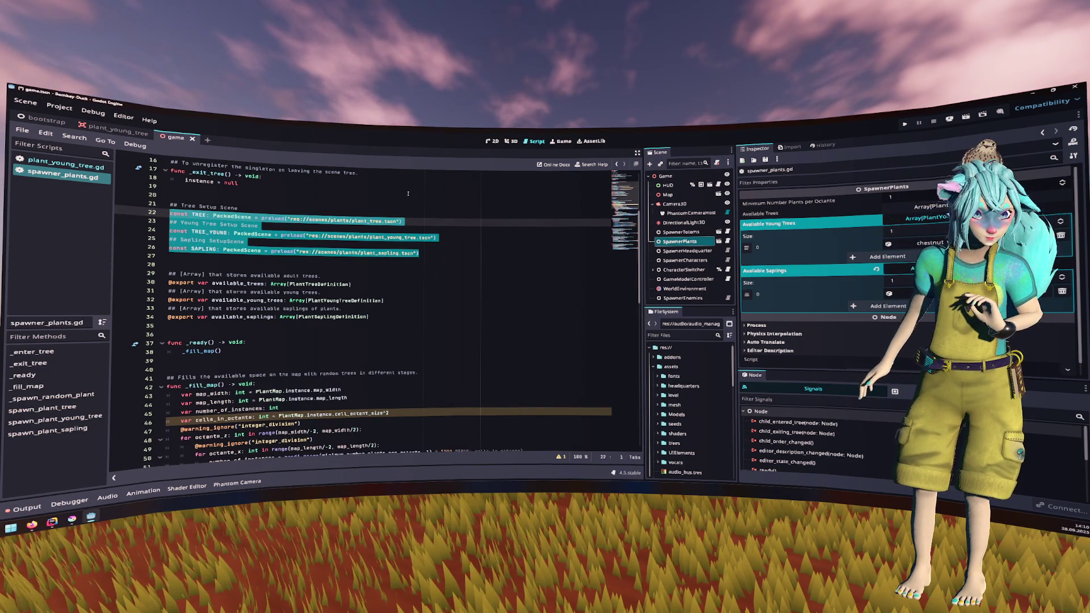
{"action": "scroll", "coordinate": [407, 193], "scroll_direction": "down", "scroll_amount": 1}
{"action": "key", "text": "Down"}
{"action": "key", "text": "Down"}
{"action": "key", "text": "Down"}
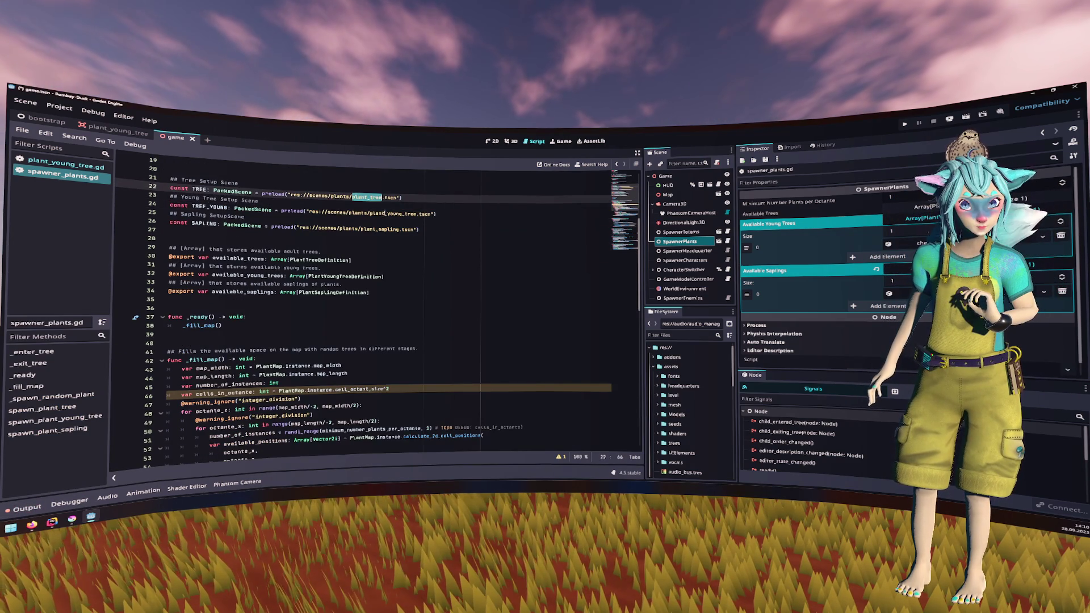
{"action": "key", "text": "ctrl+z"}
{"action": "key", "text": "ctrl+z"}
{"action": "key", "text": "ctrl+z"}
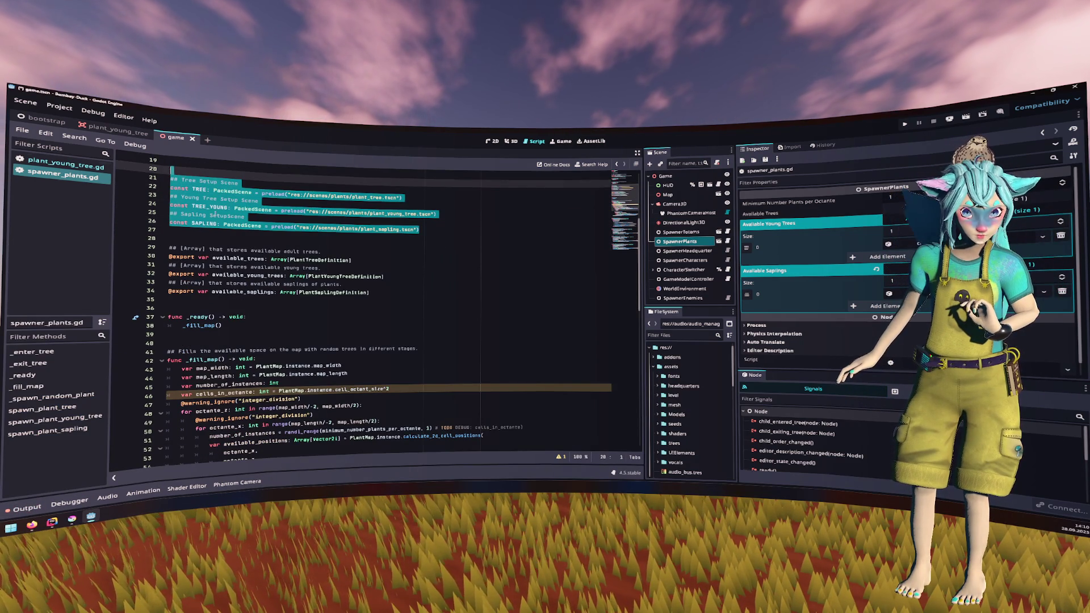
Step: Check the plant_young_tree preload path against the plant_young_tree scene tab
{"action": "double_click", "coordinate": [395, 211]}
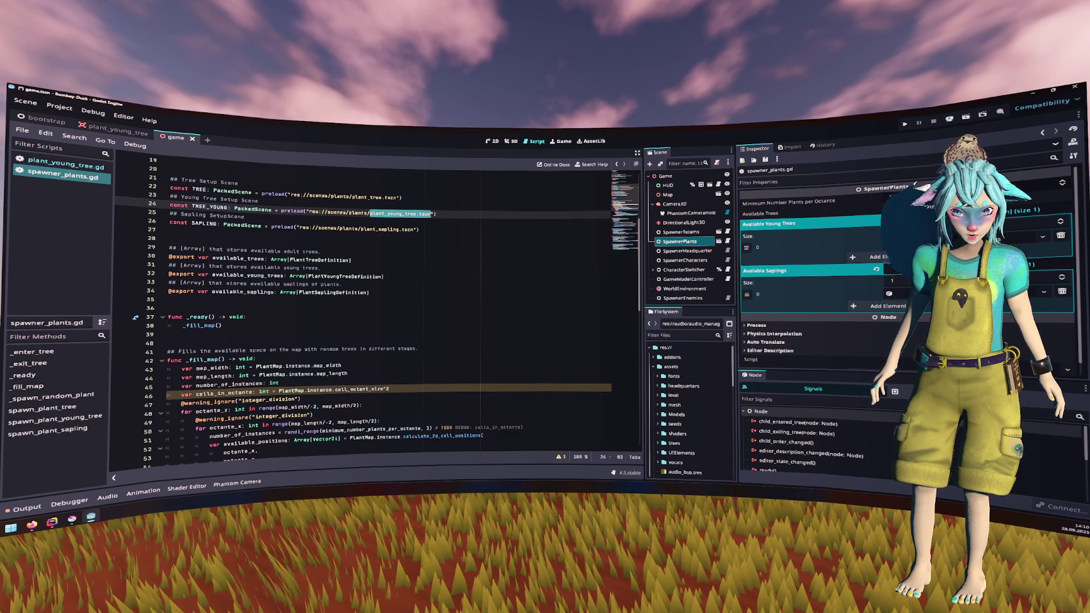
{"action": "mouse_move", "coordinate": [426, 214]}
{"action": "left_click", "coordinate": [114, 129]}
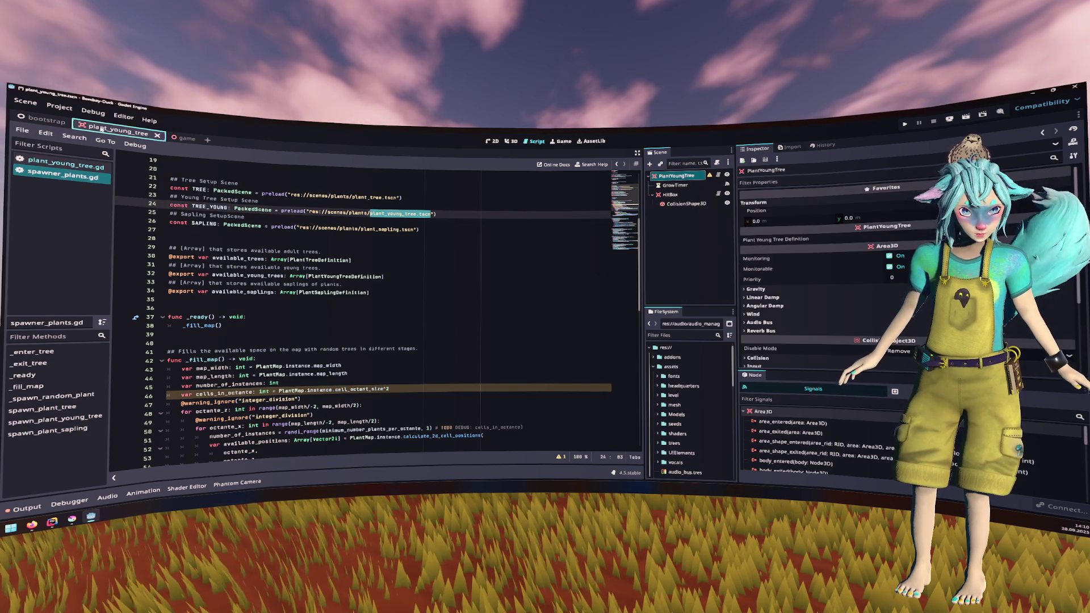
{"action": "left_click", "coordinate": [355, 232]}
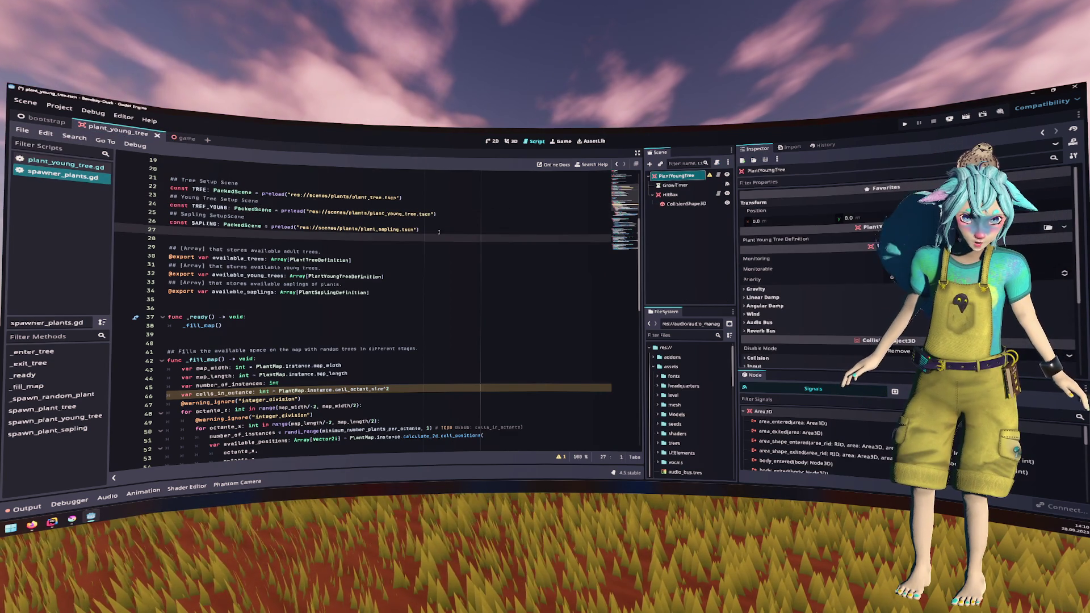
{"action": "left_click_drag", "start_coordinate": [355, 235], "coordinate": [171, 181]}
{"action": "left_click", "coordinate": [324, 250]}
Step: Review the available_trees, available_young_trees and available_saplings arrays and the _ready function
{"action": "scroll", "coordinate": [254, 206], "scroll_direction": "down", "scroll_amount": 2}
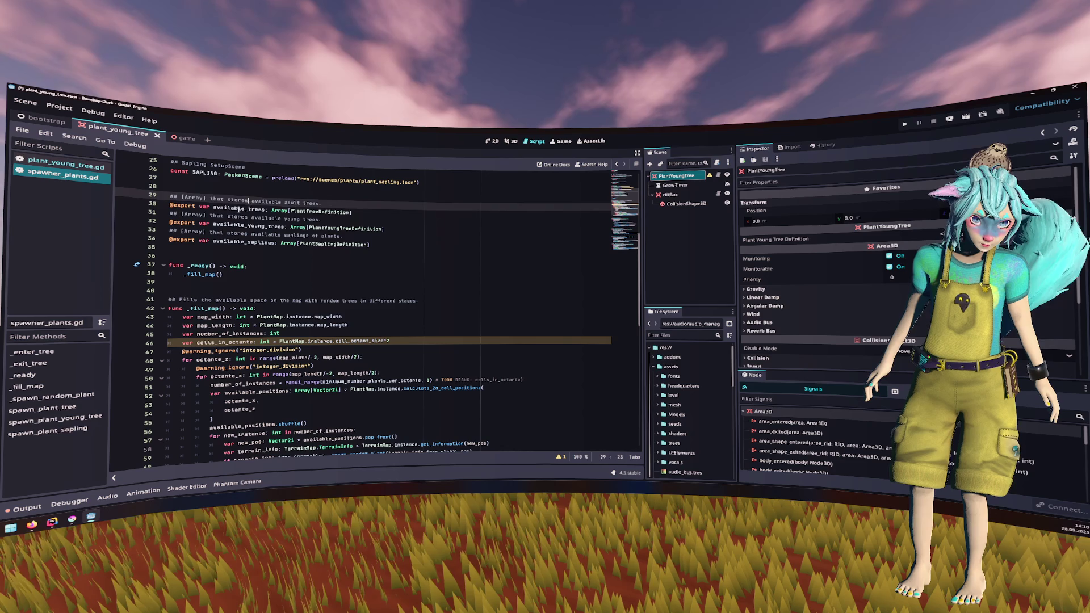
{"action": "double_click", "coordinate": [238, 209]}
{"action": "double_click", "coordinate": [250, 226]}
{"action": "double_click", "coordinate": [245, 243]}
{"action": "scroll", "coordinate": [384, 258], "scroll_direction": "down", "scroll_amount": 2}
{"action": "mouse_move", "coordinate": [264, 239]}
{"action": "left_mouse_down"}
{"action": "mouse_move", "coordinate": [249, 219]}
{"action": "mouse_move", "coordinate": [176, 204]}
{"action": "left_mouse_up"}
{"action": "left_click", "coordinate": [237, 267]}
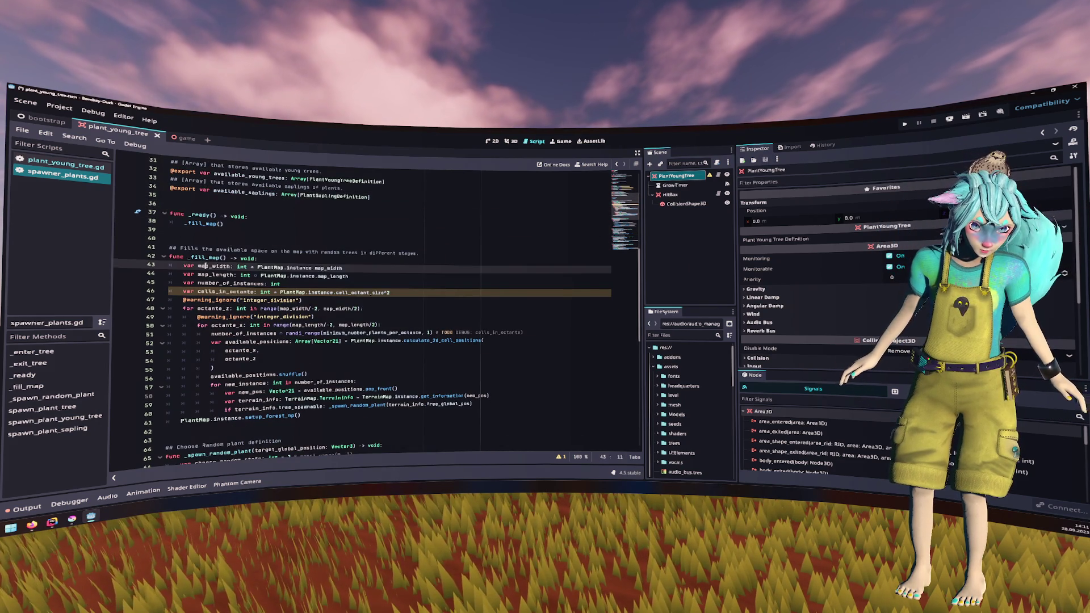
Step: Review _fill_map's octant loop and jump to the _spawn_random_plant definition
{"action": "scroll", "coordinate": [339, 237], "scroll_direction": "down", "scroll_amount": 2}
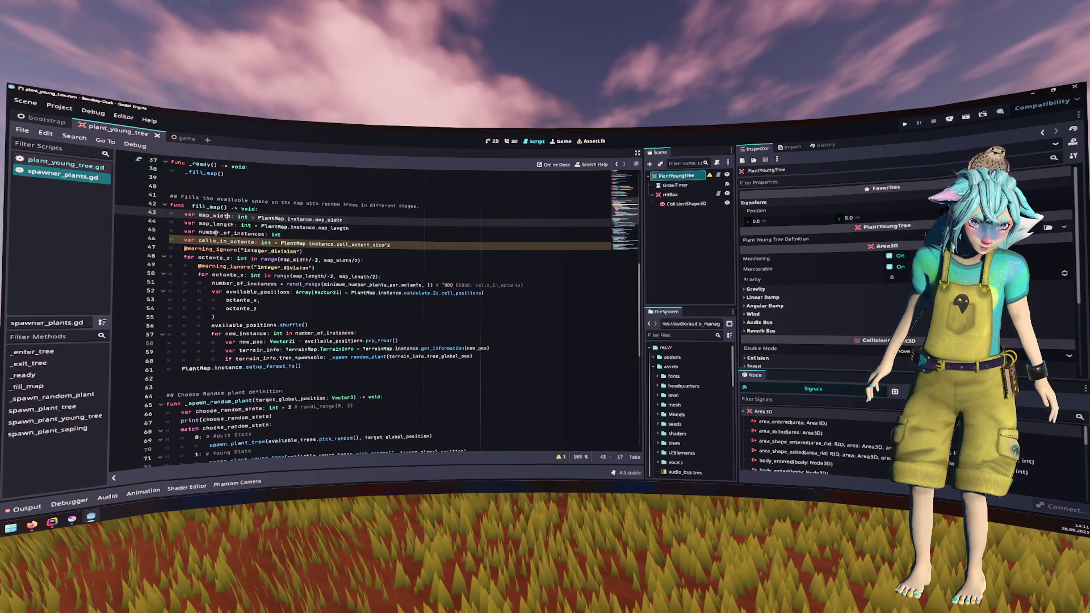
{"action": "left_click", "coordinate": [178, 233]}
{"action": "mouse_move", "coordinate": [174, 219]}
{"action": "left_mouse_down"}
{"action": "mouse_move", "coordinate": [318, 324]}
{"action": "mouse_move", "coordinate": [365, 325]}
{"action": "left_mouse_up"}
{"action": "left_click", "coordinate": [392, 309]}
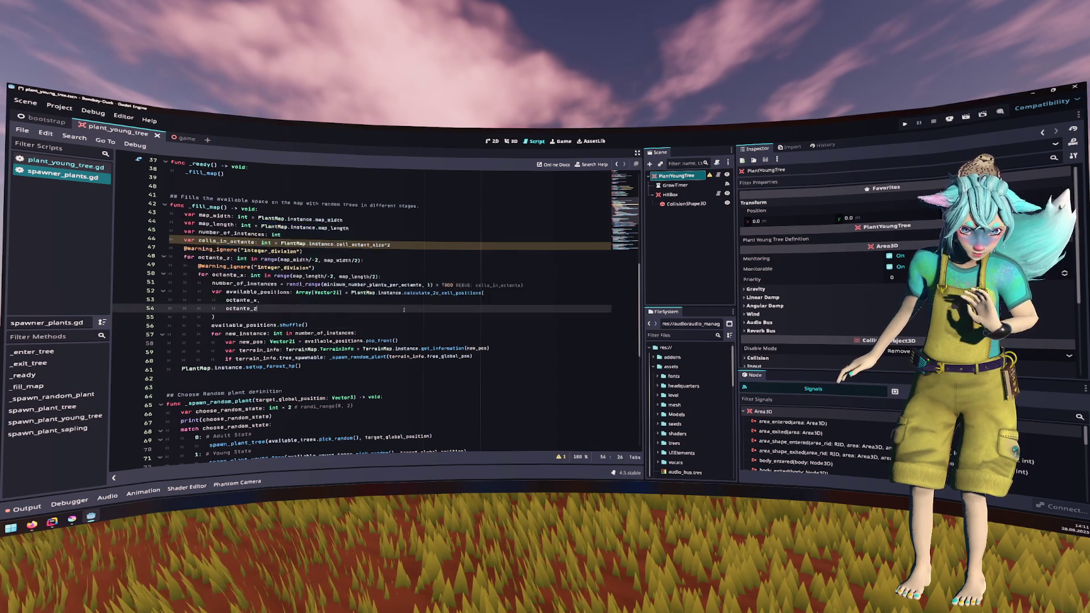
{"action": "scroll", "coordinate": [424, 279], "scroll_direction": "down", "scroll_amount": 2}
{"action": "scroll", "coordinate": [425, 279], "scroll_direction": "down", "scroll_amount": 1}
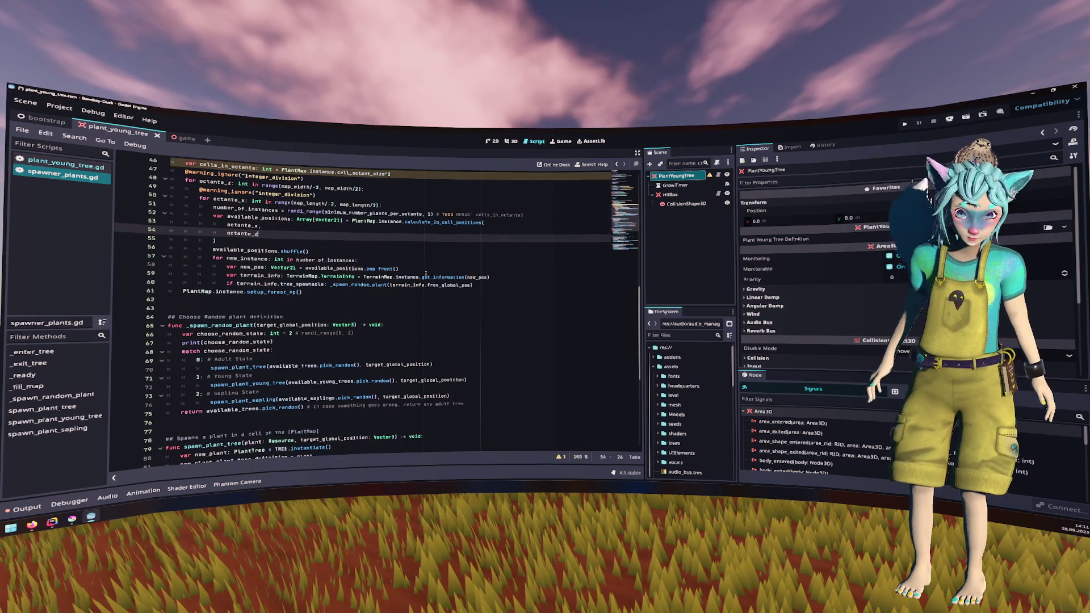
{"action": "double_click", "coordinate": [257, 284]}
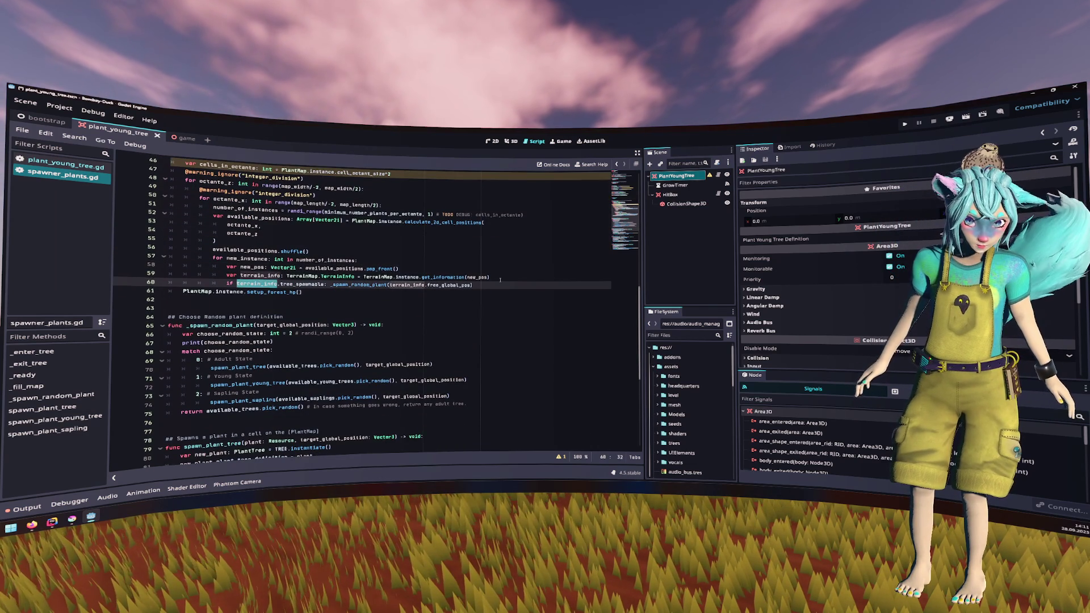
{"action": "double_click", "coordinate": [359, 285]}
{"action": "left_click", "coordinate": [359, 284], "text": "ctrl"}
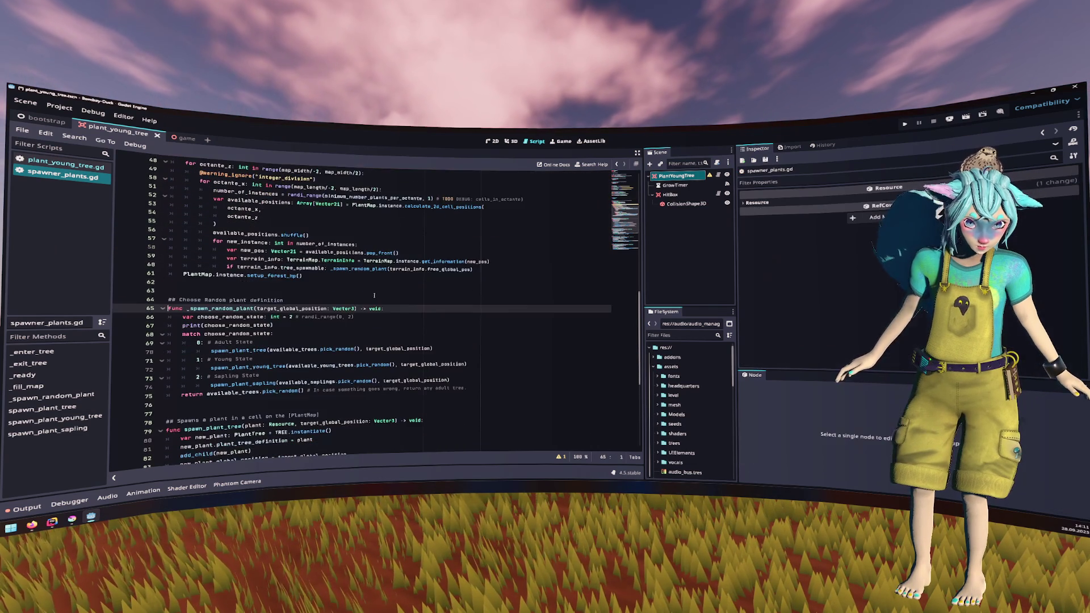
{"action": "scroll", "coordinate": [358, 293], "scroll_direction": "down", "scroll_amount": 3}
{"action": "left_click", "coordinate": [240, 301]}
{"action": "double_click", "coordinate": [230, 267]}
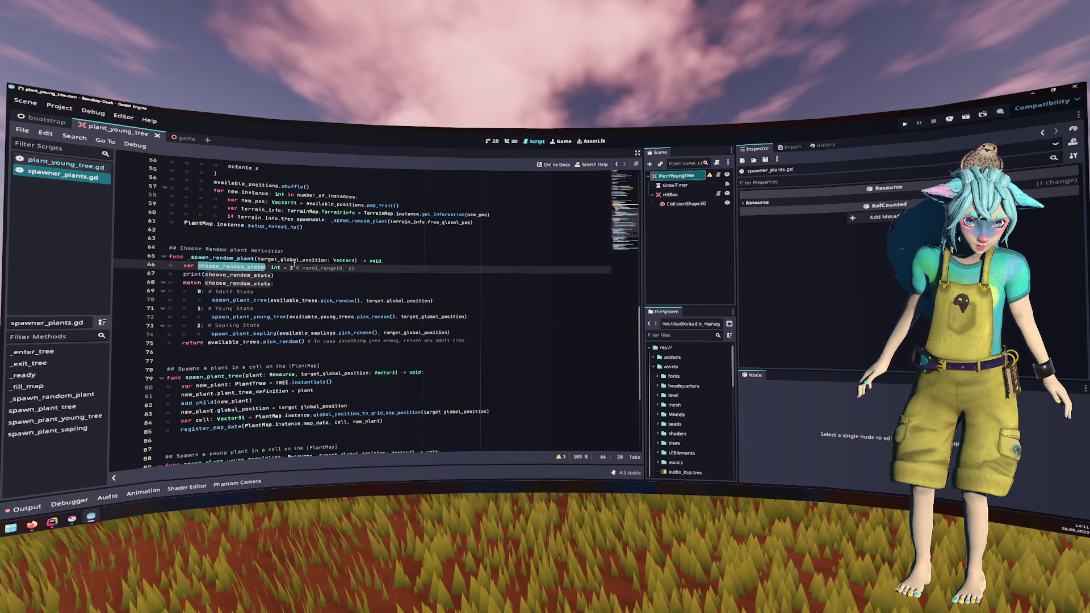
{"action": "left_click", "coordinate": [230, 333]}
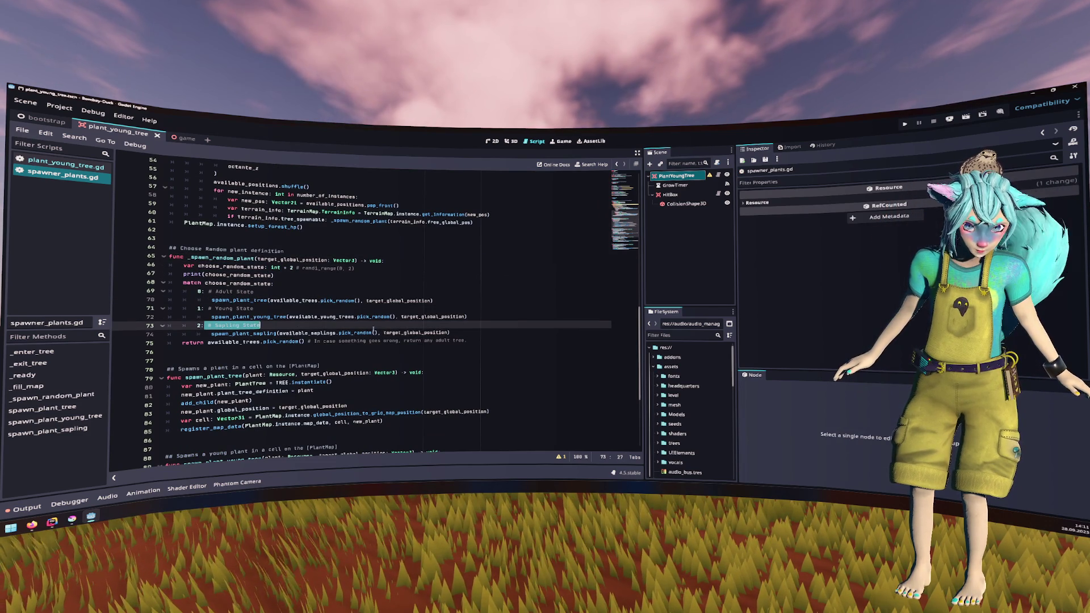
{"action": "key", "text": "End"}
{"action": "left_click_drag", "start_coordinate": [357, 268], "coordinate": [290, 268]}
{"action": "left_click", "coordinate": [244, 325]}
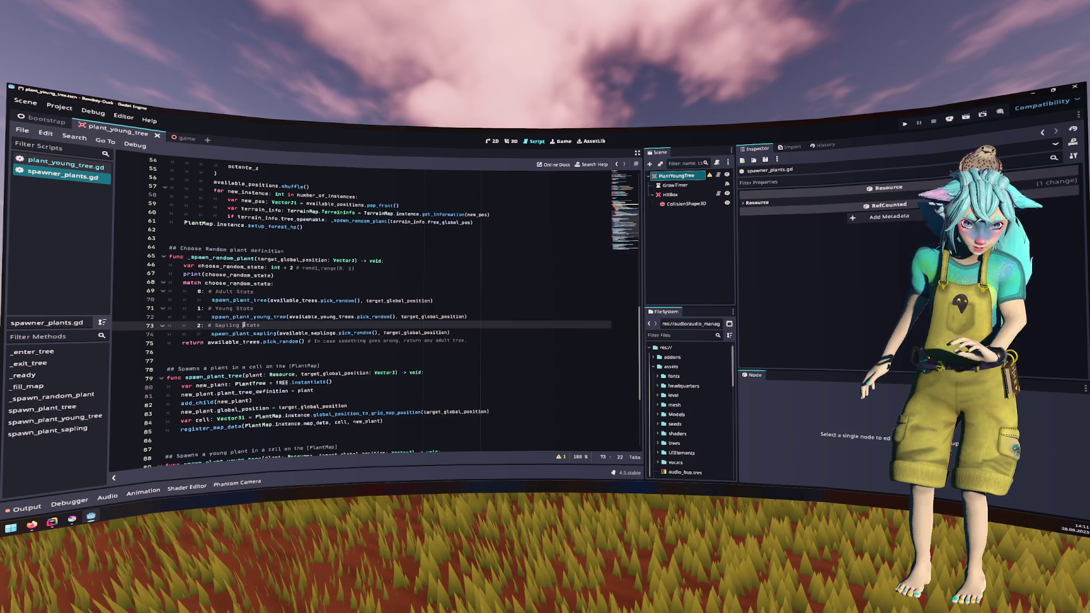
{"action": "scroll", "coordinate": [400, 322], "scroll_direction": "down", "scroll_amount": 2}
{"action": "double_click", "coordinate": [244, 283]}
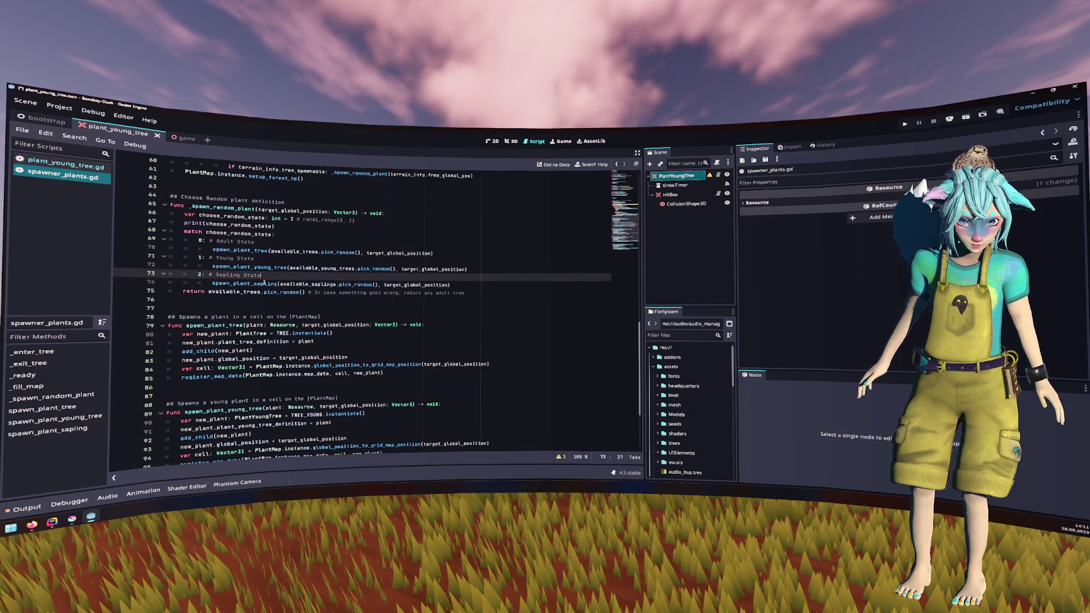
{"action": "left_click", "coordinate": [244, 284], "text": "ctrl"}
{"action": "left_click", "coordinate": [296, 408]}
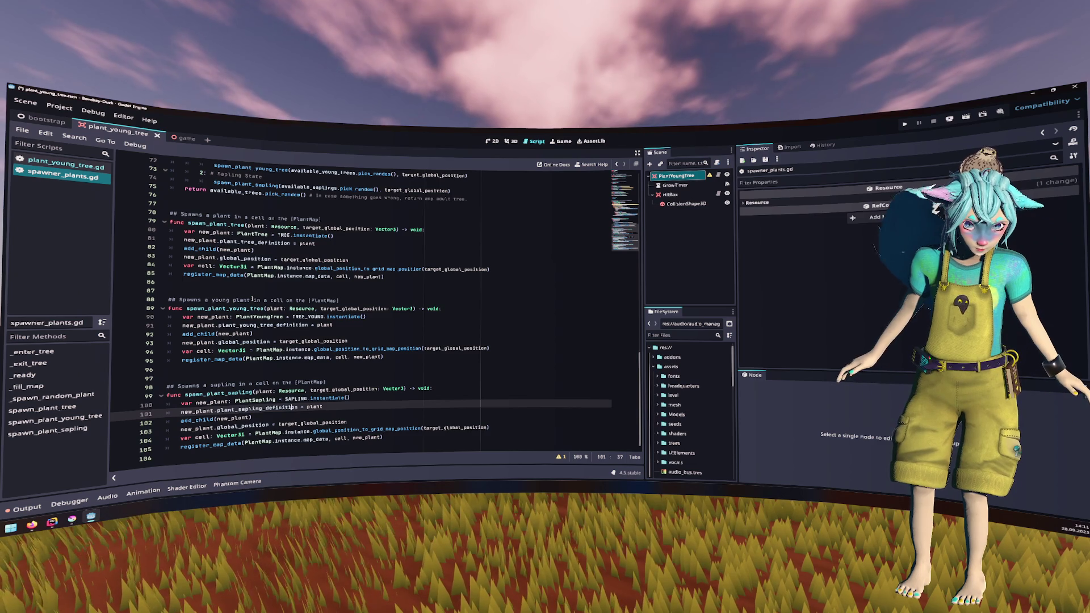
{"action": "left_click", "coordinate": [303, 407]}
{"action": "double_click", "coordinate": [296, 399]}
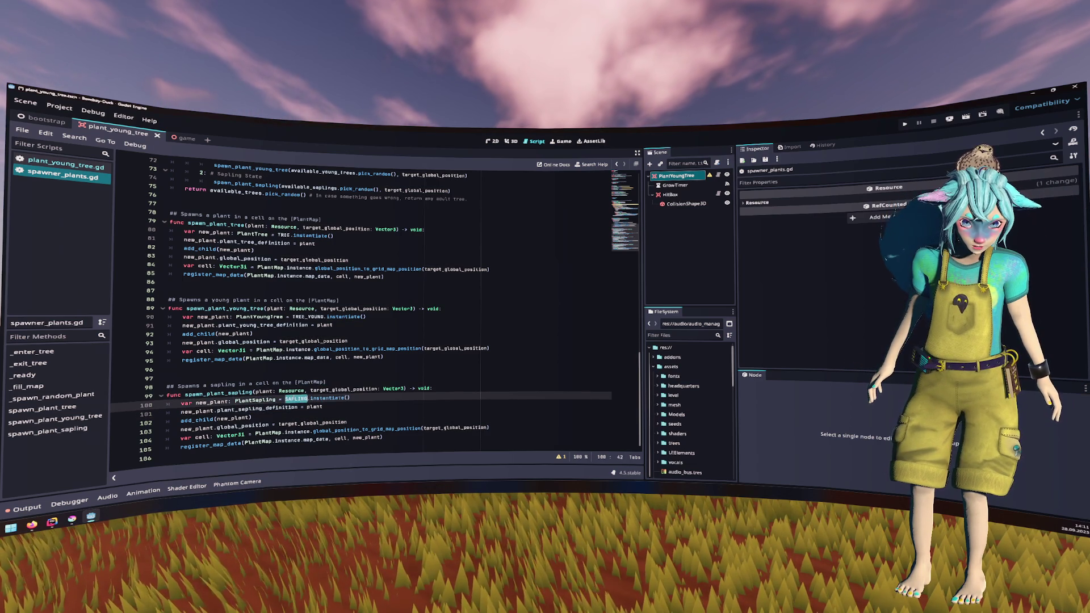
{"action": "scroll", "coordinate": [399, 375], "scroll_direction": "up", "scroll_amount": 10}
{"action": "scroll", "coordinate": [399, 375], "scroll_direction": "up", "scroll_amount": 7}
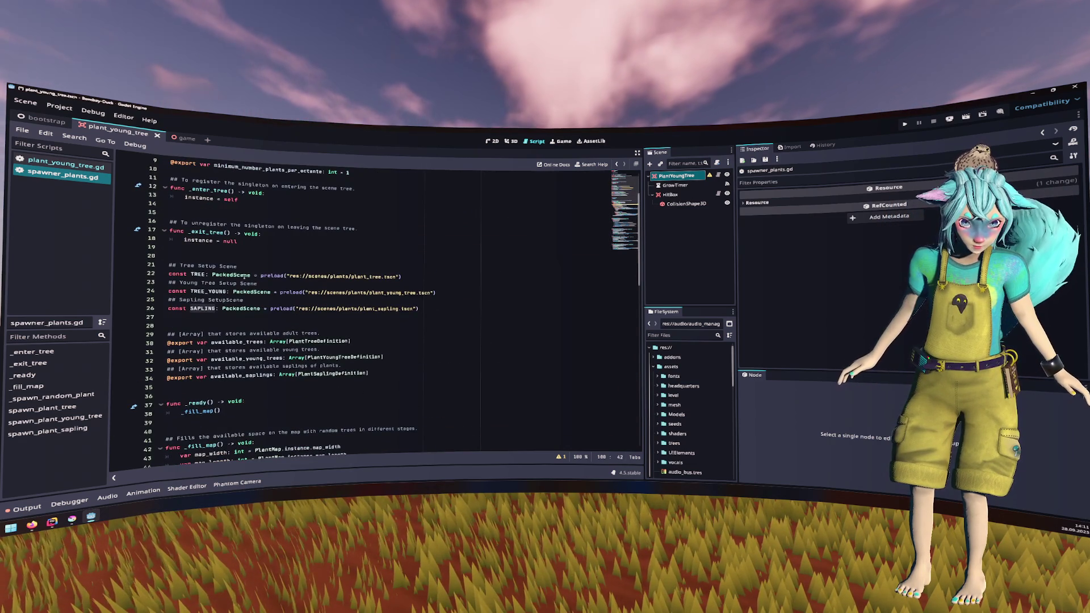
{"action": "left_click", "coordinate": [400, 293]}
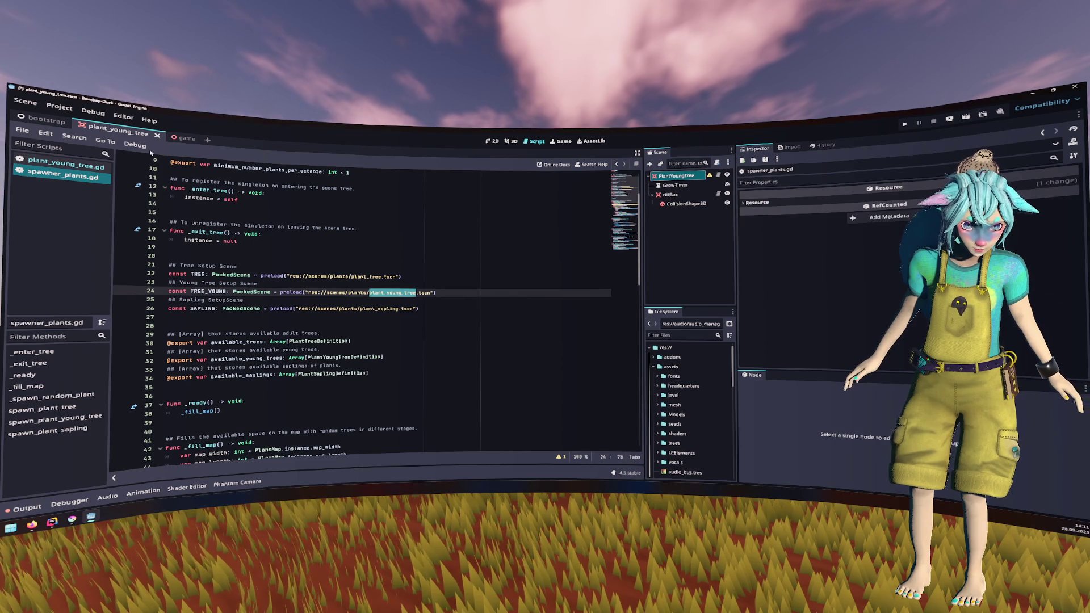
{"action": "left_click", "coordinate": [137, 131]}
{"action": "scroll", "coordinate": [375, 313], "scroll_direction": "down", "scroll_amount": 17}
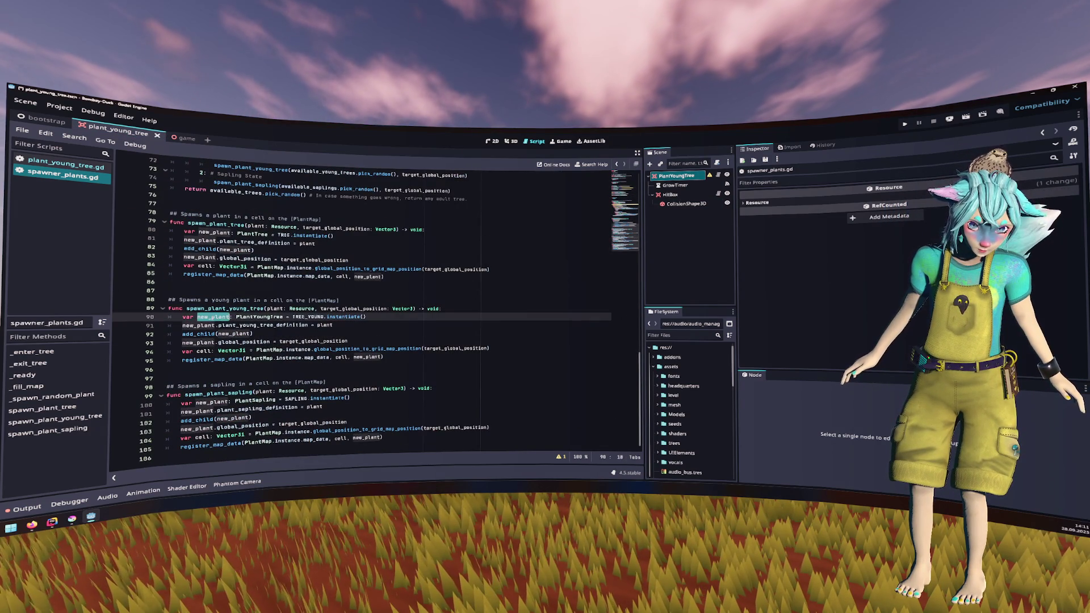
{"action": "left_click", "coordinate": [279, 325]}
{"action": "double_click", "coordinate": [278, 325]}
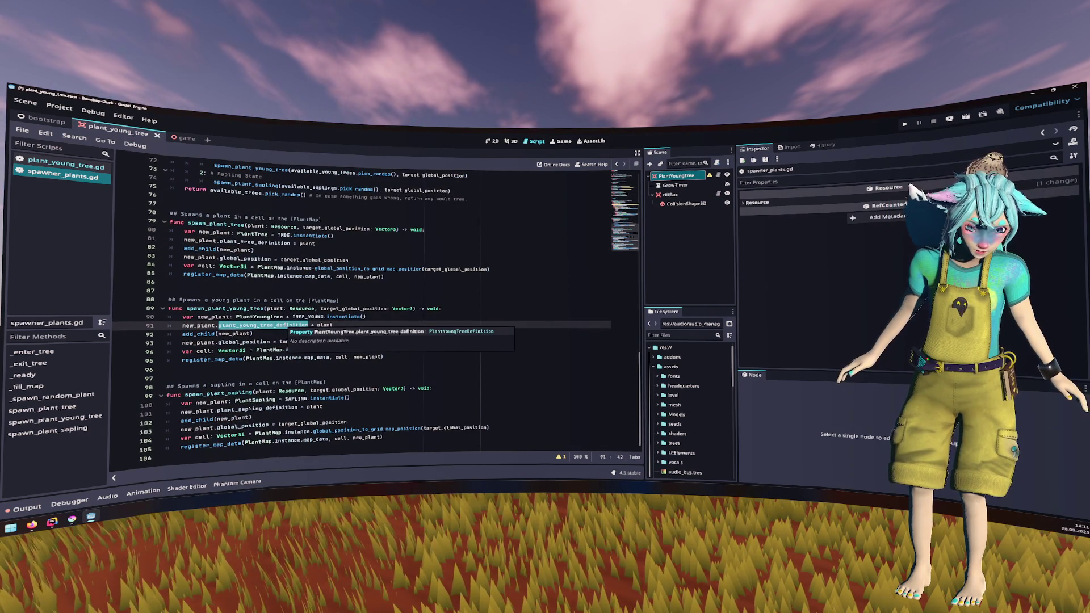
{"action": "double_click", "coordinate": [325, 325]}
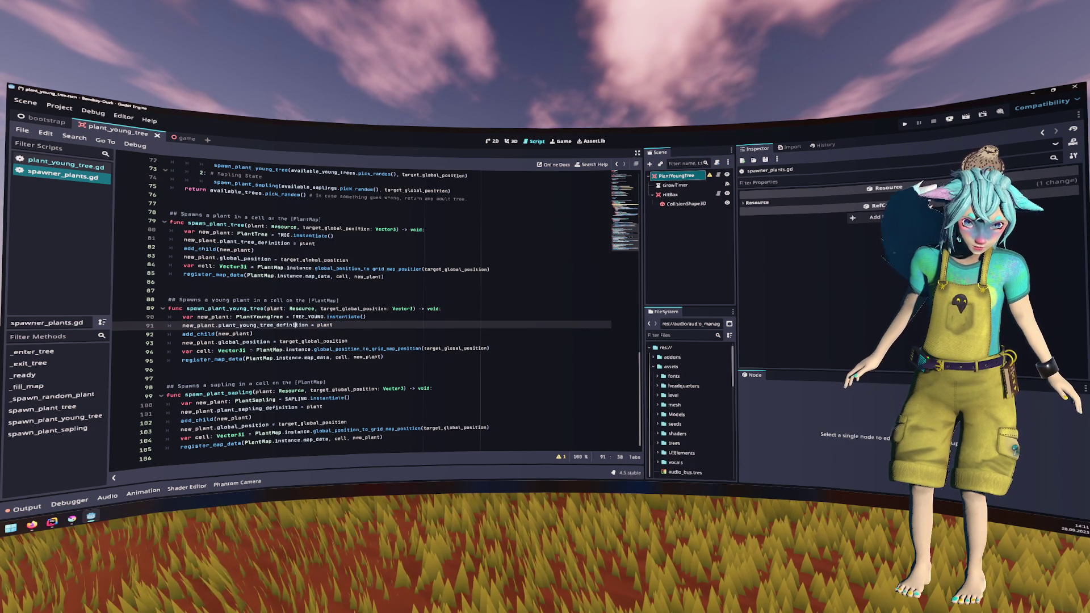
{"action": "double_click", "coordinate": [263, 325]}
{"action": "key", "text": "Down"}
{"action": "key", "text": "Down"}
{"action": "key", "text": "End"}
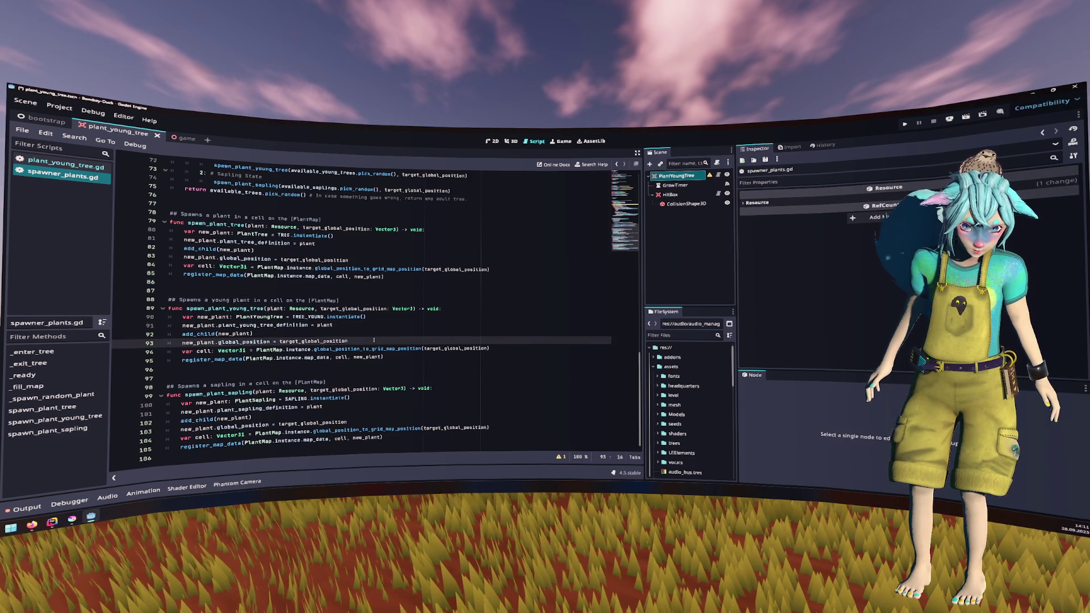
{"action": "key", "text": "shift+Up"}
{"action": "key", "text": "shift+Up"}
{"action": "key", "text": "shift+Up"}
{"action": "key", "text": "shift+Home"}
{"action": "left_click", "coordinate": [251, 342]}
{"action": "scroll", "coordinate": [273, 352], "scroll_direction": "up", "scroll_amount": 2}
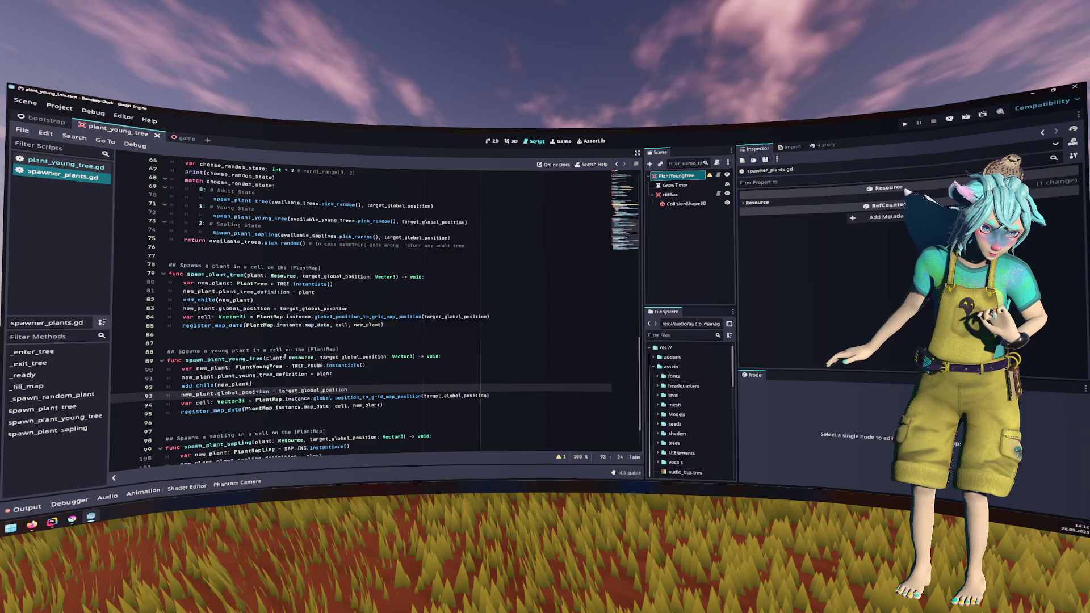
{"action": "left_click", "coordinate": [328, 293]}
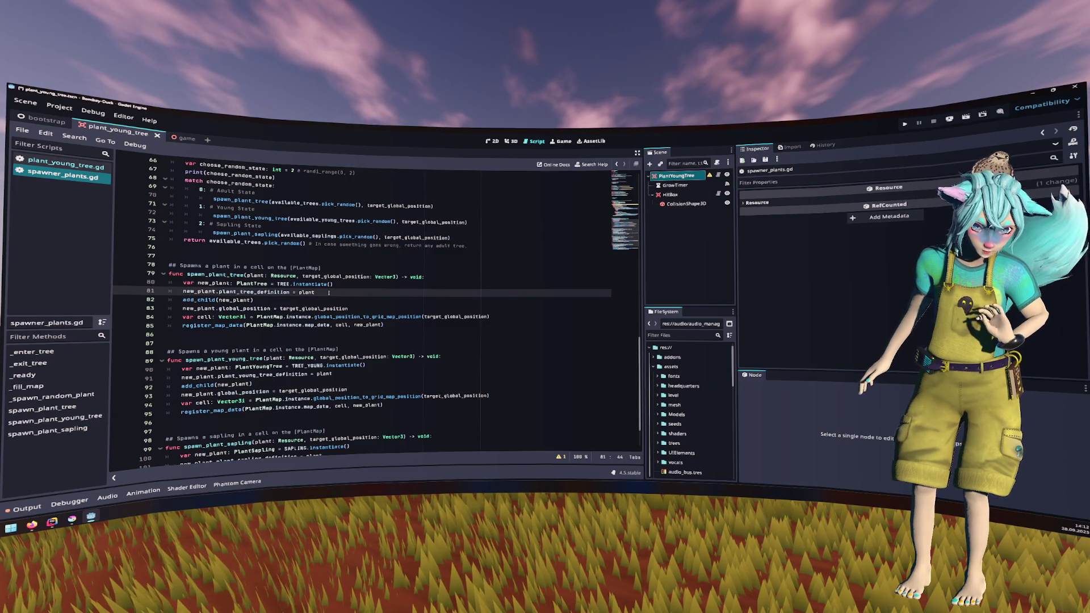
{"action": "left_click_drag", "start_coordinate": [334, 284], "coordinate": [168, 284]}
{"action": "left_click", "coordinate": [371, 366]}
{"action": "left_click_drag", "start_coordinate": [370, 366], "coordinate": [122, 371]}
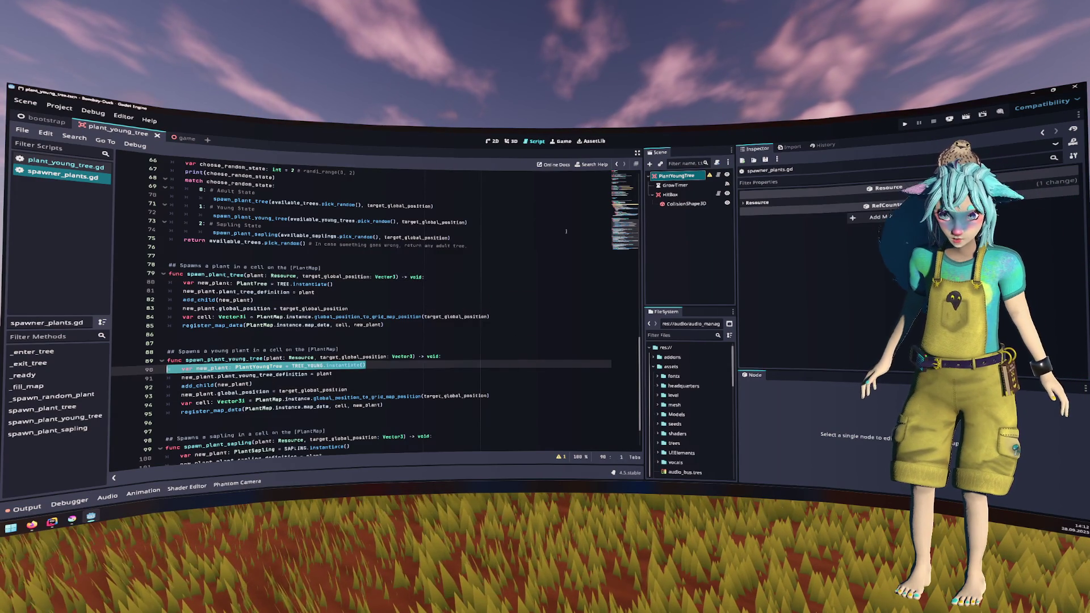
{"action": "left_click", "coordinate": [680, 176]}
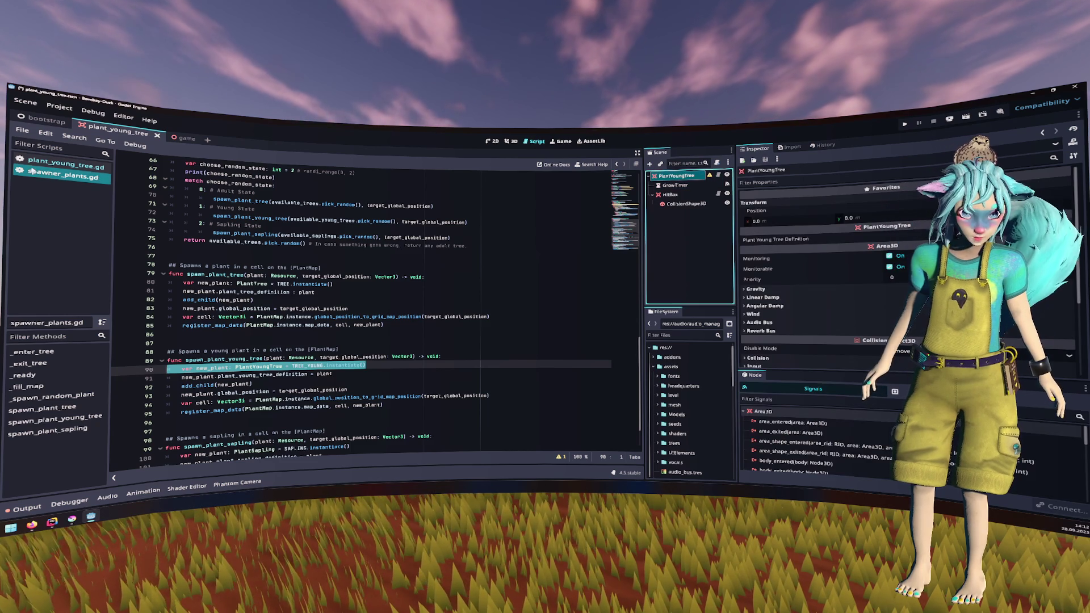
{"action": "left_click", "coordinate": [33, 166]}
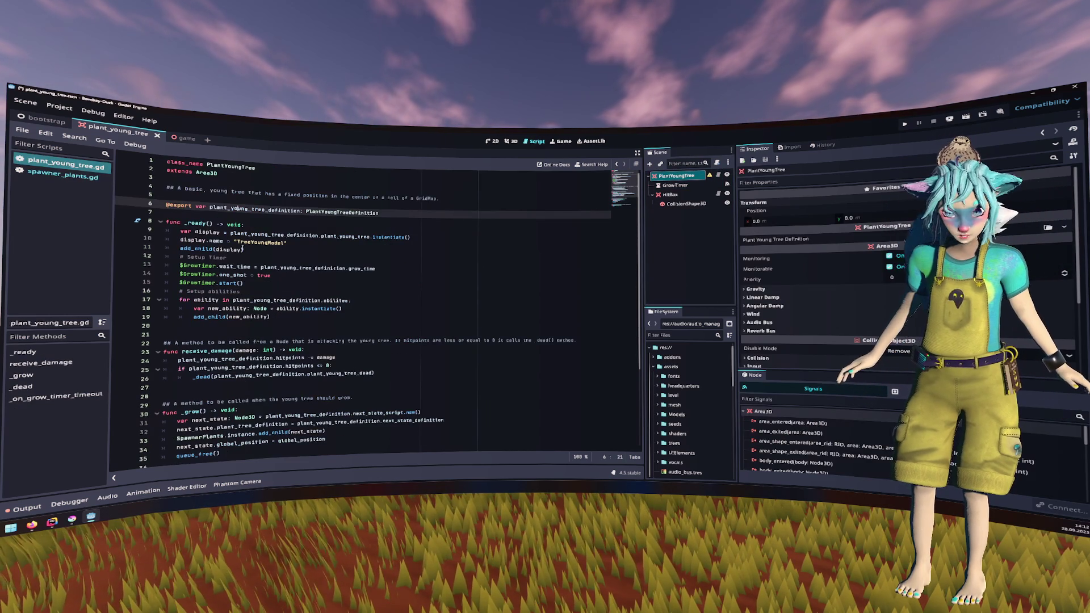
{"action": "left_click", "coordinate": [296, 247]}
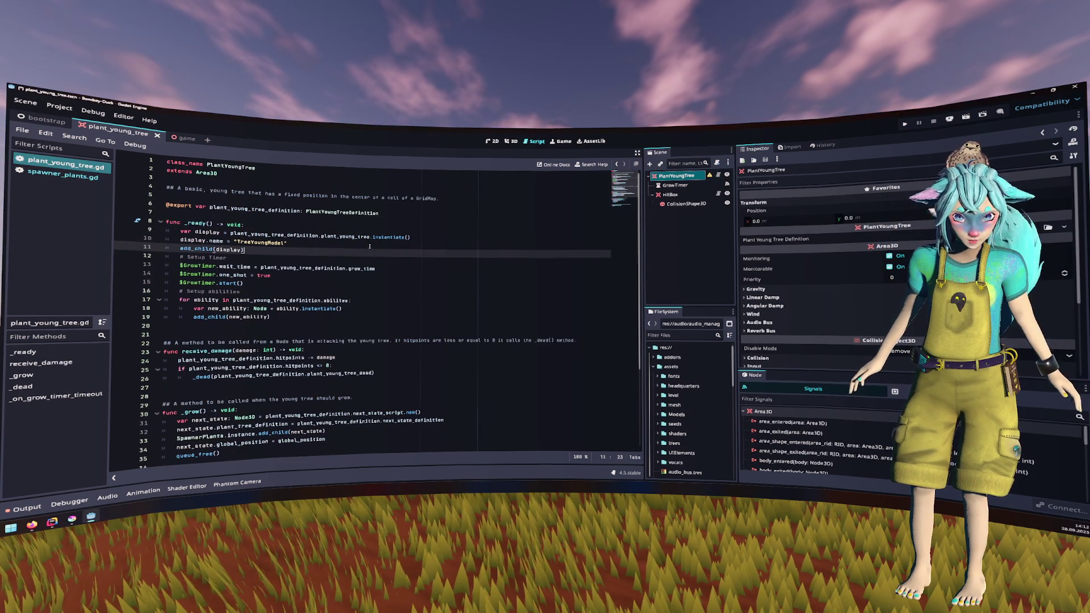
{"action": "left_click", "coordinate": [271, 227]}
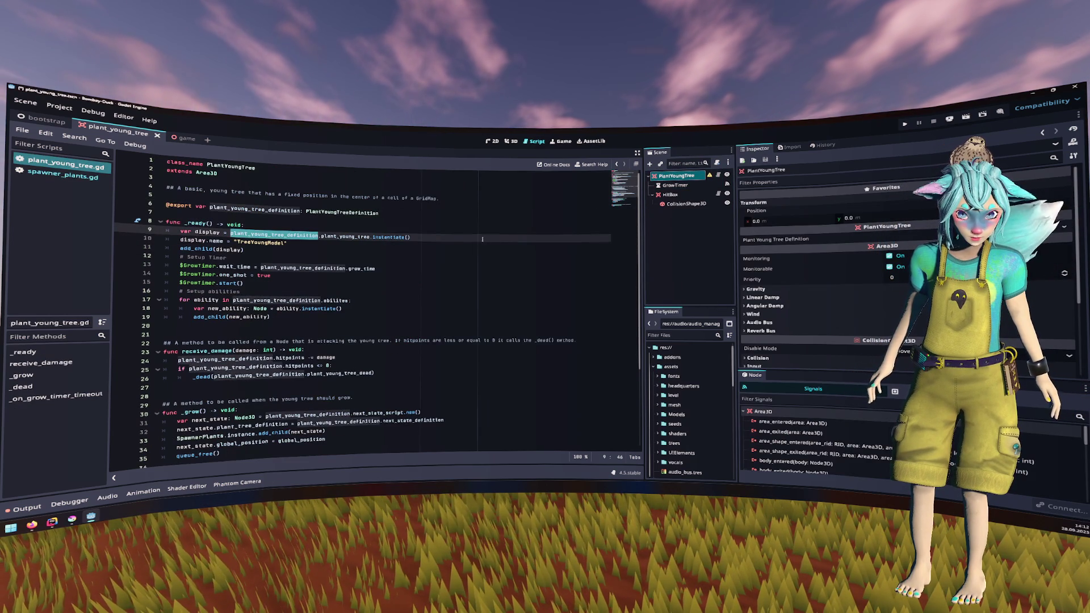
{"action": "left_click_drag", "start_coordinate": [246, 225], "coordinate": [404, 237]}
{"action": "key", "text": "alt+Left"}
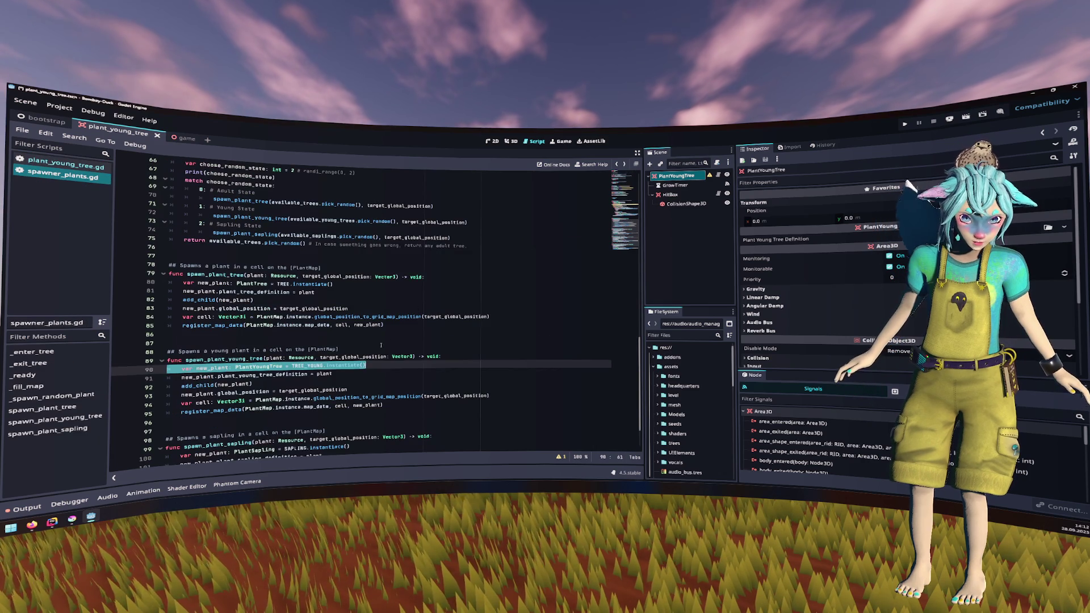
{"action": "left_click", "coordinate": [361, 356]}
{"action": "left_click_drag", "start_coordinate": [253, 300], "coordinate": [182, 290]}
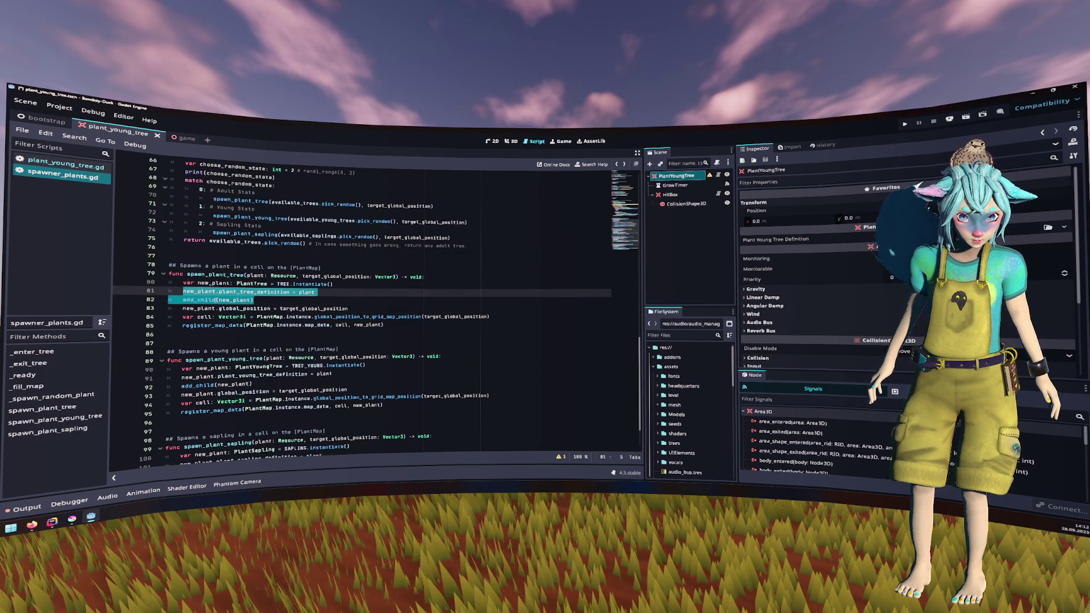
{"action": "key", "text": "alt+Left"}
{"action": "key", "text": "Down"}
{"action": "key", "text": "Down"}
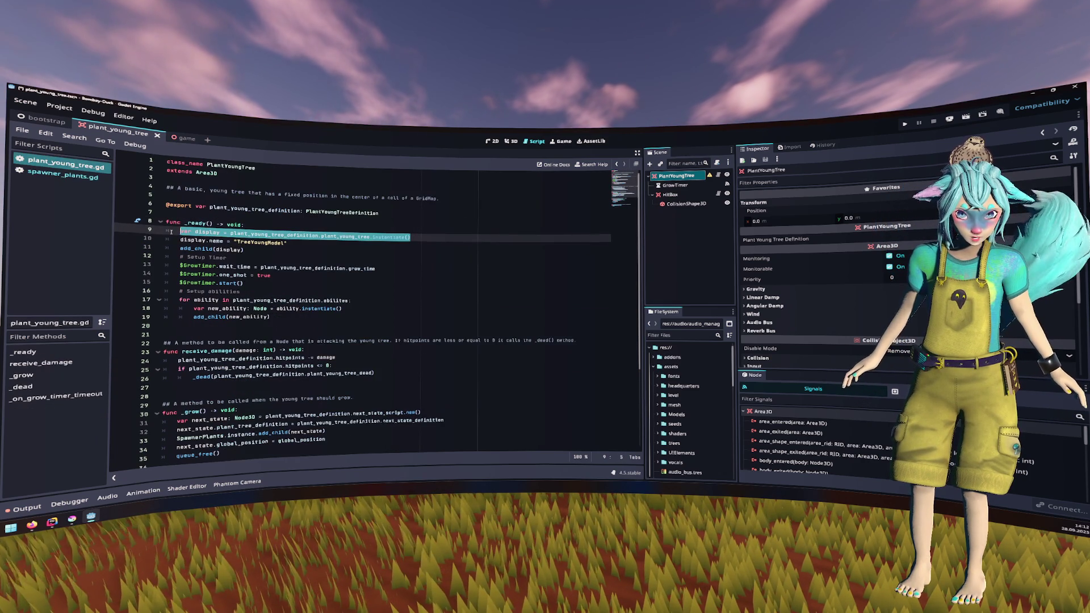
{"action": "key", "text": "End"}
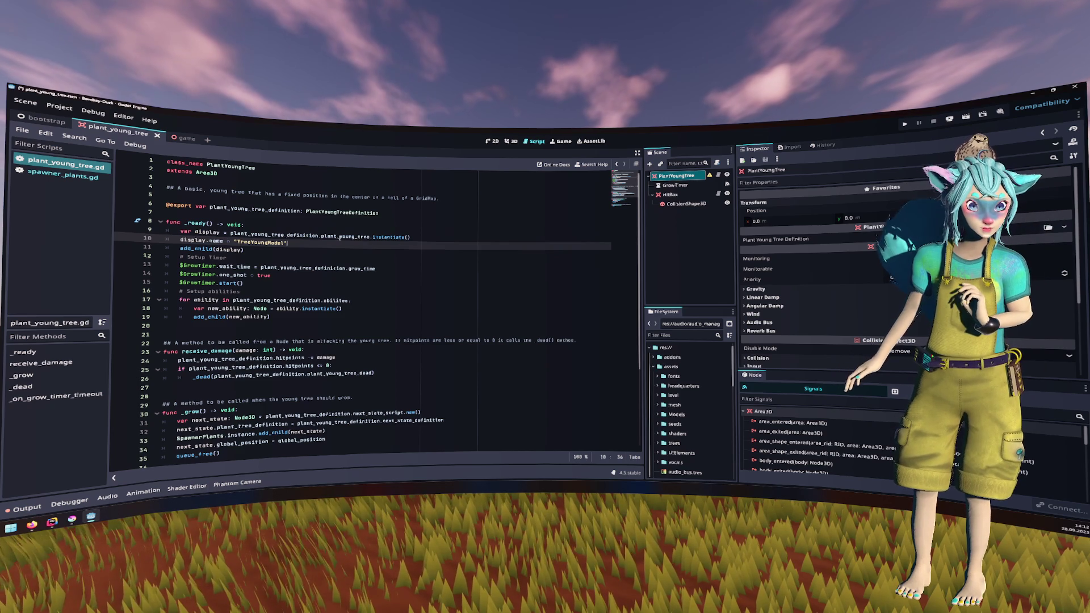
{"action": "left_click", "coordinate": [327, 235]}
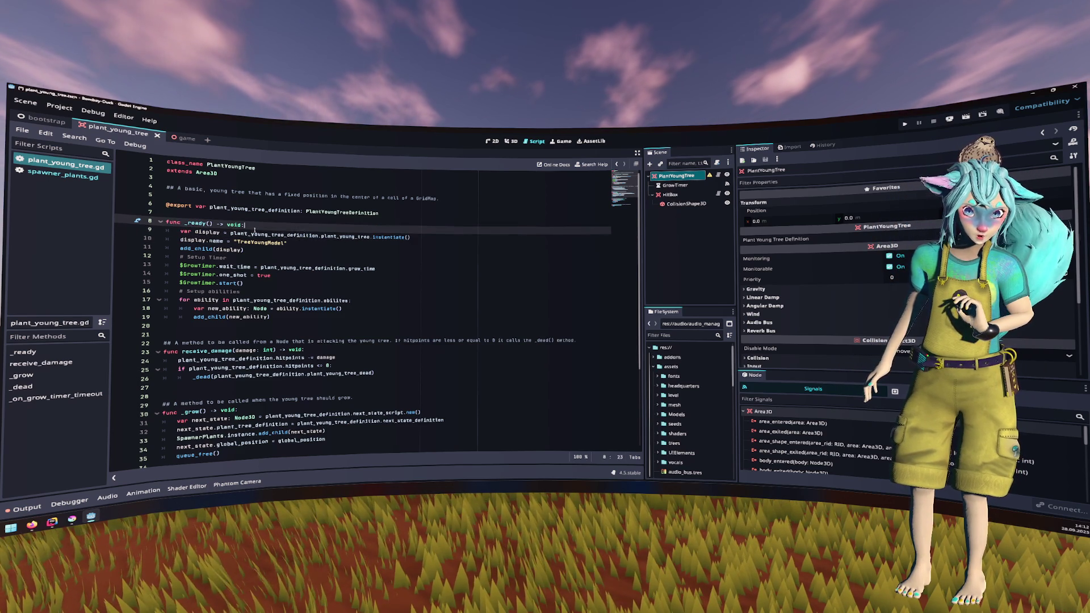
{"action": "double_click", "coordinate": [237, 235]}
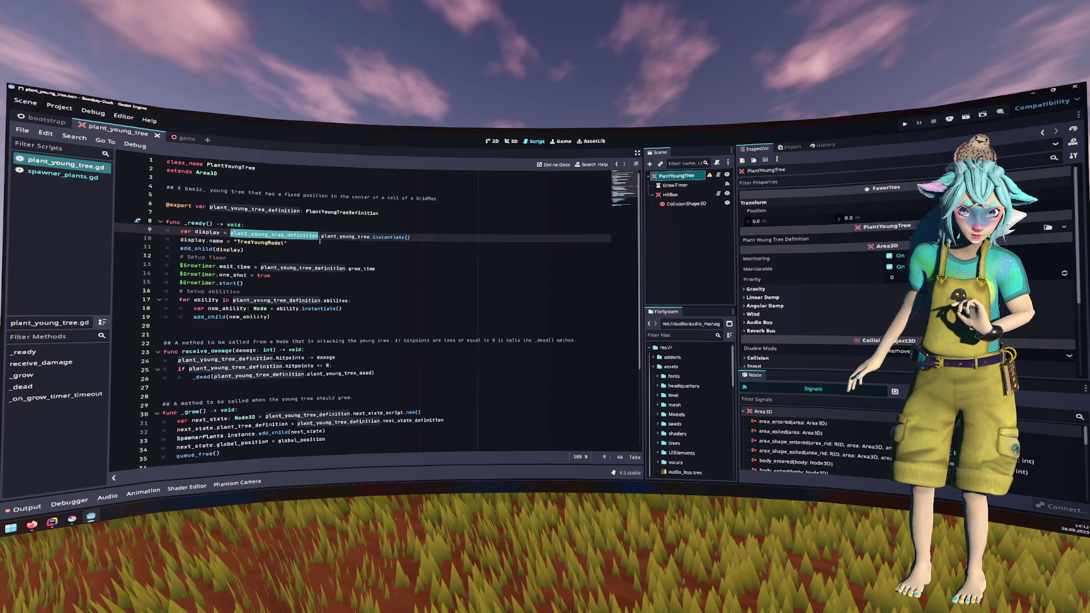
{"action": "double_click", "coordinate": [345, 236]}
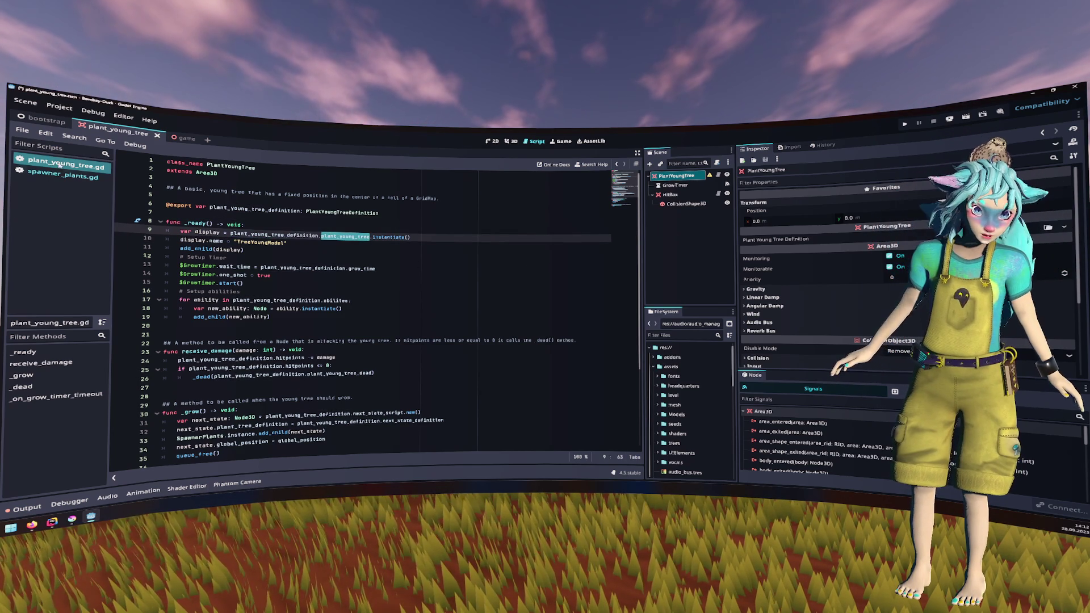
{"action": "left_click", "coordinate": [176, 137]}
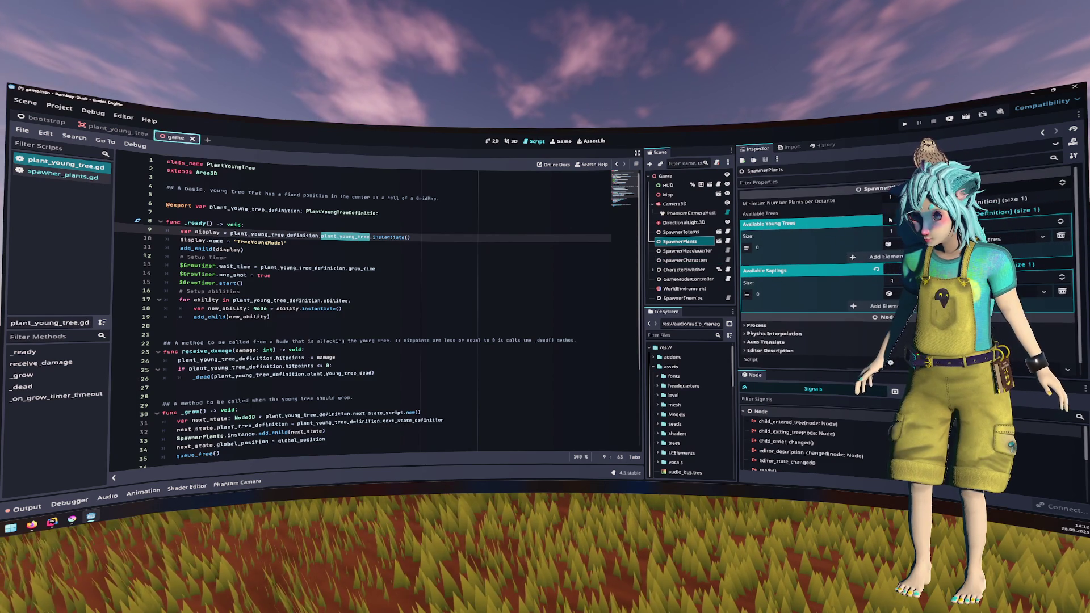
Step: Expand the first Available Young Trees definition and inspect its Next State Definition property
{"action": "left_click", "coordinate": [806, 270]}
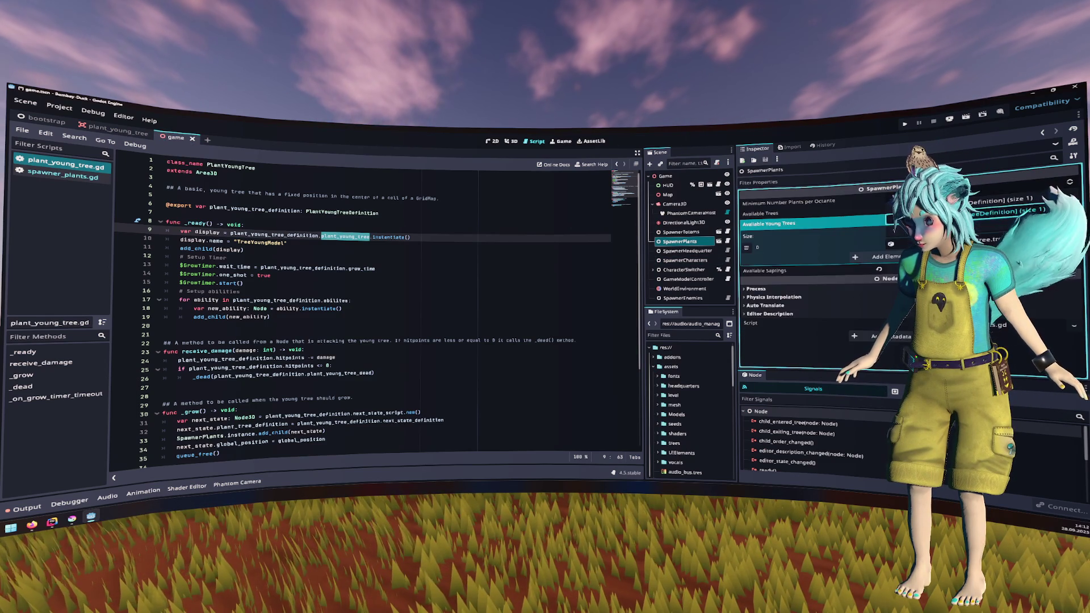
{"action": "left_click", "coordinate": [826, 247]}
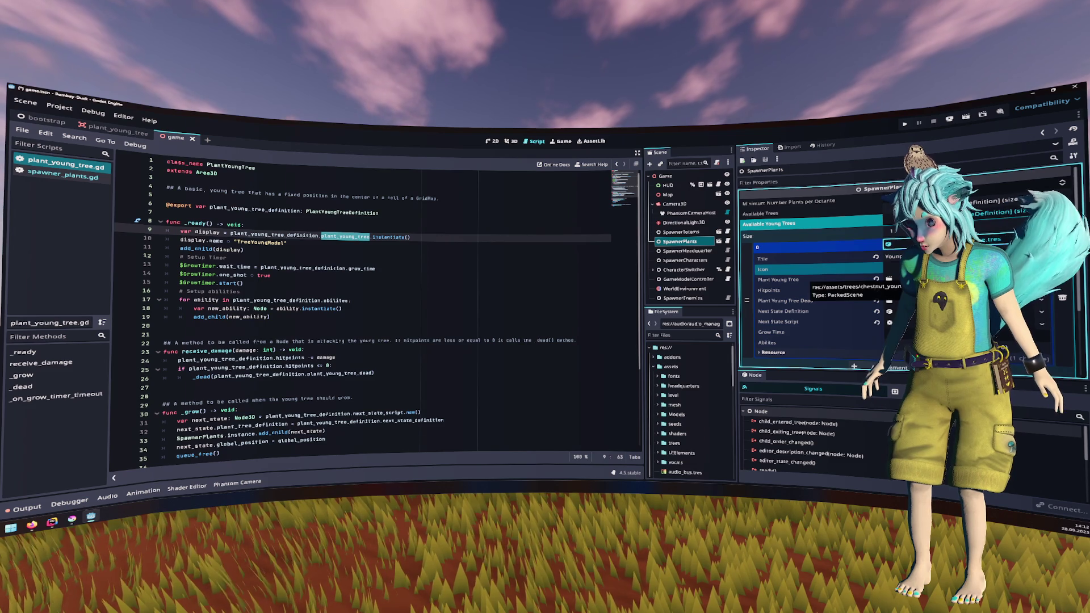
{"action": "left_click", "coordinate": [991, 314]}
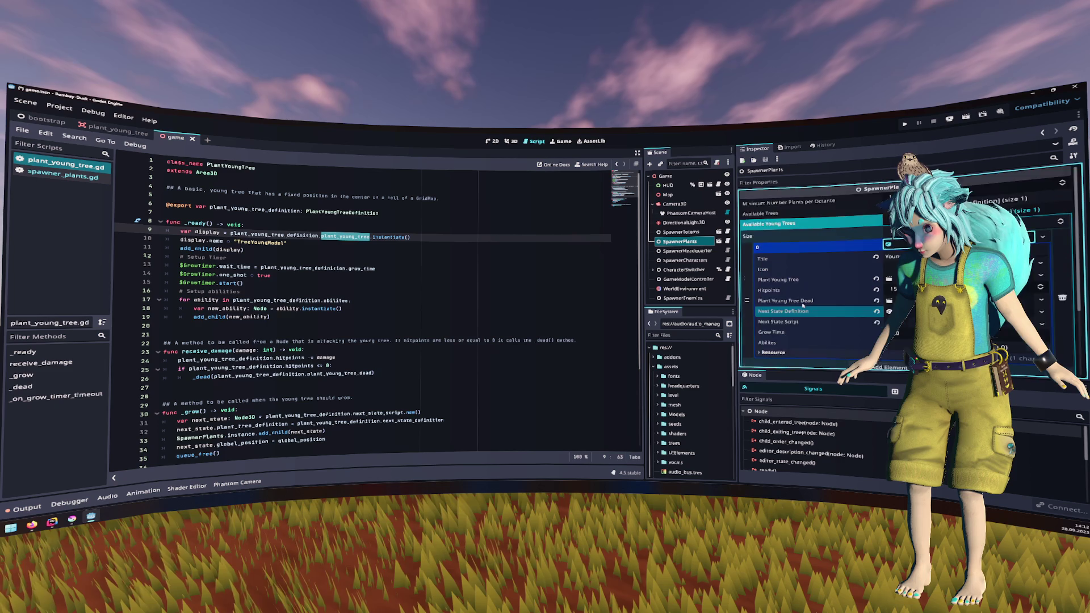
{"action": "scroll", "coordinate": [803, 305], "scroll_direction": "down", "scroll_amount": 3}
{"action": "scroll", "coordinate": [811, 272], "scroll_direction": "up", "scroll_amount": 3}
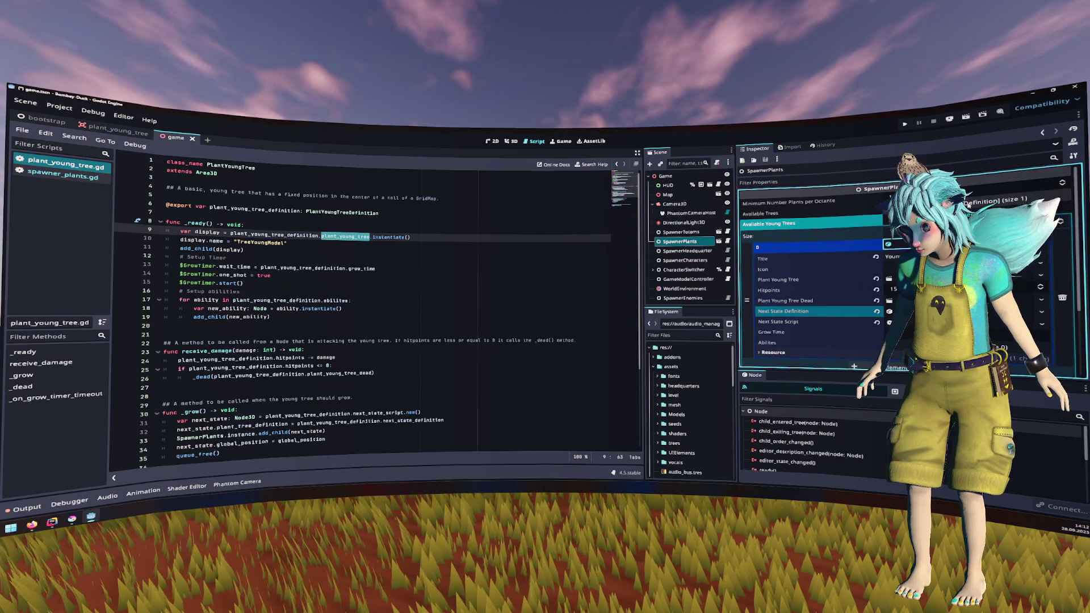
{"action": "scroll", "coordinate": [812, 273], "scroll_direction": "up", "scroll_amount": 3}
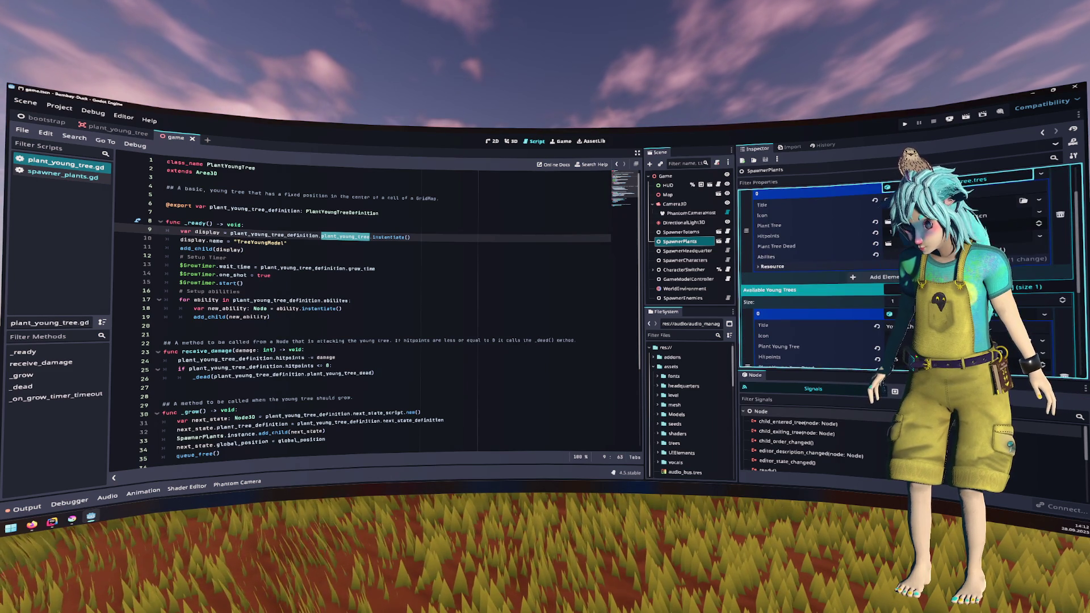
{"action": "scroll", "coordinate": [797, 244], "scroll_direction": "down", "scroll_amount": 4}
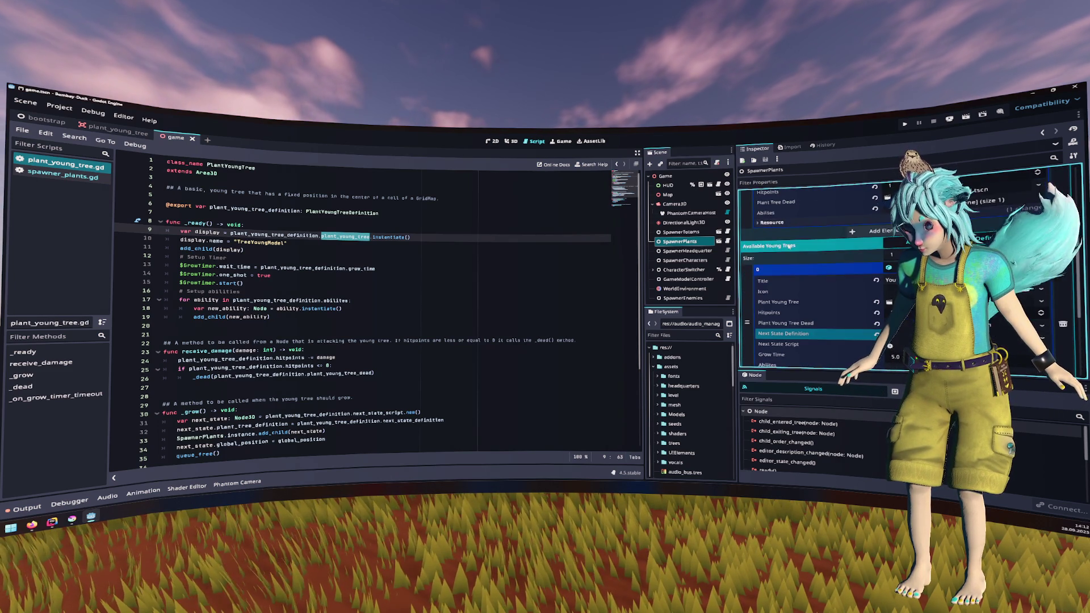
{"action": "scroll", "coordinate": [815, 298], "scroll_direction": "down", "scroll_amount": 4}
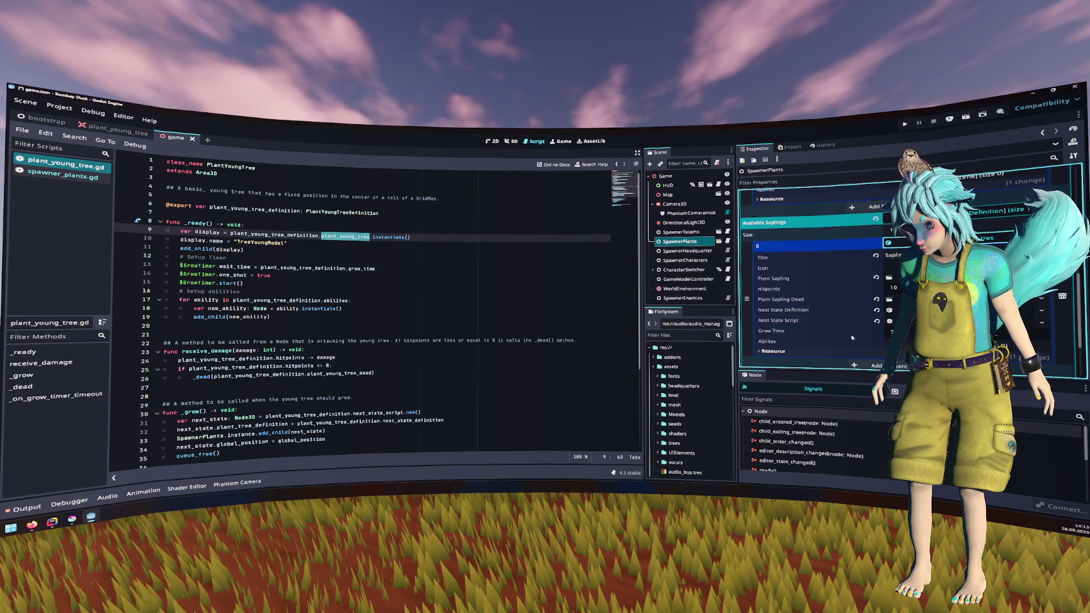
{"action": "scroll", "coordinate": [845, 321], "scroll_direction": "up", "scroll_amount": 3}
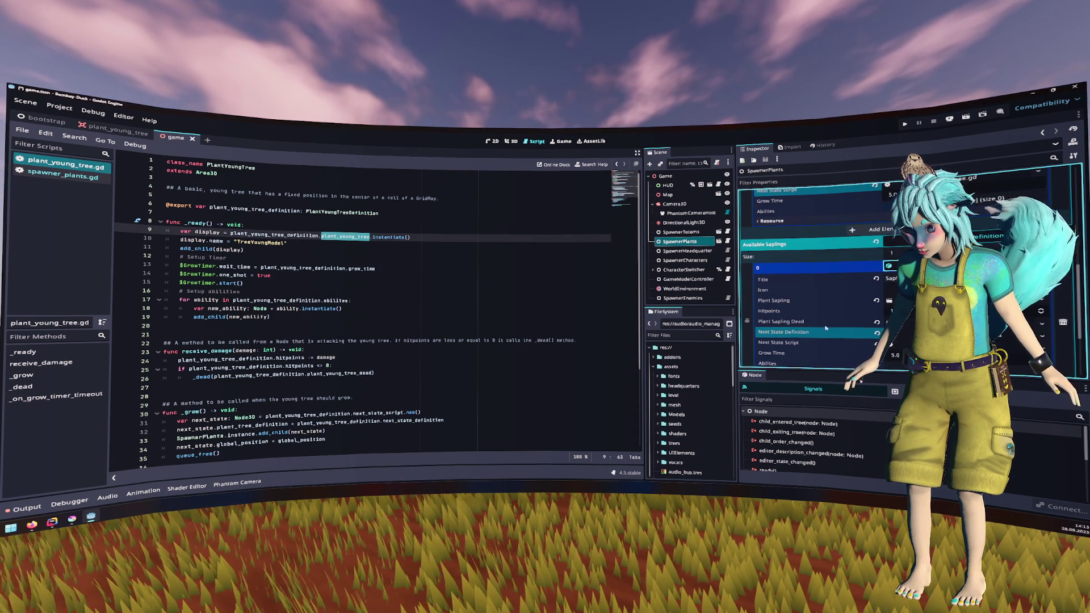
{"action": "scroll", "coordinate": [827, 312], "scroll_direction": "down", "scroll_amount": 2}
{"action": "scroll", "coordinate": [851, 284], "scroll_direction": "down", "scroll_amount": 2}
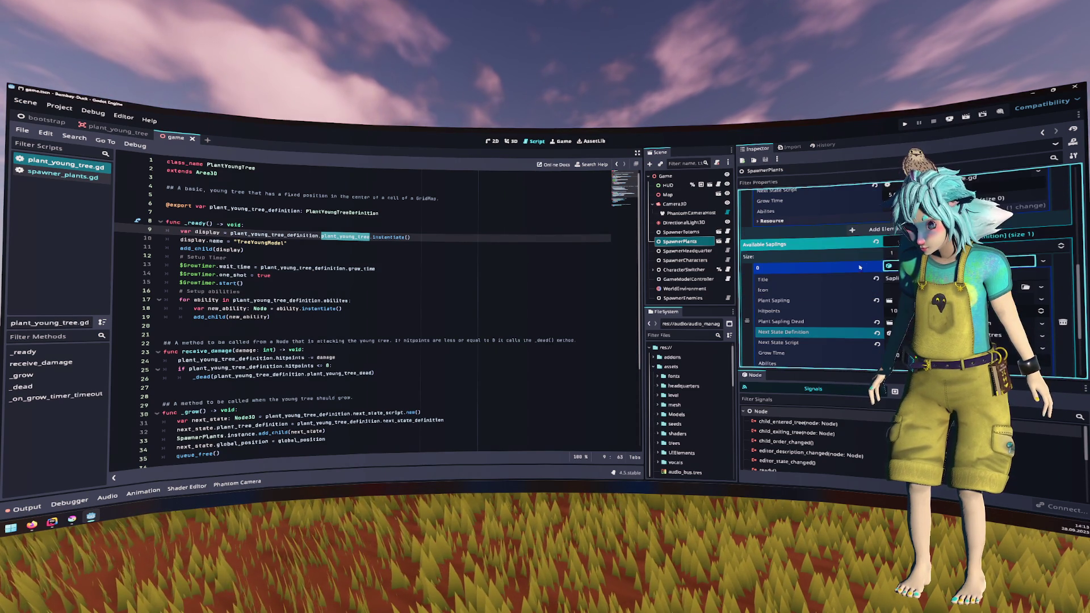
{"action": "scroll", "coordinate": [846, 306], "scroll_direction": "up", "scroll_amount": 2}
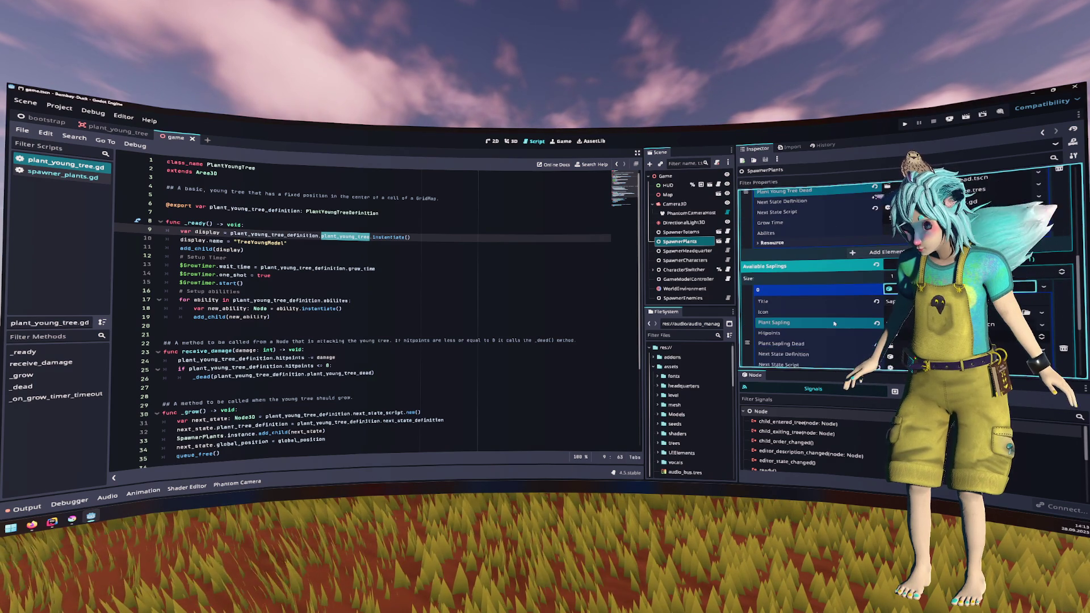
{"action": "scroll", "coordinate": [839, 262], "scroll_direction": "up", "scroll_amount": 2}
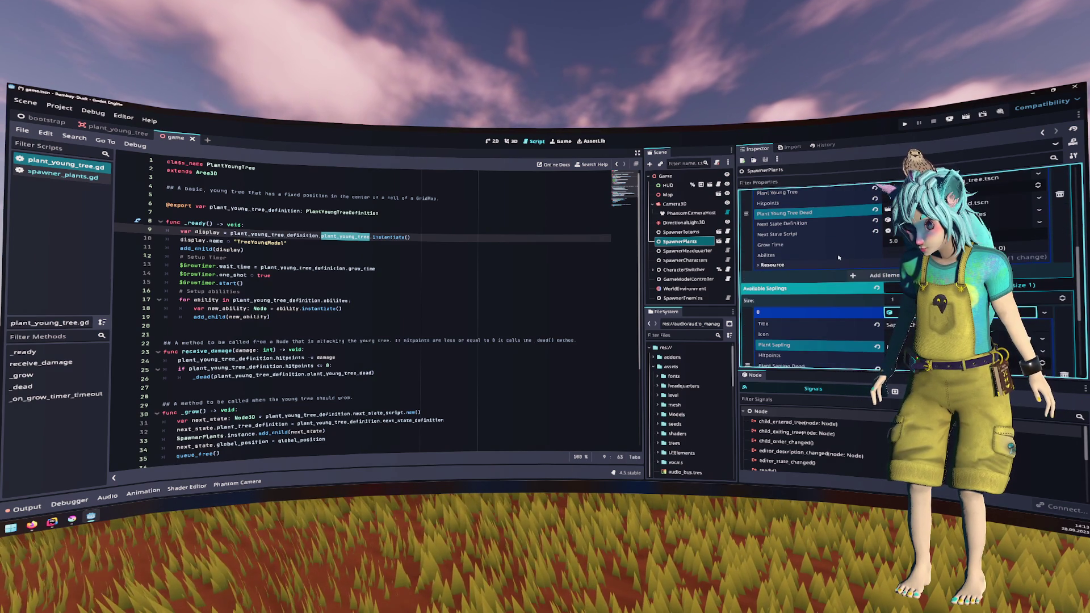
{"action": "scroll", "coordinate": [835, 255], "scroll_direction": "down", "scroll_amount": 2}
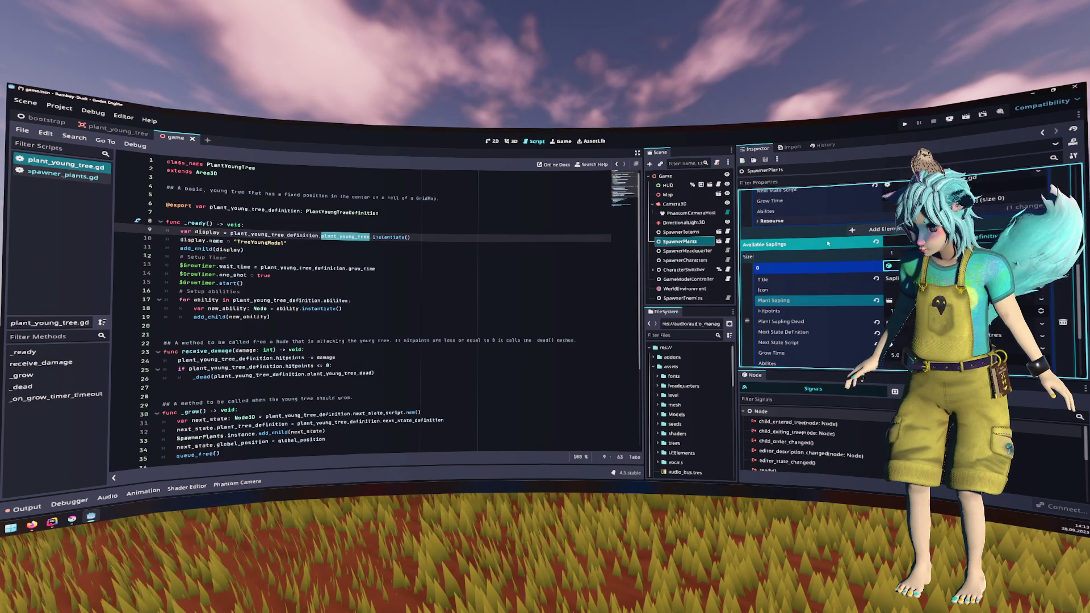
{"action": "scroll", "coordinate": [826, 245], "scroll_direction": "down", "scroll_amount": 2}
{"action": "scroll", "coordinate": [820, 264], "scroll_direction": "up", "scroll_amount": 8}
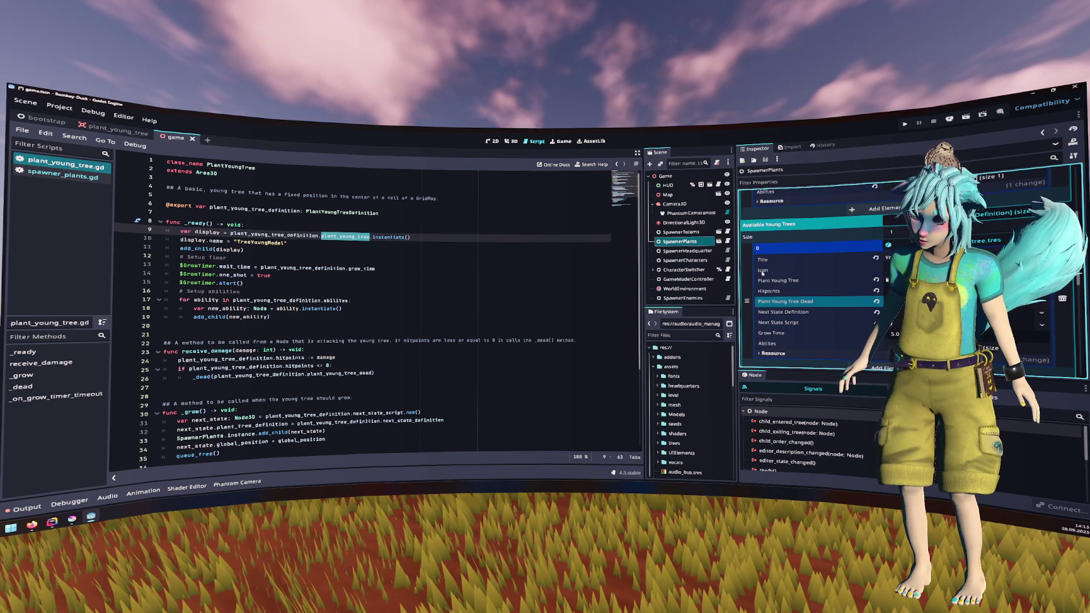
Step: Open the chestnut_young_tree scene from the Plant Young Tree property, cancelling the imported-scene dialog
{"action": "left_click", "coordinate": [778, 282]}
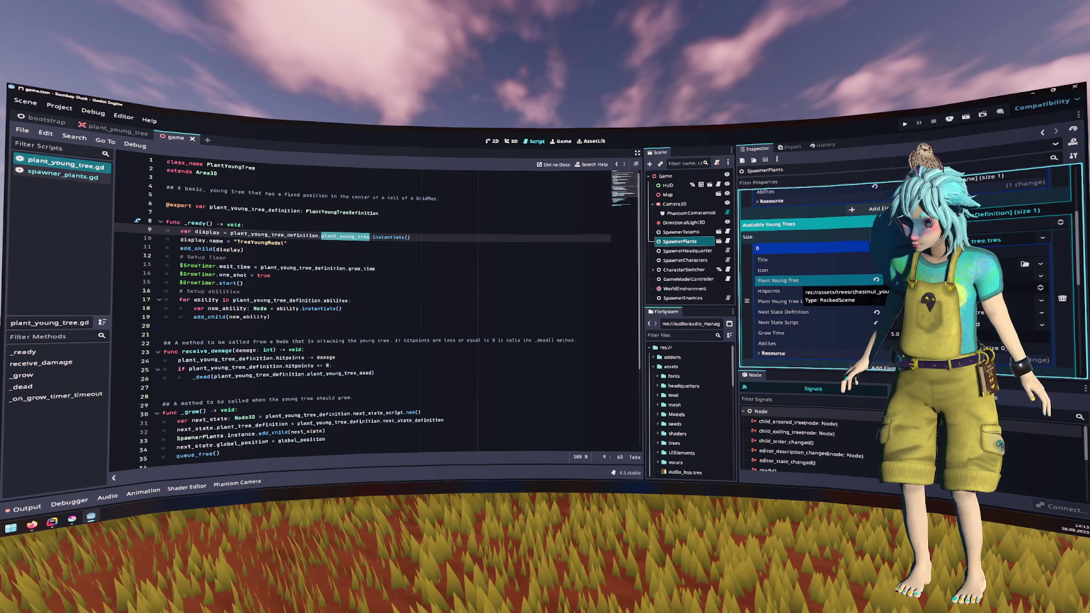
{"action": "left_click", "coordinate": [889, 281]}
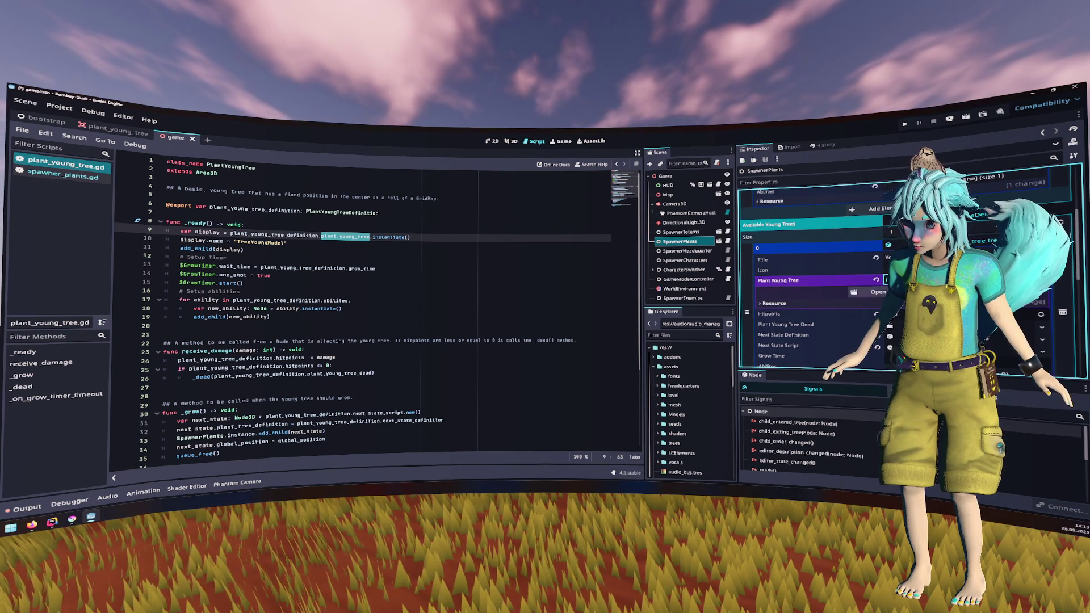
{"action": "left_click", "coordinate": [877, 292]}
{"action": "left_click", "coordinate": [679, 182]}
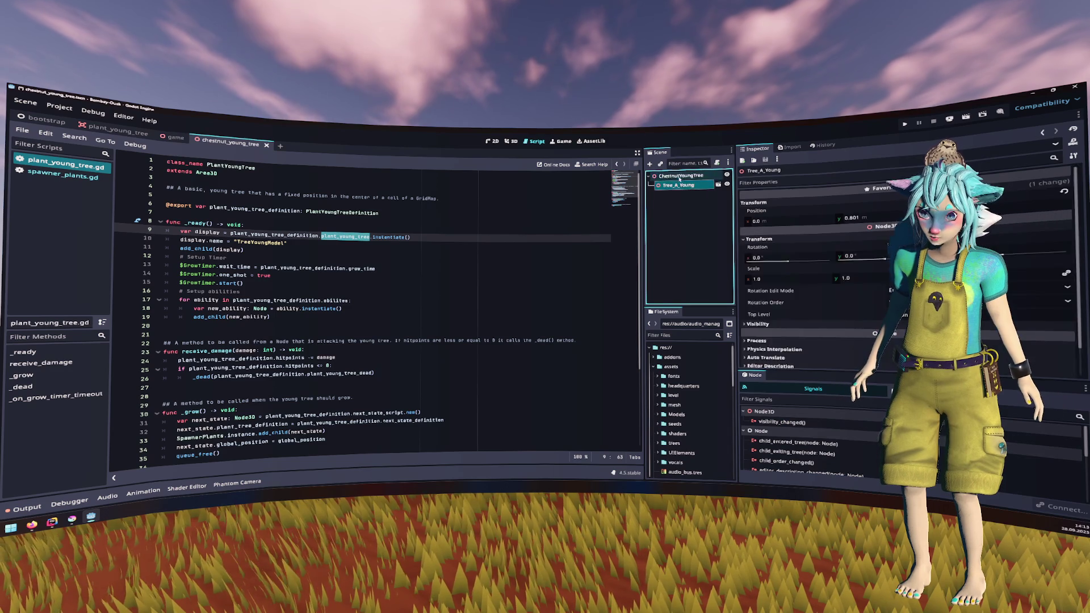
{"action": "left_click", "coordinate": [718, 184]}
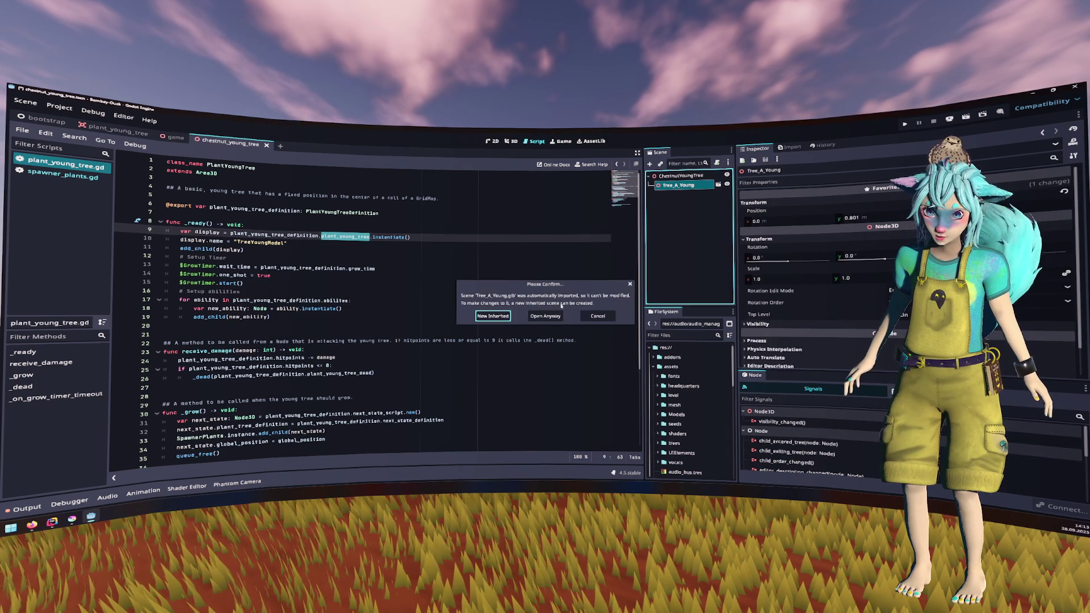
{"action": "left_click", "coordinate": [598, 316]}
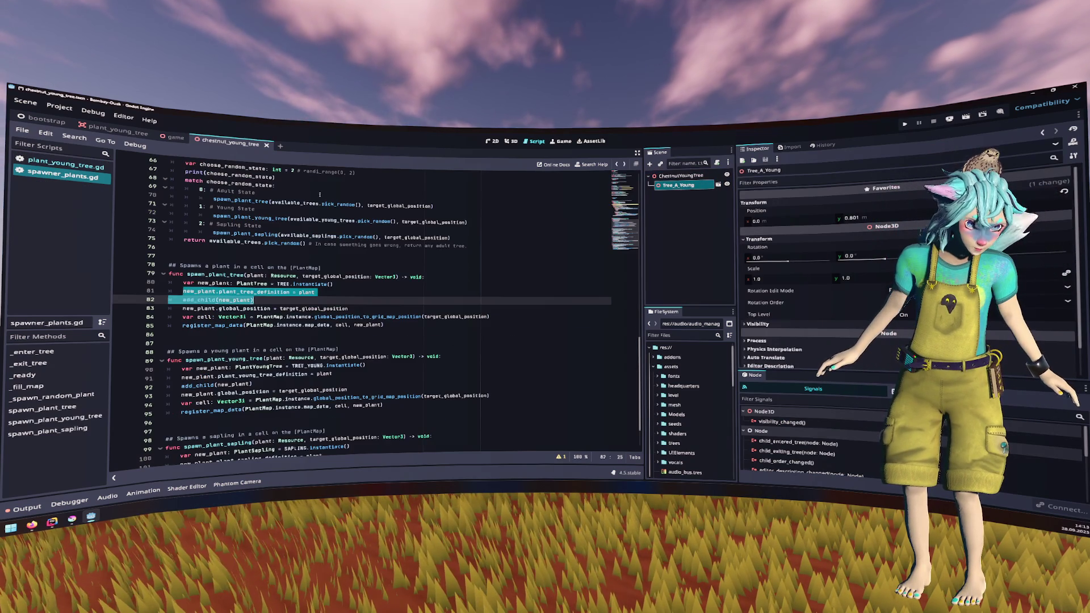
Step: Back in the game scene, open plant_tree.gd from the young-tree definition
{"action": "left_click", "coordinate": [113, 129]}
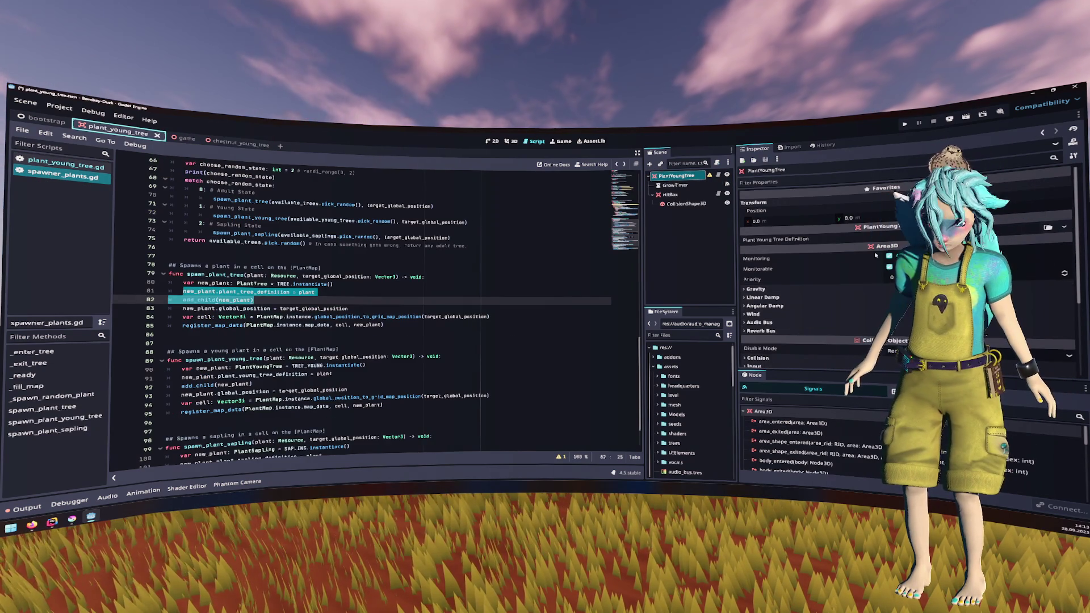
{"action": "left_click", "coordinate": [180, 138]}
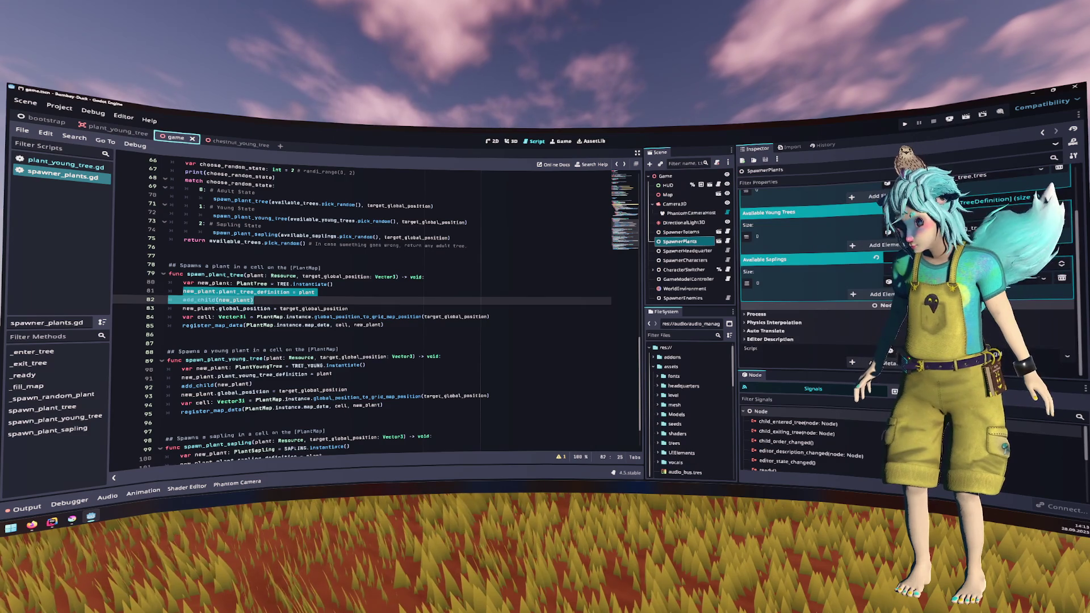
{"action": "scroll", "coordinate": [811, 256], "scroll_direction": "up", "scroll_amount": 2}
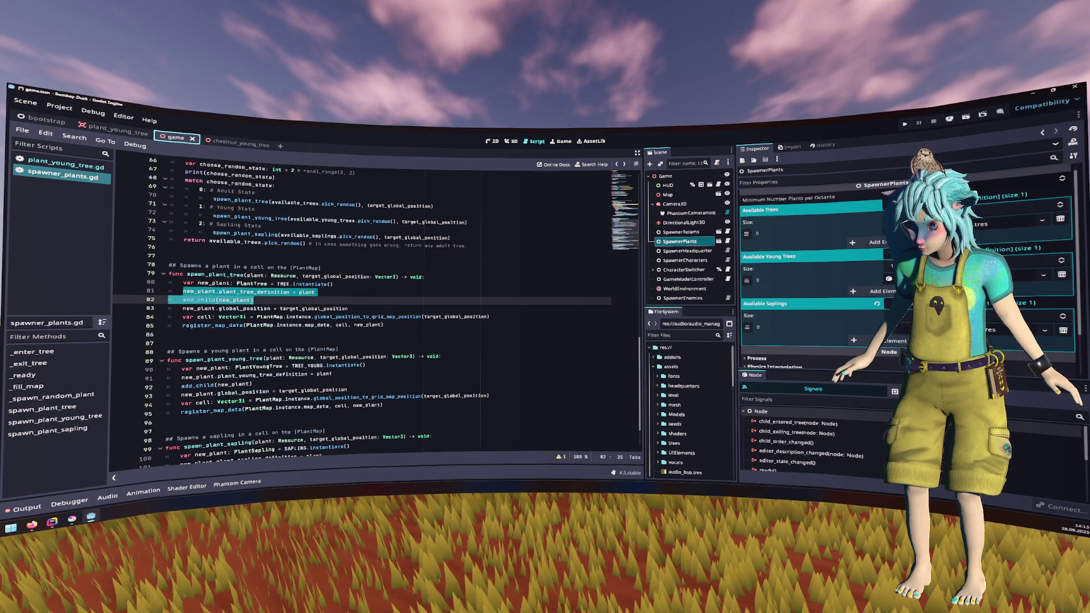
{"action": "left_click", "coordinate": [823, 280]}
{"action": "scroll", "coordinate": [812, 272], "scroll_direction": "down", "scroll_amount": 1}
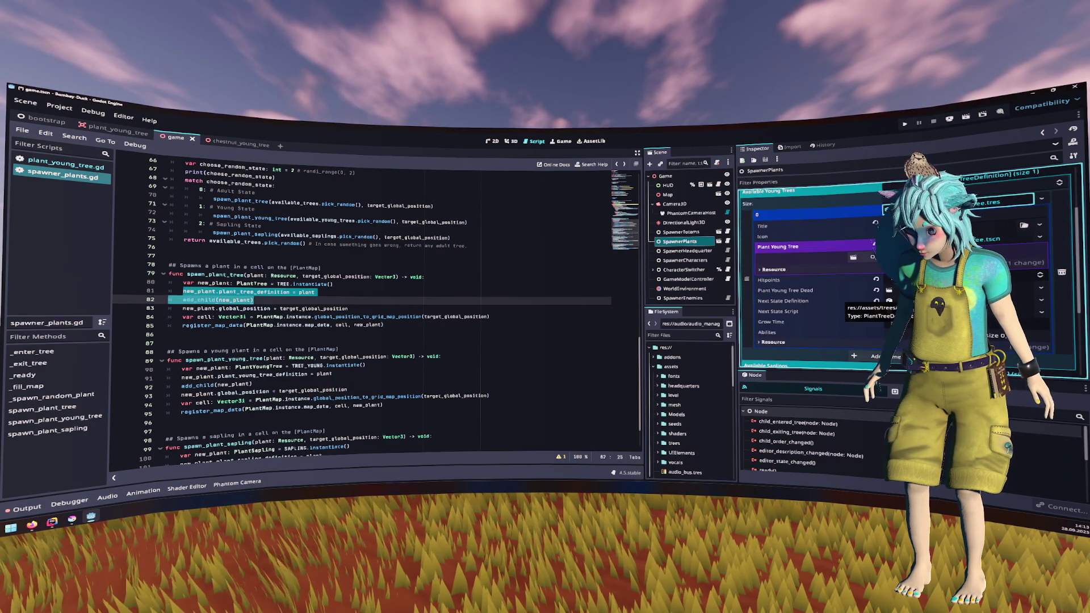
{"action": "left_click", "coordinate": [885, 311]}
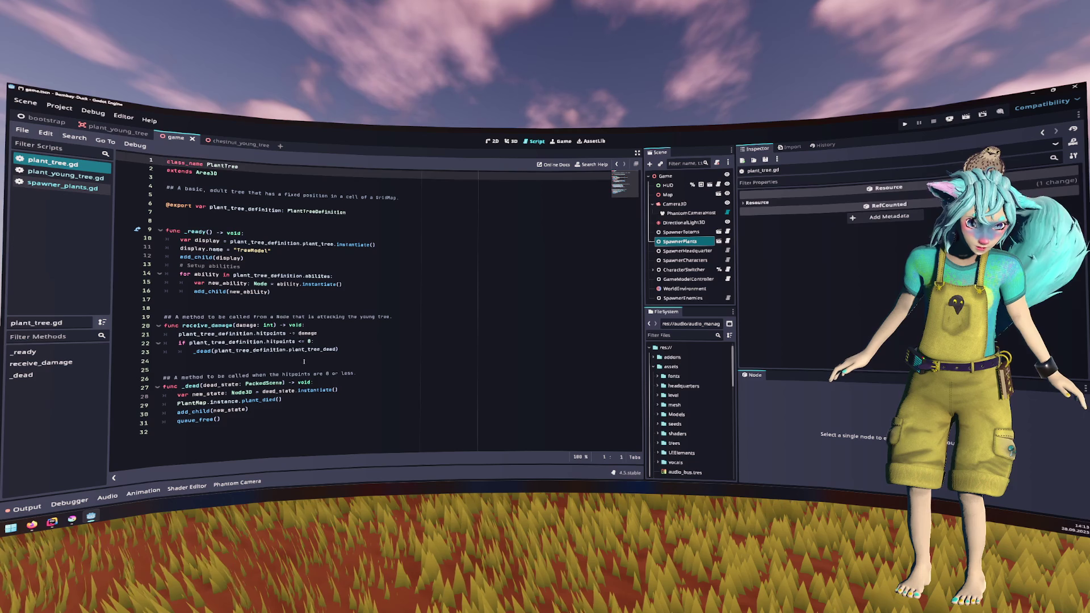
Step: Review plant_tree.gd's code, including the line instantiating the tree model
{"action": "left_click_drag", "start_coordinate": [220, 173], "coordinate": [302, 414]}
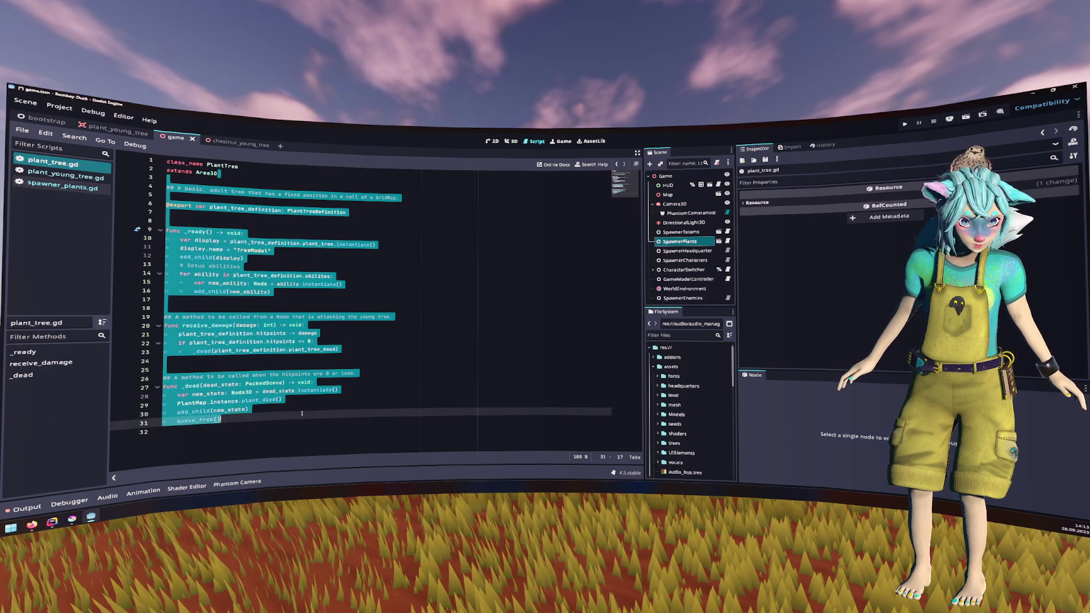
{"action": "left_click", "coordinate": [353, 356]}
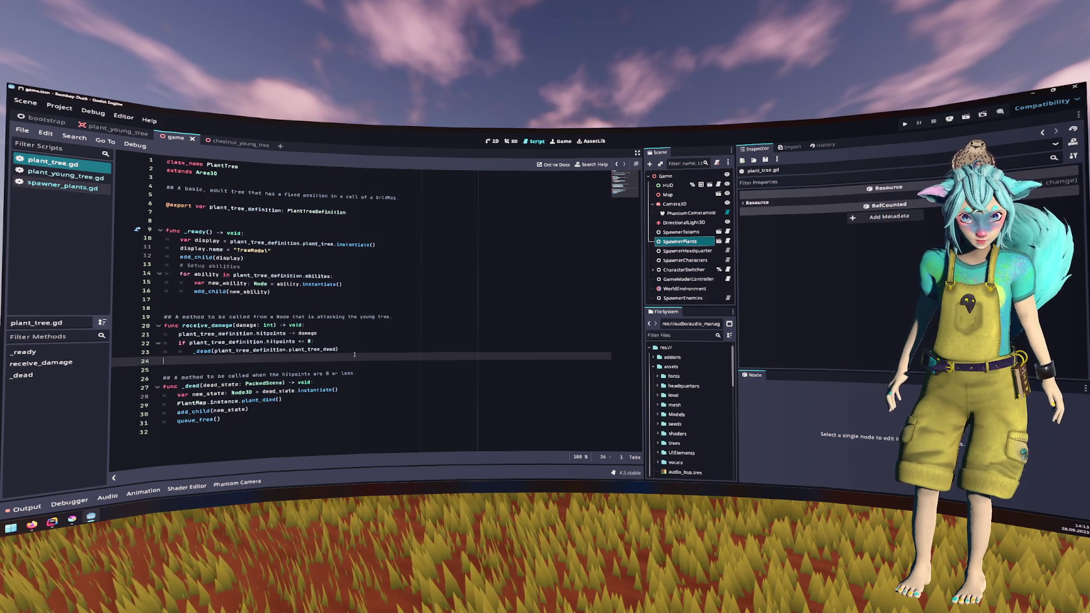
{"action": "left_click_drag", "start_coordinate": [375, 244], "coordinate": [134, 238]}
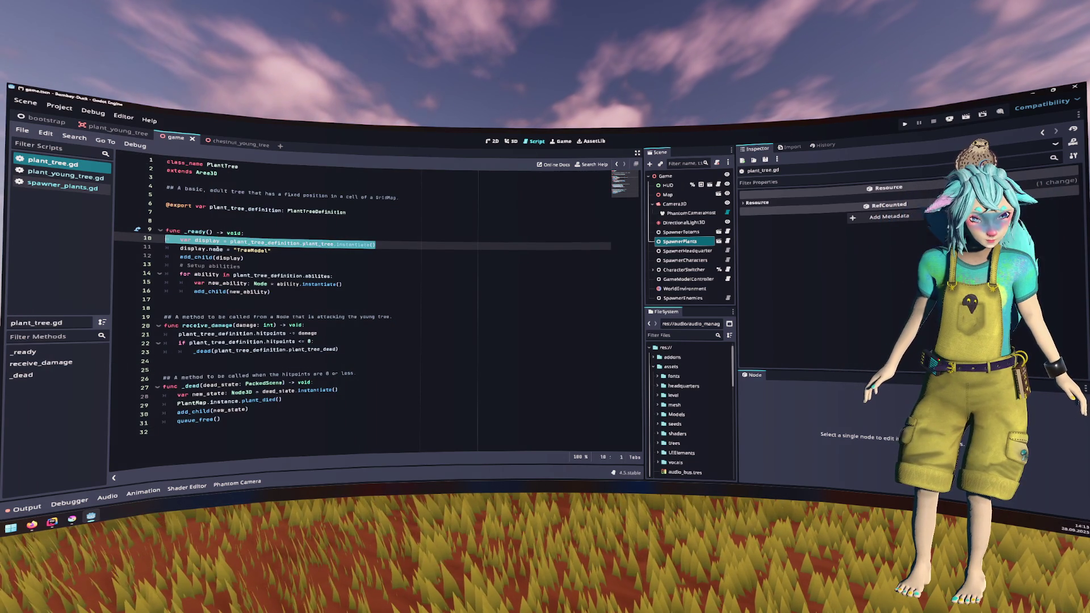
{"action": "key", "text": "ctrl+z"}
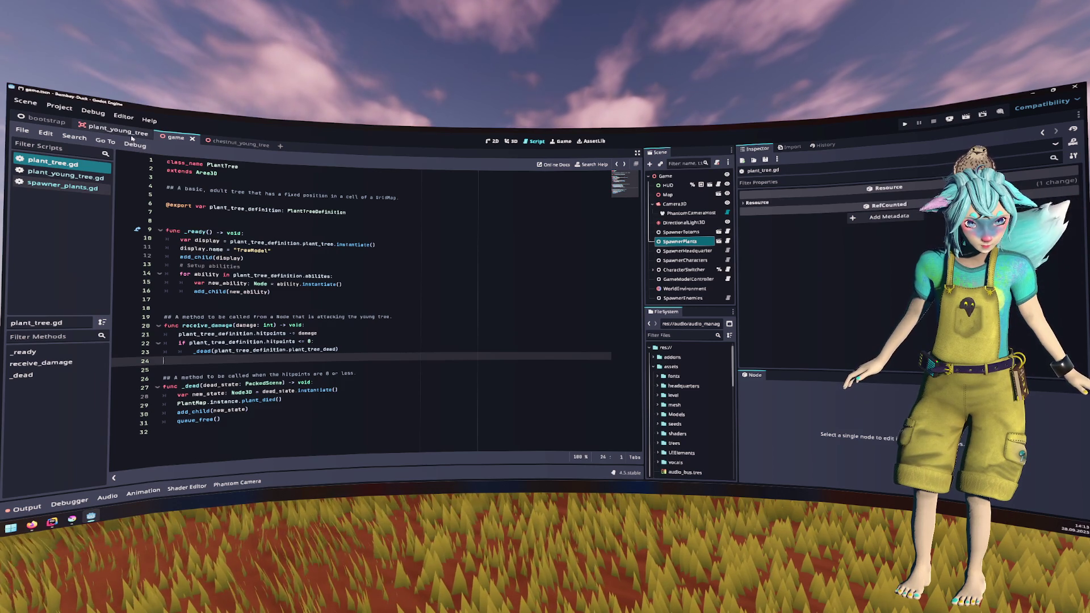
Step: Expand the first young-tree entry (15 hitpoints, Grow Time 5.0, plant_tree.gd) and open plant_young_tree.gd
{"action": "left_click", "coordinate": [131, 137]}
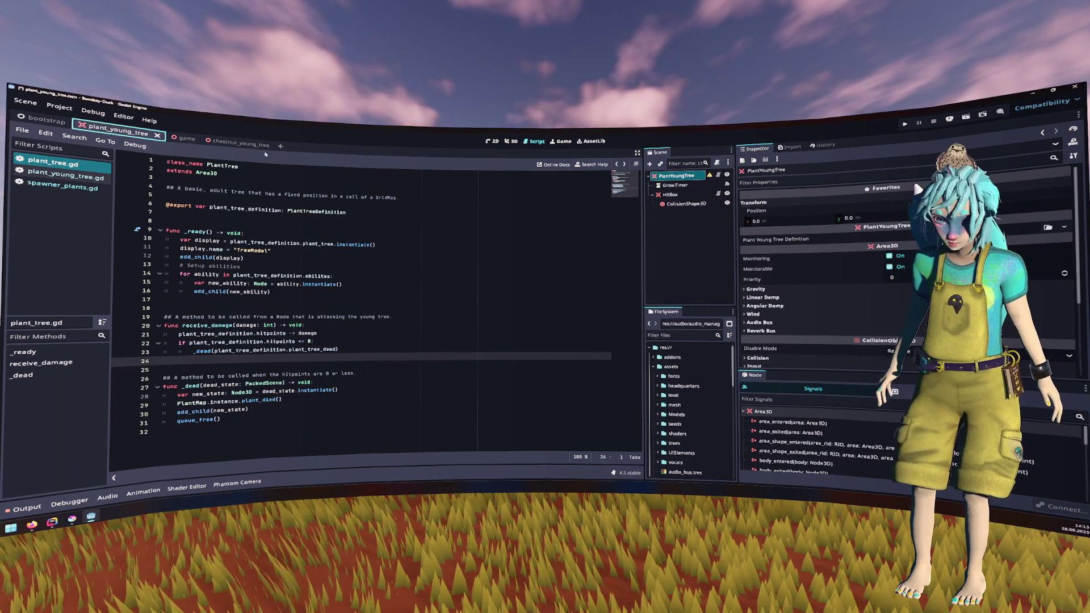
{"action": "left_click", "coordinate": [183, 138]}
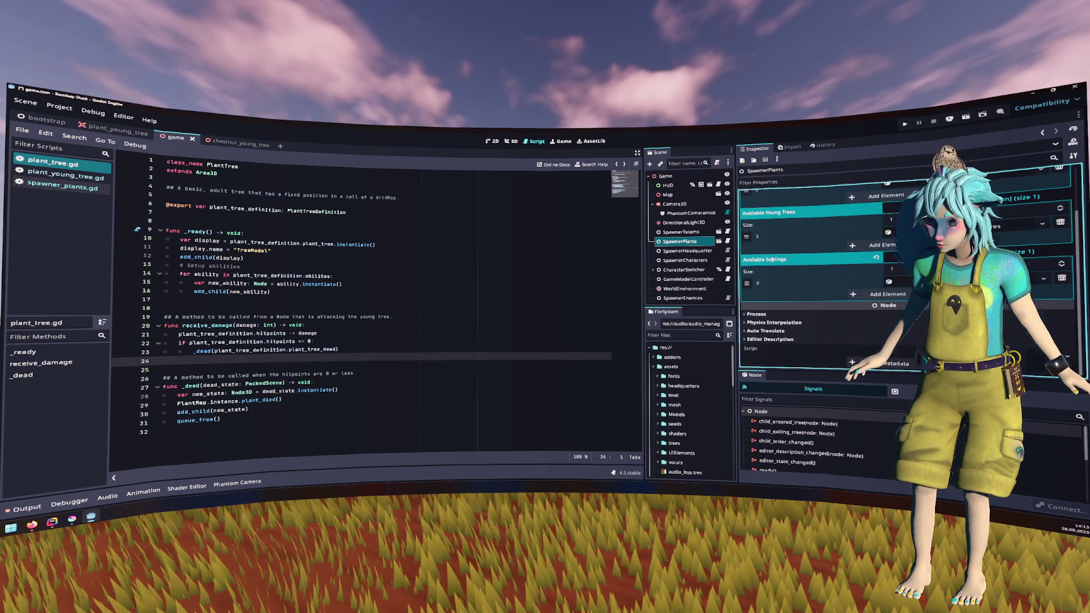
{"action": "scroll", "coordinate": [772, 259], "scroll_direction": "up", "scroll_amount": 2}
{"action": "left_click", "coordinate": [888, 279]}
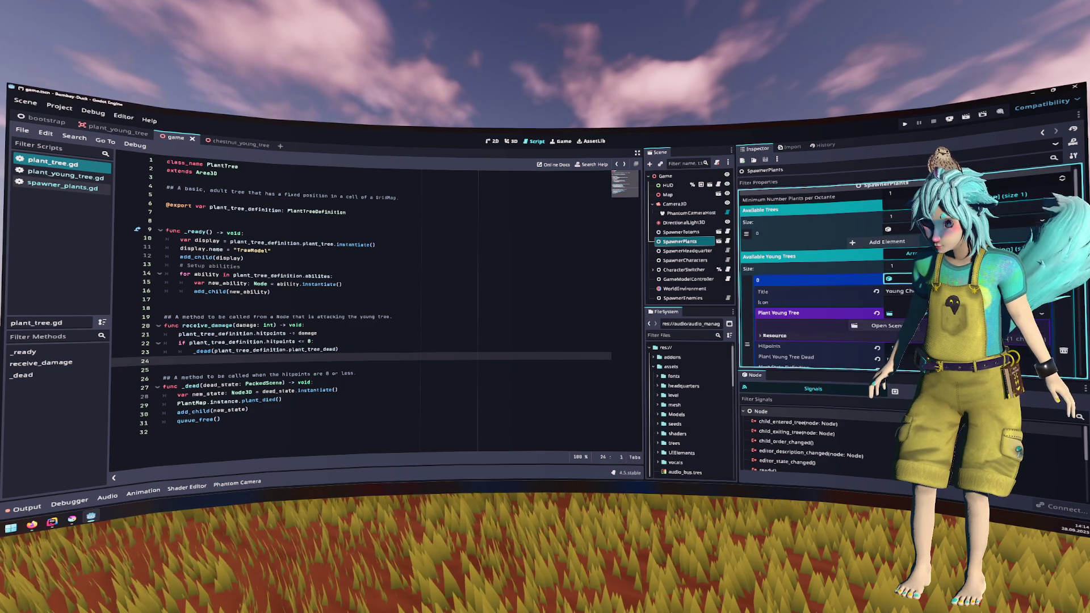
{"action": "scroll", "coordinate": [865, 275], "scroll_direction": "down", "scroll_amount": 4}
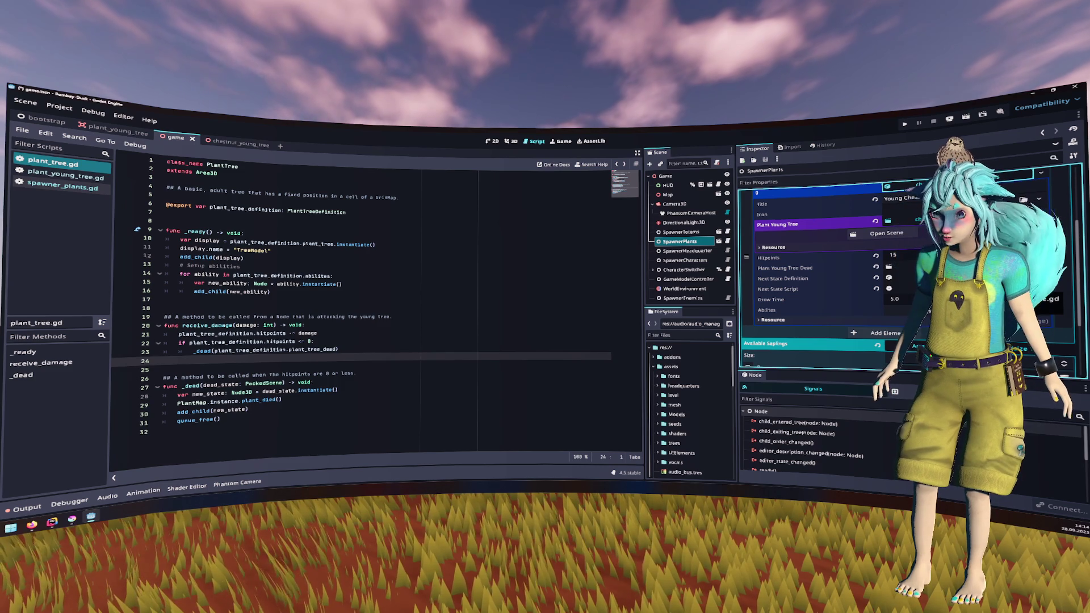
{"action": "left_click", "coordinate": [827, 289]}
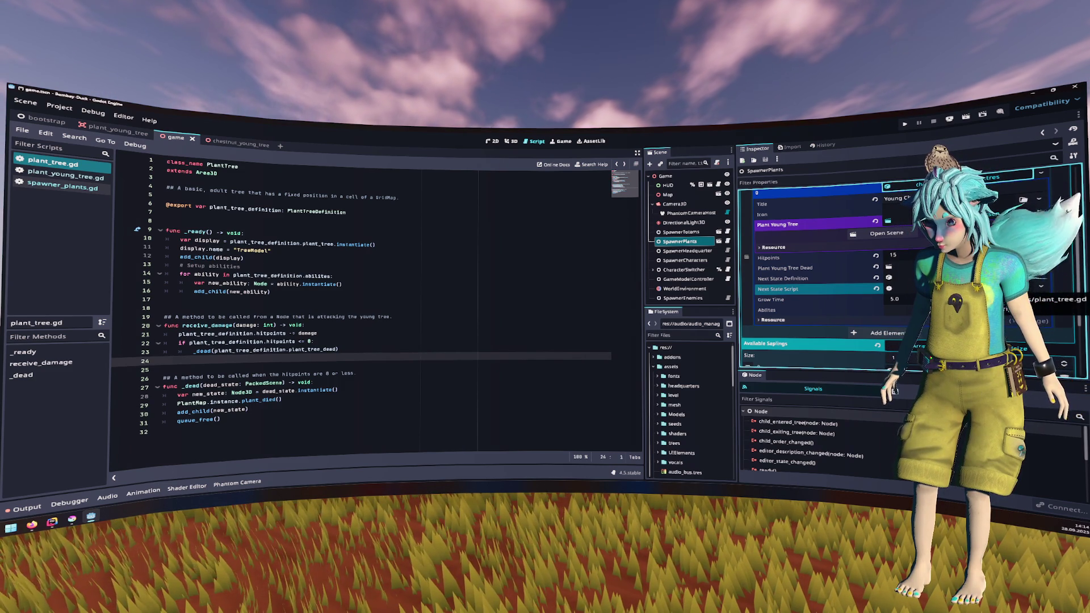
{"action": "left_click", "coordinate": [81, 174]}
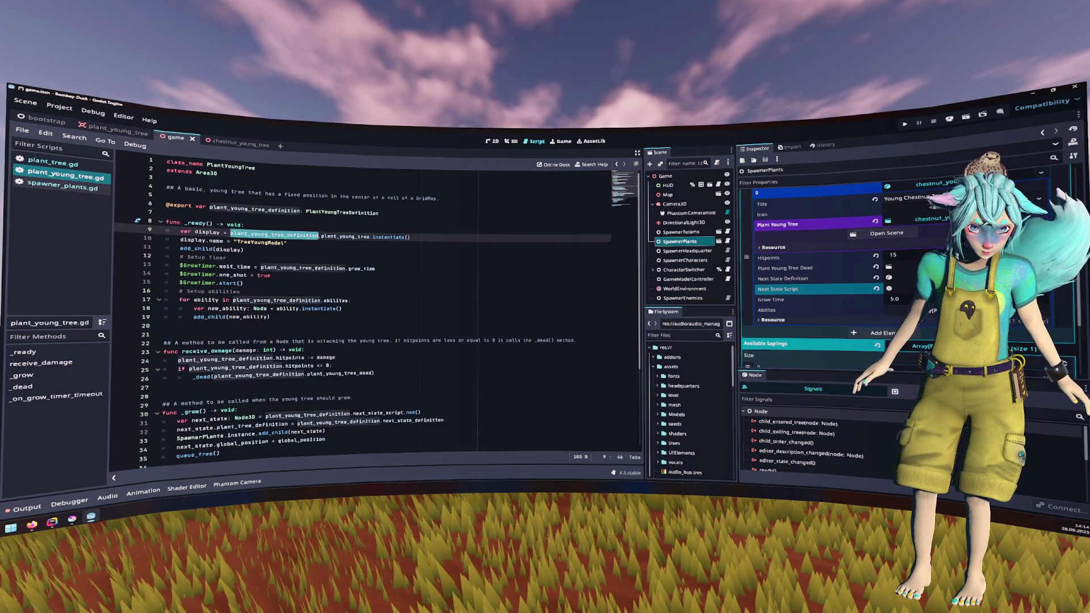
{"action": "double_click", "coordinate": [346, 236]}
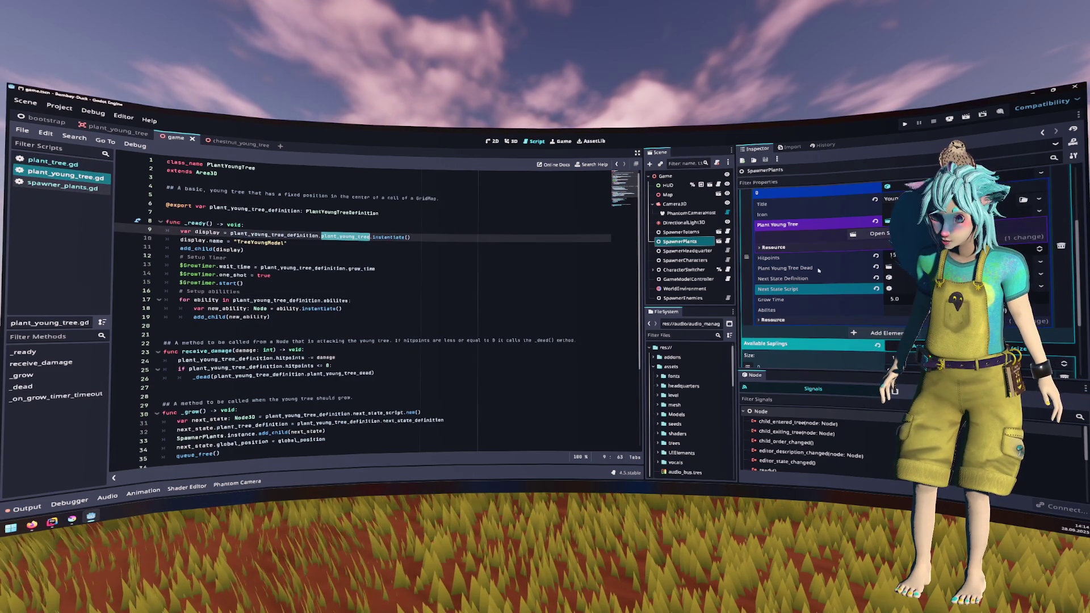
{"action": "scroll", "coordinate": [803, 239], "scroll_direction": "up", "scroll_amount": 1}
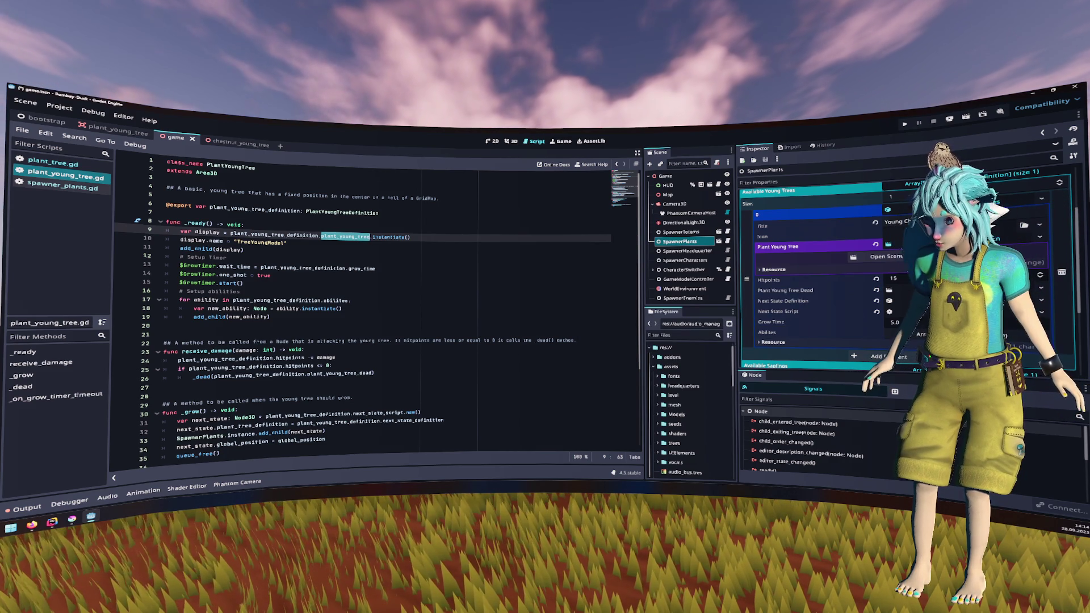
{"action": "double_click", "coordinate": [207, 233]}
{"action": "left_click_drag", "start_coordinate": [166, 232], "coordinate": [234, 252]}
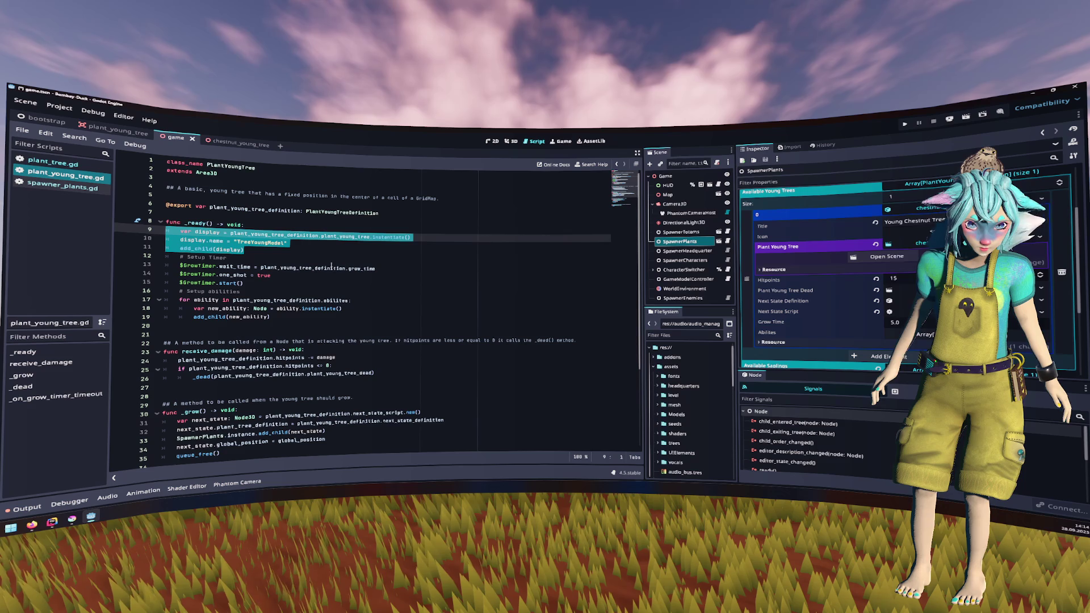
{"action": "key", "text": "Down"}
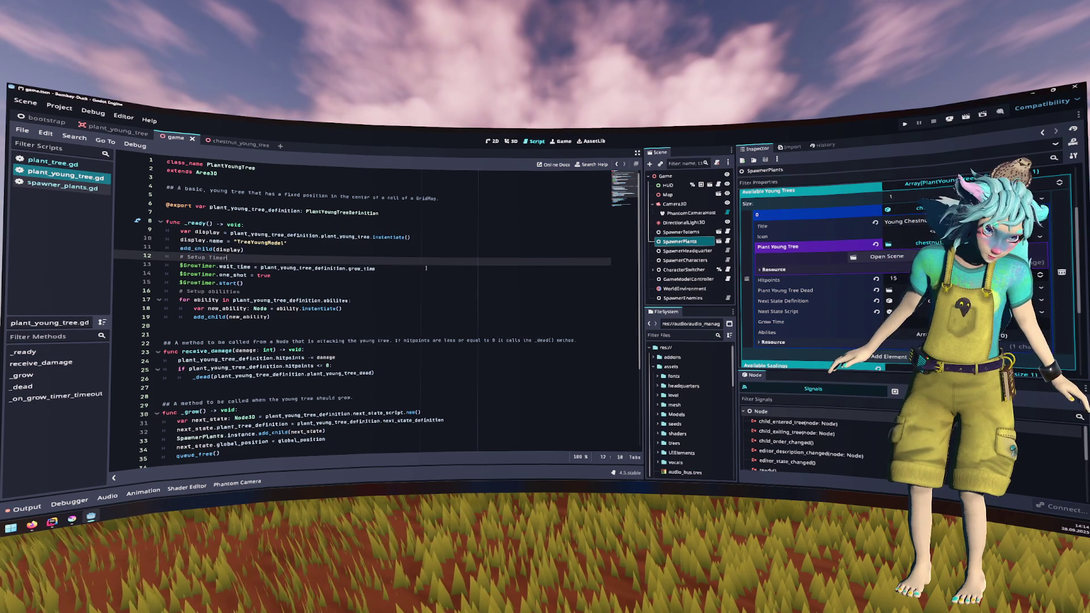
{"action": "left_click", "coordinate": [431, 266]}
{"action": "key", "text": "shift+Home"}
{"action": "key", "text": "shift+Home"}
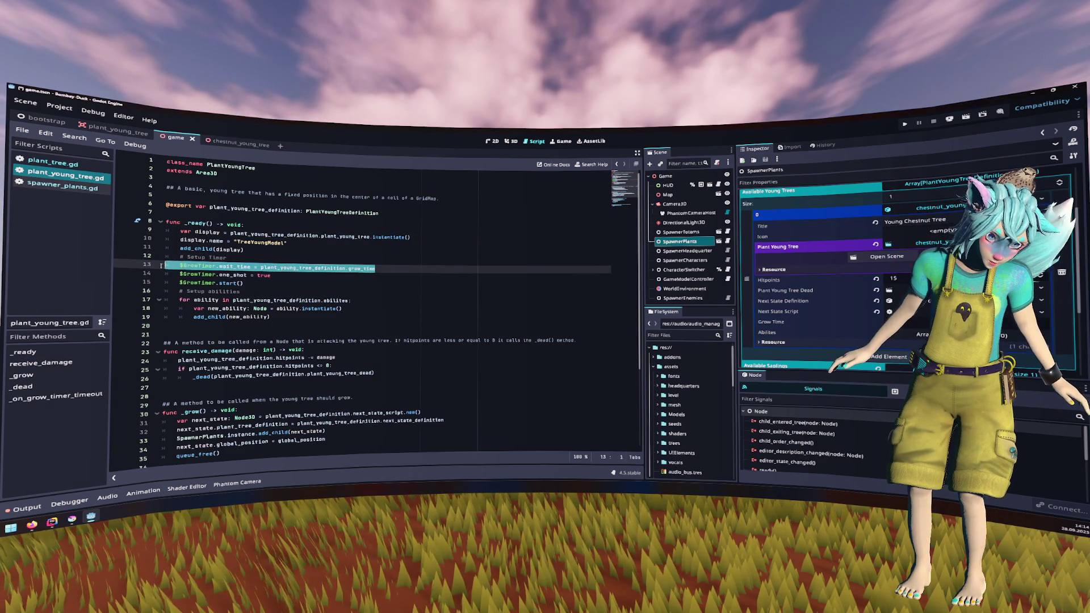
{"action": "left_click_drag", "start_coordinate": [270, 317], "coordinate": [144, 292]}
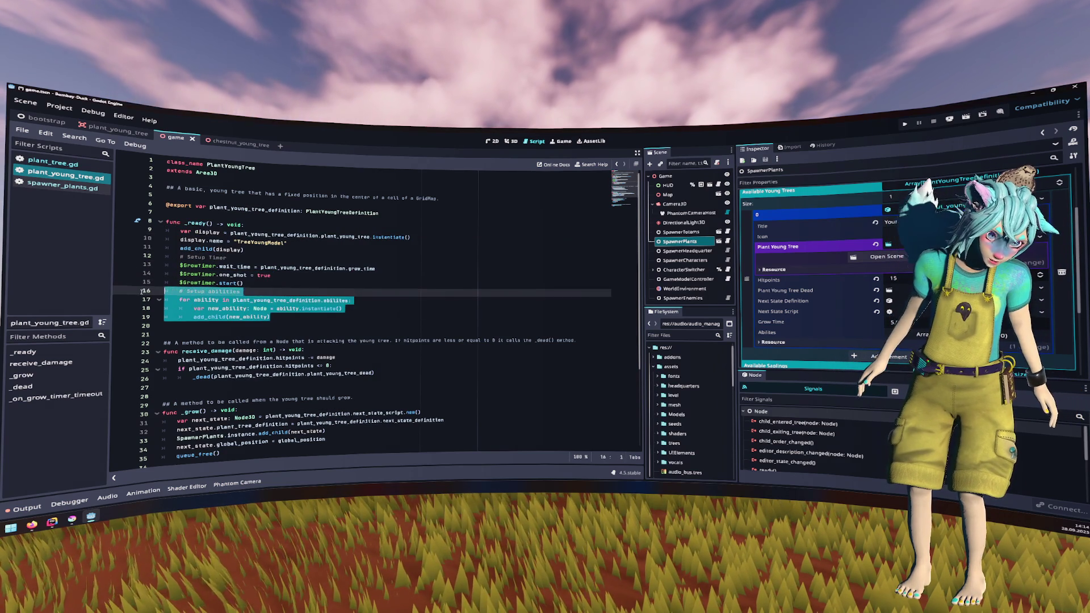
{"action": "left_click", "coordinate": [319, 284]}
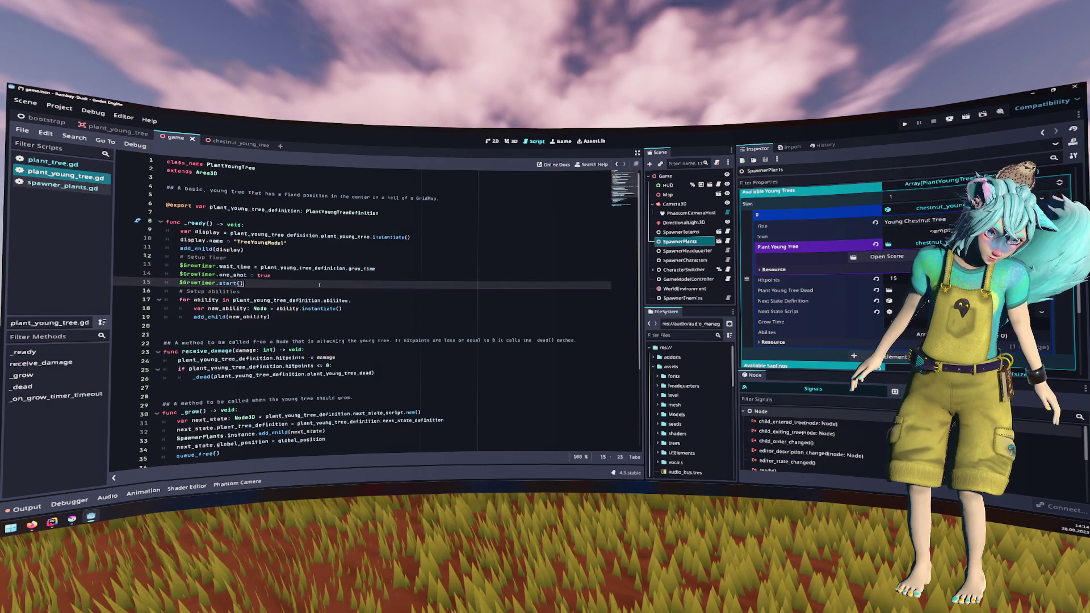
Step: Show the output log and inspect the plant_young_tree.tscn load errors
{"action": "left_click", "coordinate": [29, 508]}
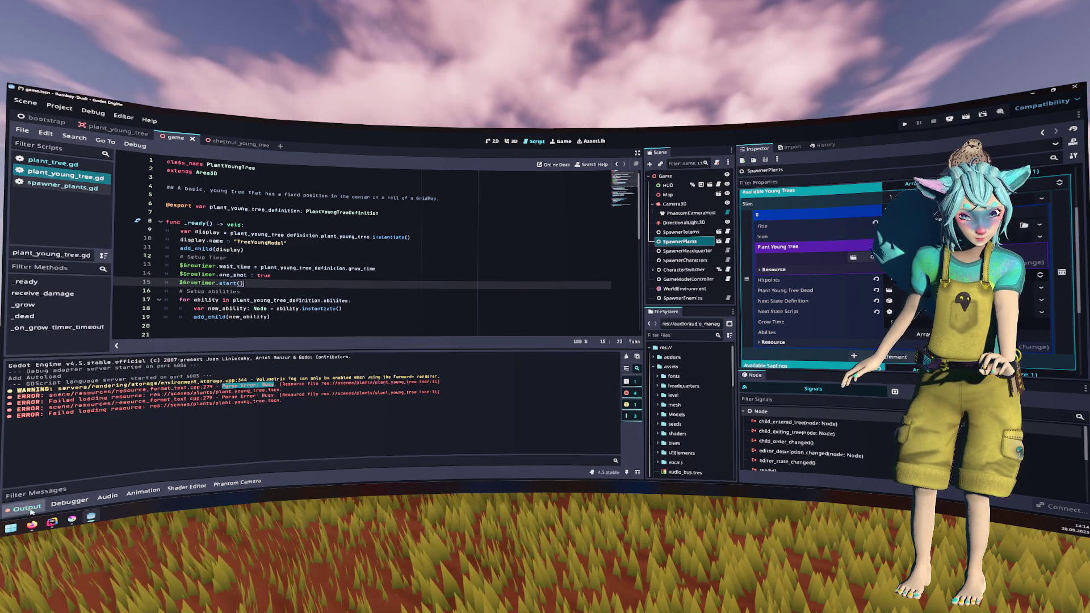
{"action": "double_click", "coordinate": [157, 390]}
{"action": "double_click", "coordinate": [386, 384]}
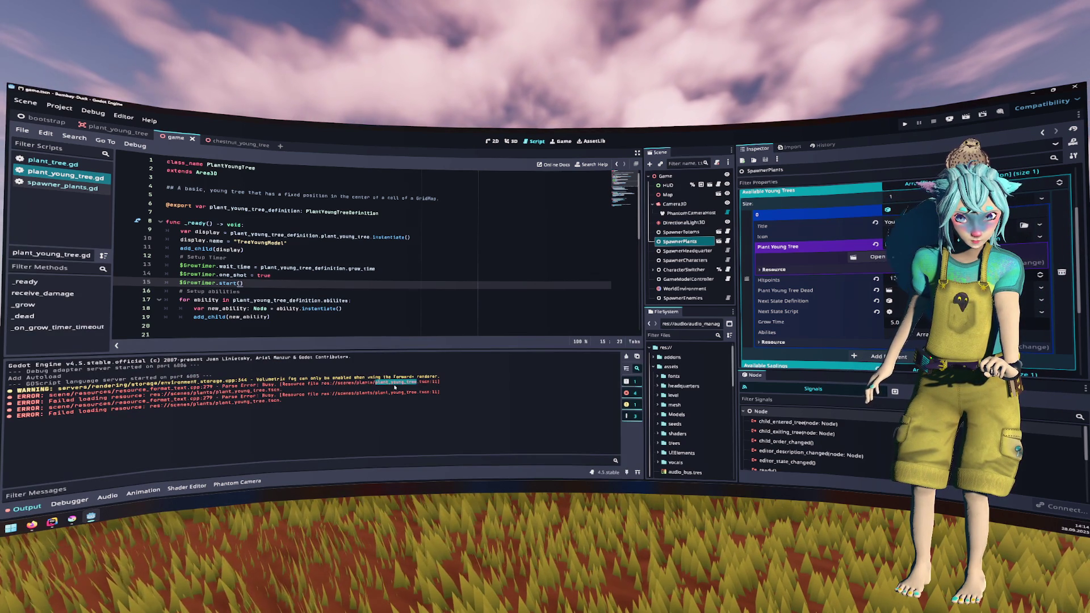
{"action": "left_click_drag", "start_coordinate": [439, 384], "coordinate": [289, 386]}
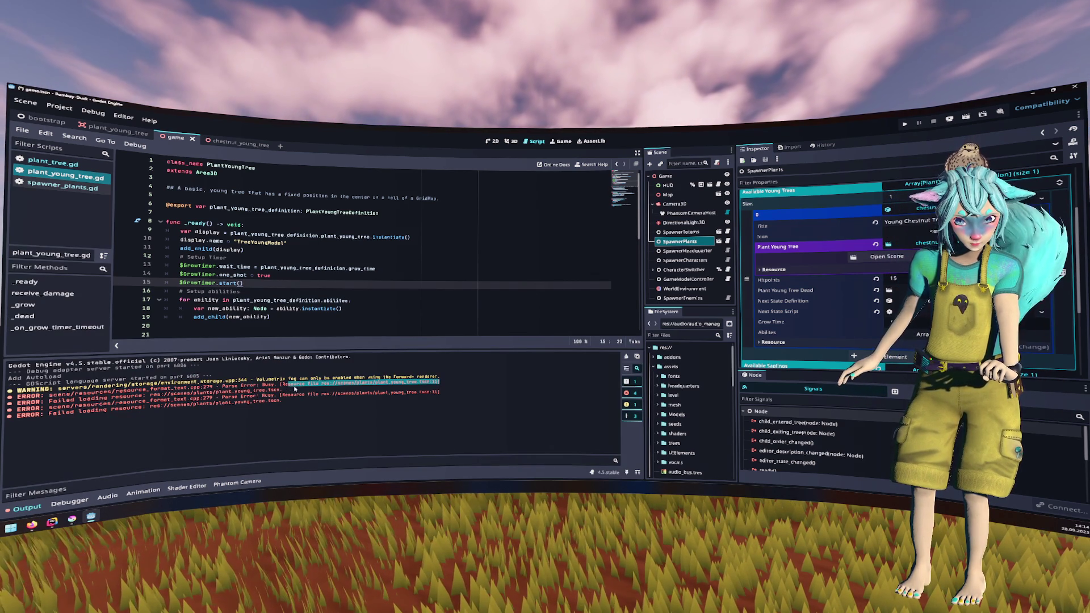
{"action": "double_click", "coordinate": [400, 384]}
Step: Comment out lines 9–11 that create the display model and save the script
{"action": "left_click", "coordinate": [421, 218]}
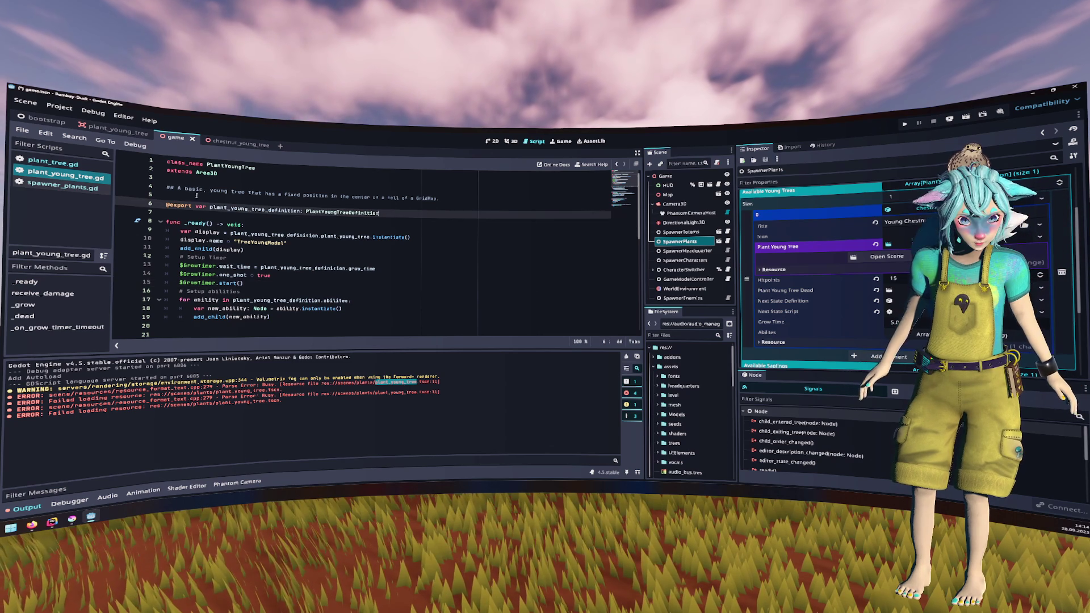
{"action": "left_click", "coordinate": [65, 176]}
{"action": "left_click_drag", "start_coordinate": [251, 250], "coordinate": [166, 232]}
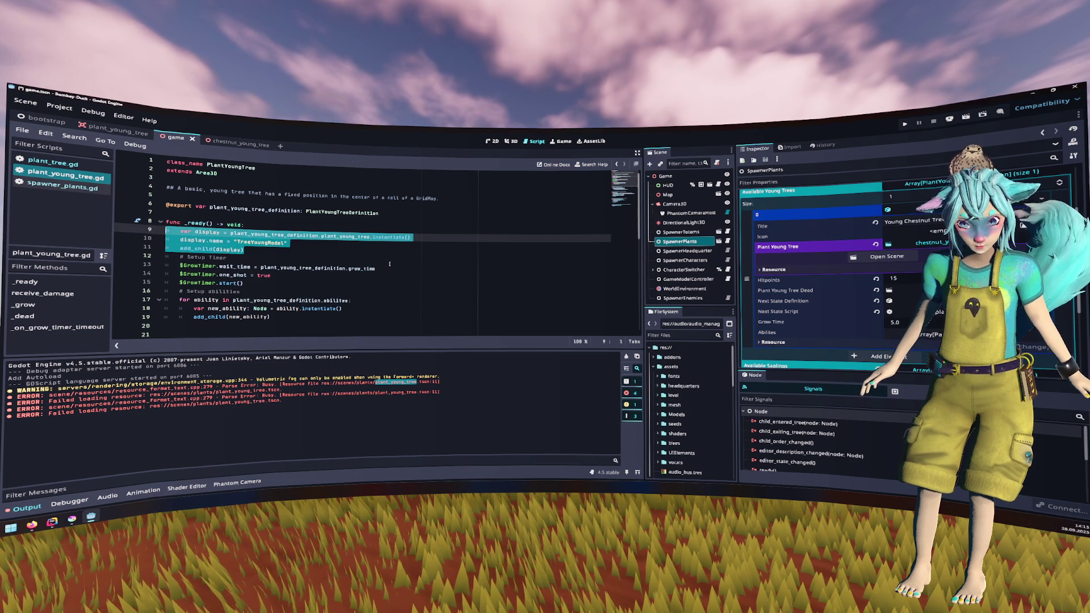
{"action": "key", "text": "ctrl+k"}
{"action": "key", "text": "ctrl+s"}
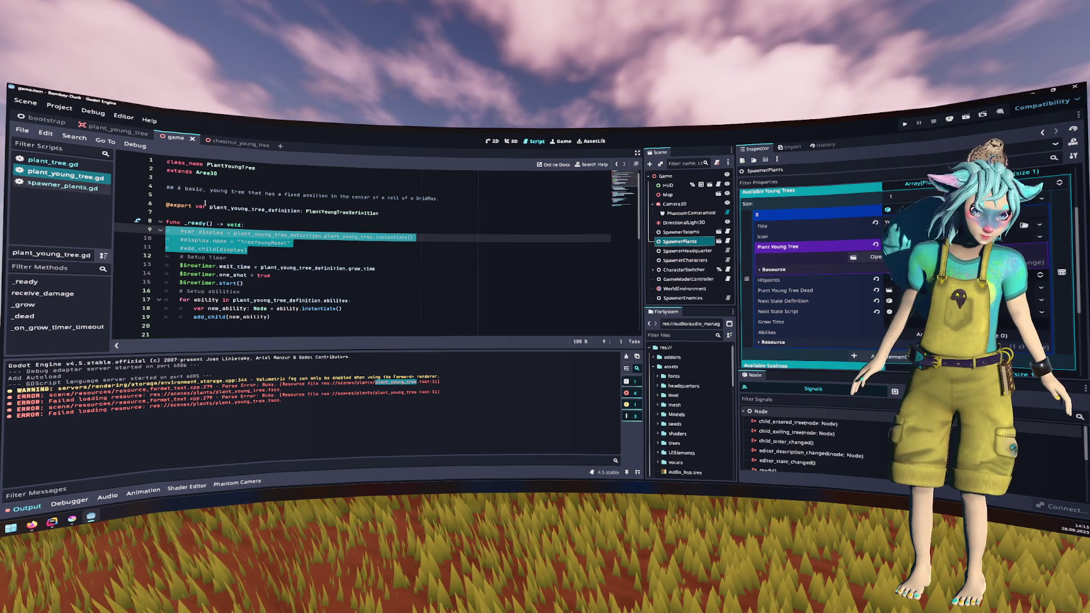
{"action": "left_click", "coordinate": [389, 264]}
{"action": "left_click", "coordinate": [62, 111]}
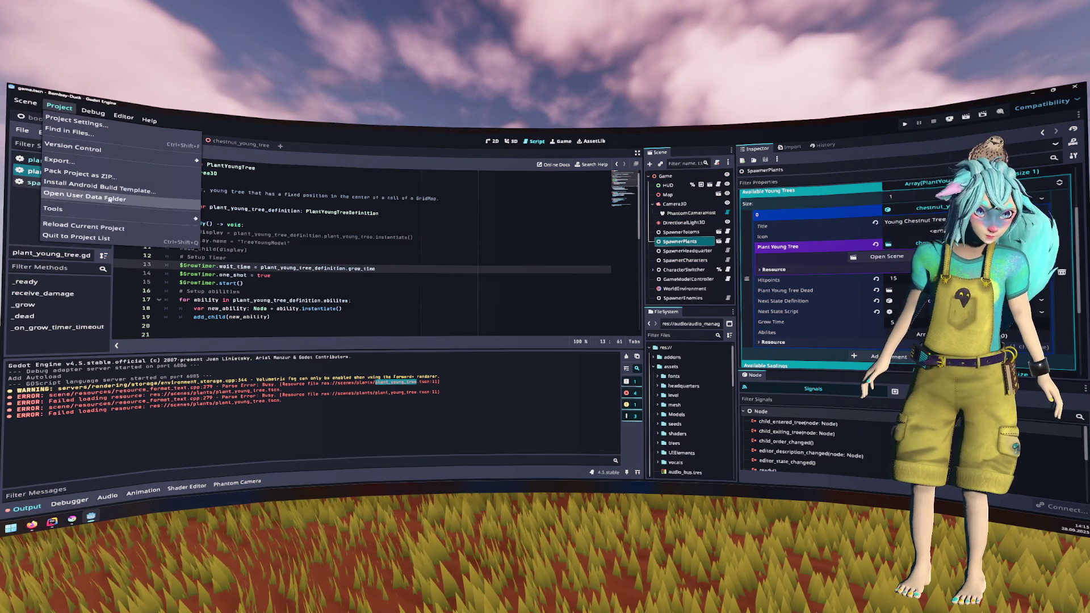
Step: Reload the current project and dismiss the broken-dependencies error for plant_young_tree.tscn
{"action": "left_click", "coordinate": [188, 248]}
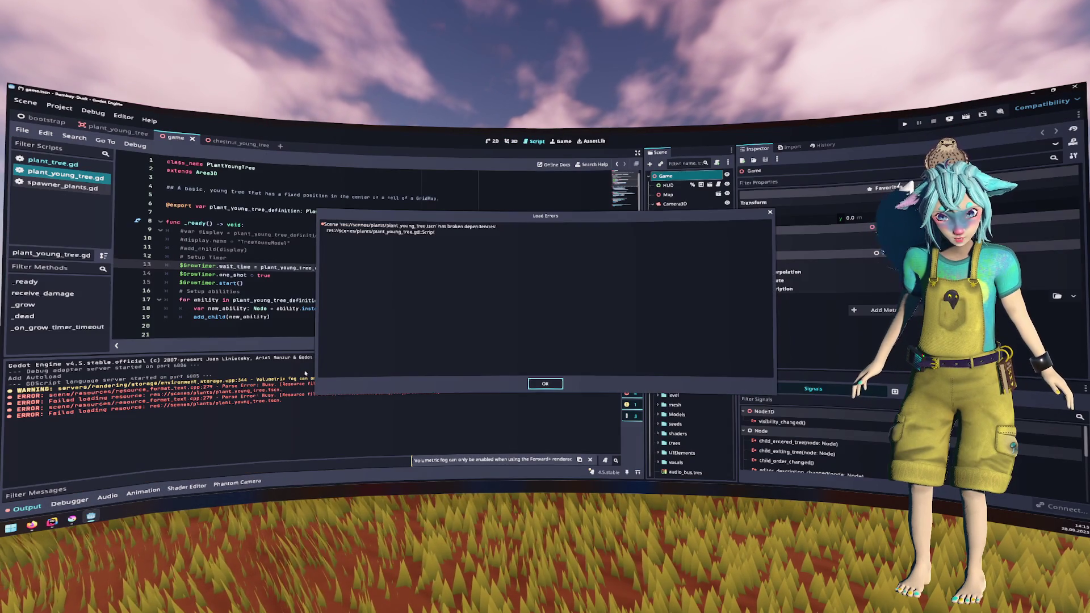
{"action": "left_click", "coordinate": [544, 384]}
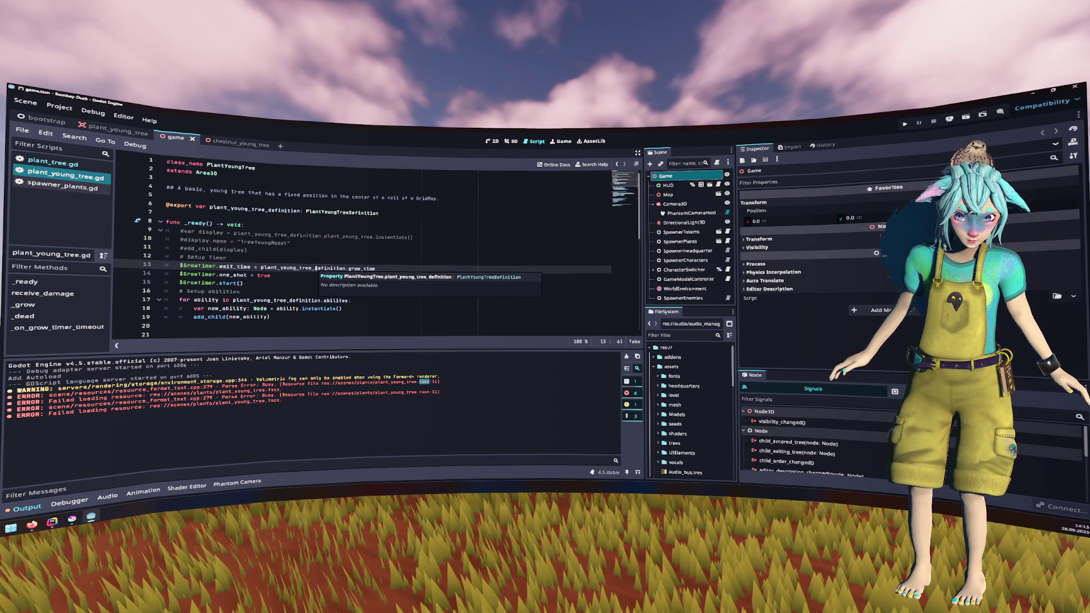
Step: Uncomment lines 9–12 of plant_young_tree.gd's _ready, then switch over to Rider
{"action": "left_click", "coordinate": [264, 243]}
{"action": "mouse_move", "coordinate": [227, 257]}
{"action": "left_mouse_down"}
{"action": "mouse_move", "coordinate": [176, 241]}
{"action": "mouse_move", "coordinate": [177, 232]}
{"action": "left_mouse_up"}
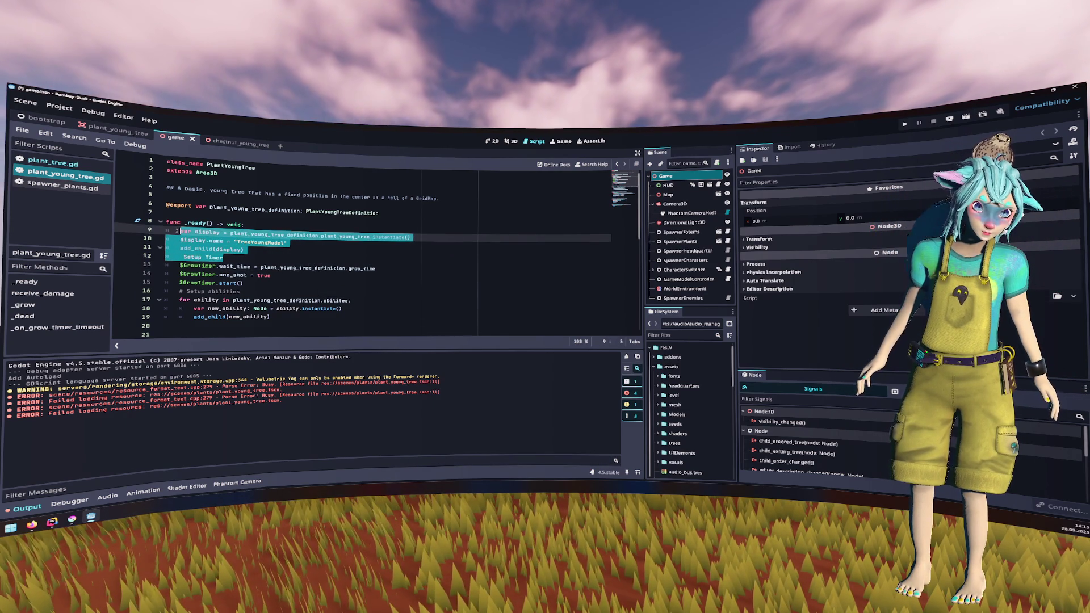
{"action": "key", "text": "ctrl+k"}
{"action": "key", "text": "Down"}
{"action": "key", "text": "Down"}
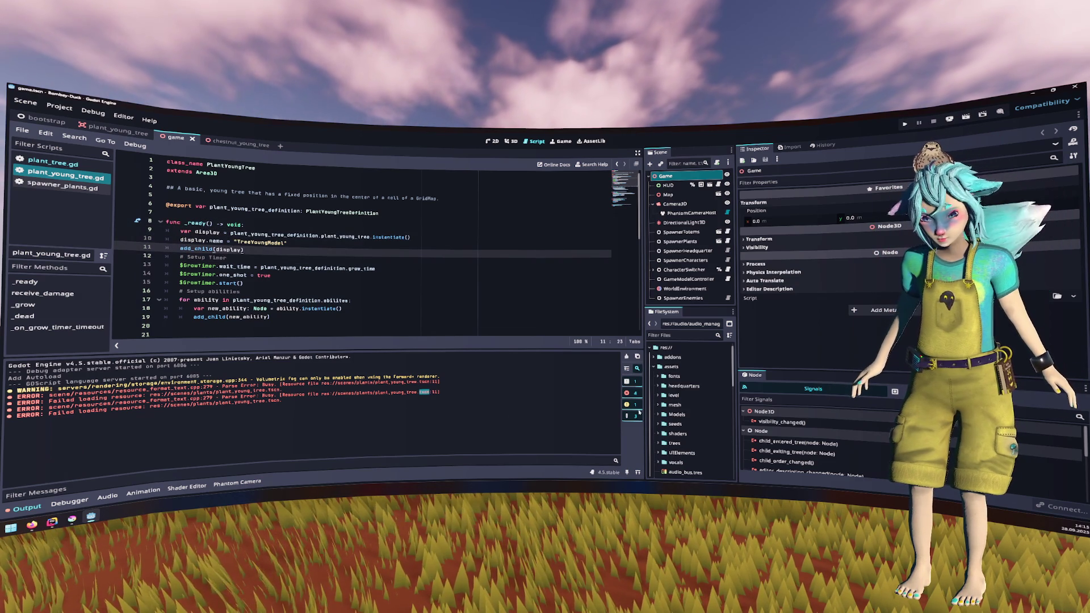
{"action": "scroll", "coordinate": [683, 367], "scroll_direction": "down", "scroll_amount": 5}
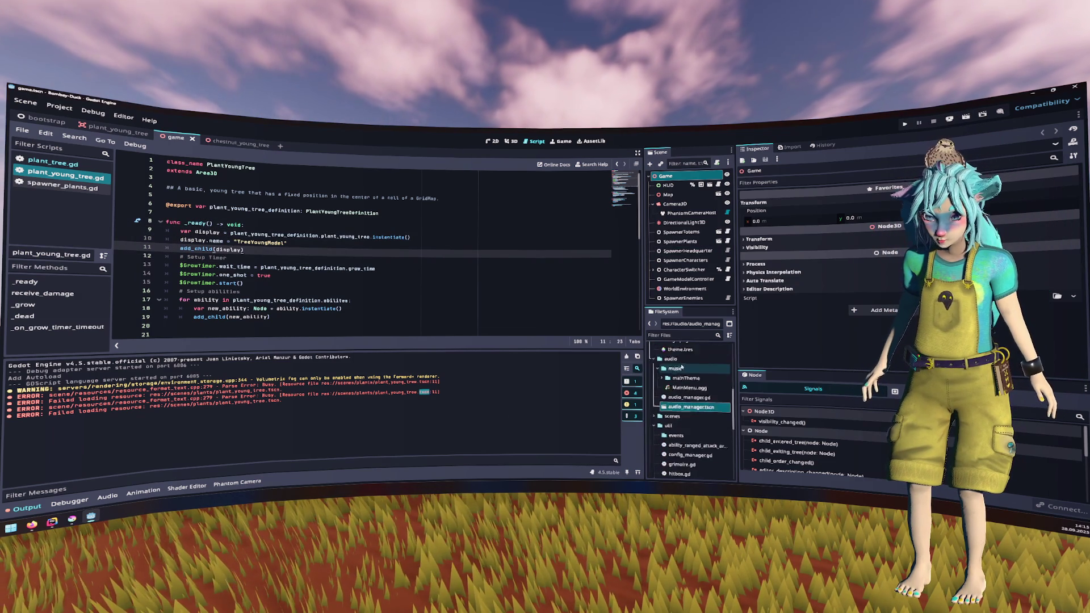
{"action": "scroll", "coordinate": [683, 367], "scroll_direction": "down", "scroll_amount": 3}
{"action": "scroll", "coordinate": [680, 373], "scroll_direction": "down", "scroll_amount": 8}
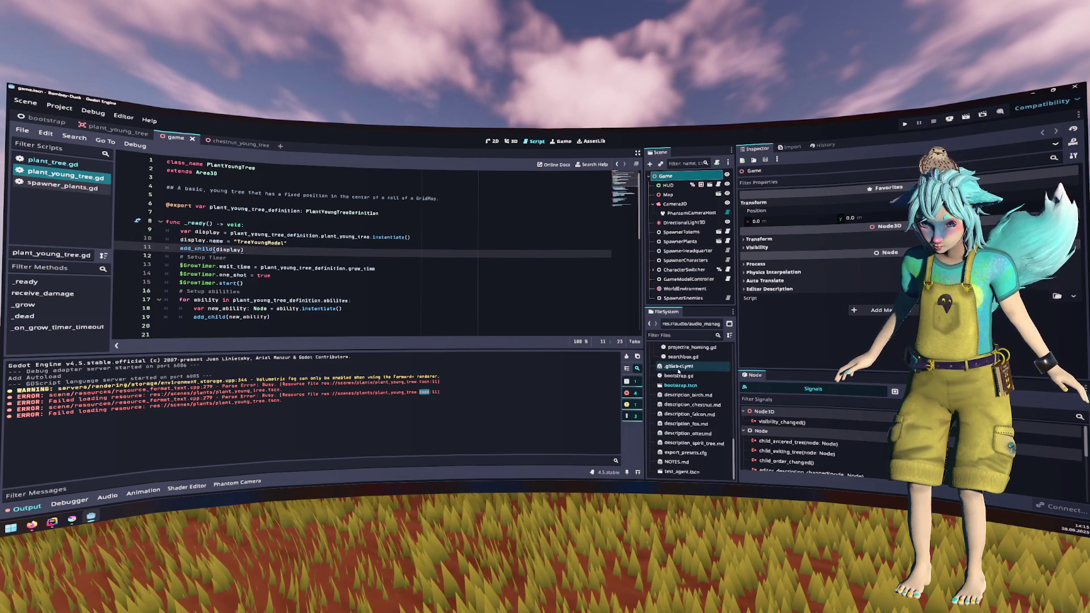
{"action": "left_click", "coordinate": [341, 275]}
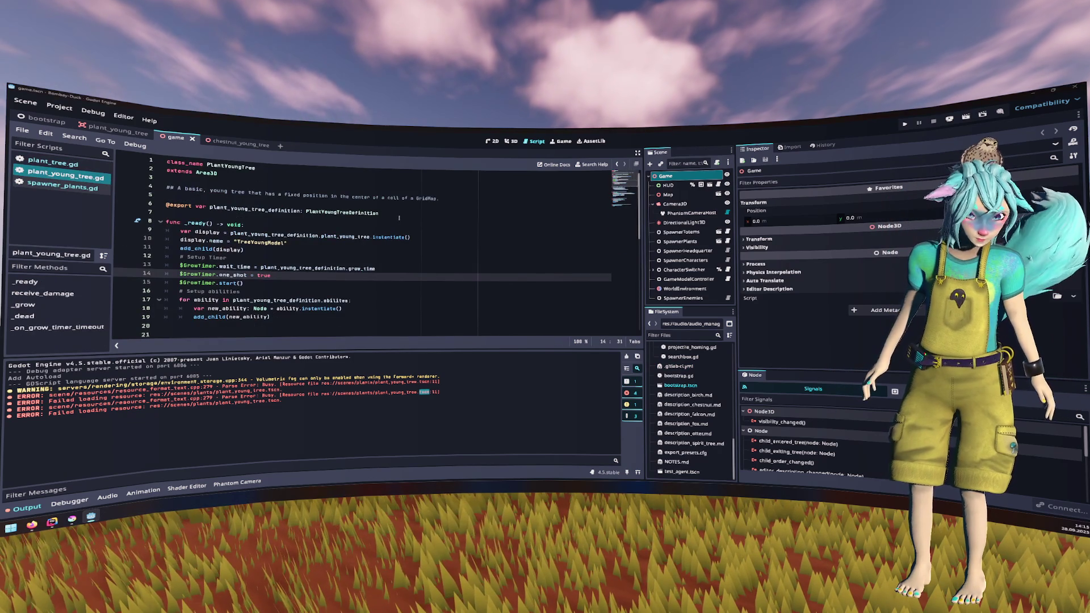
{"action": "key", "text": "alt+Tab"}
{"action": "left_click", "coordinate": [20, 112]}
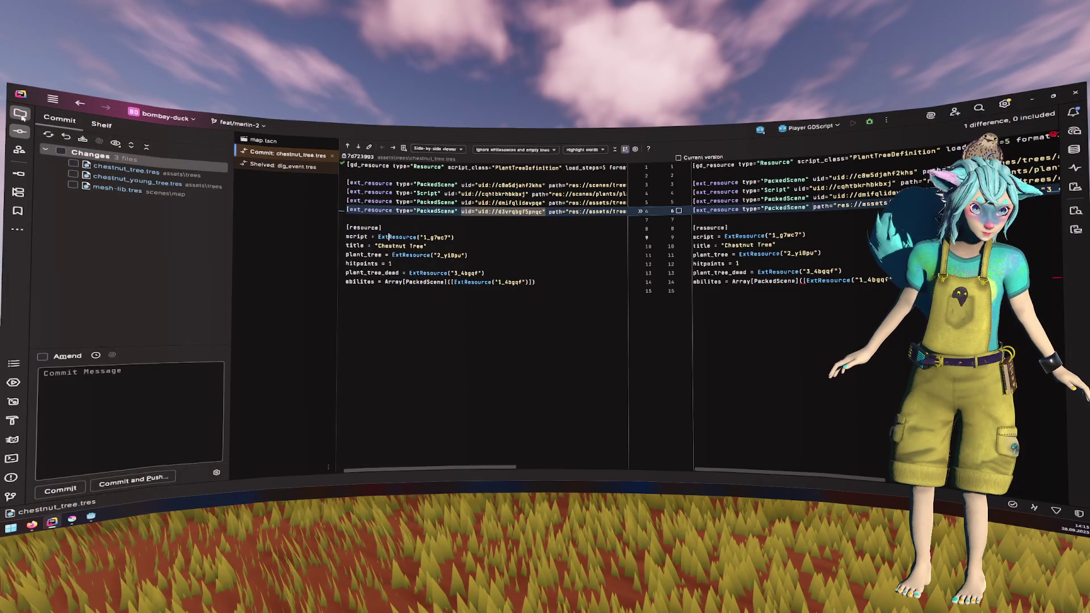
Step: In Rider, search for and open the plant_young_tree.tscn scene file
{"action": "left_click", "coordinate": [476, 290]}
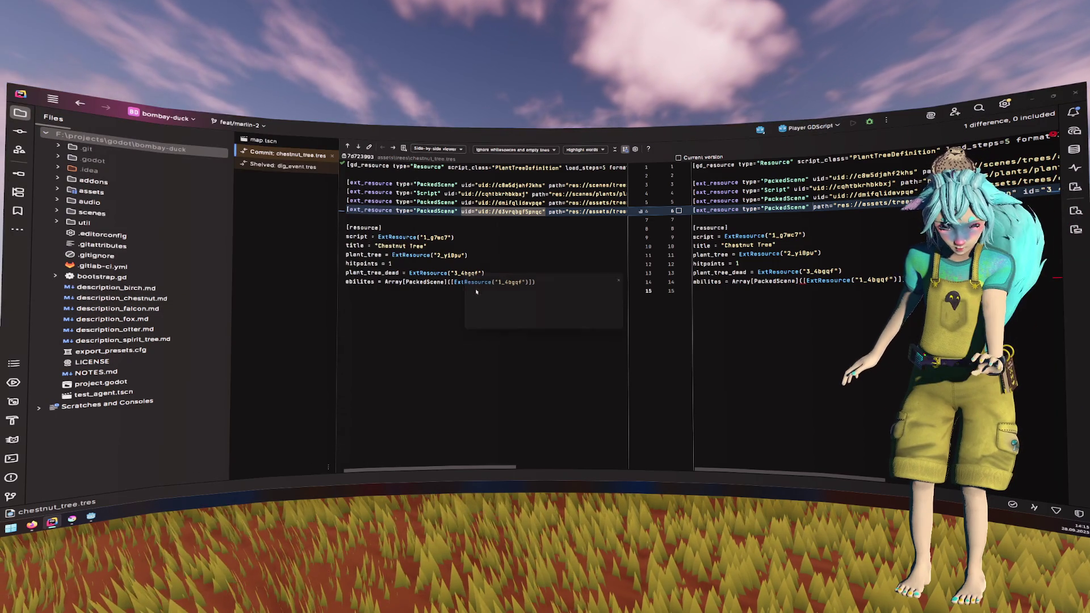
{"action": "key", "text": "ctrl+alt+n"}
{"action": "key", "text": "Escape"}
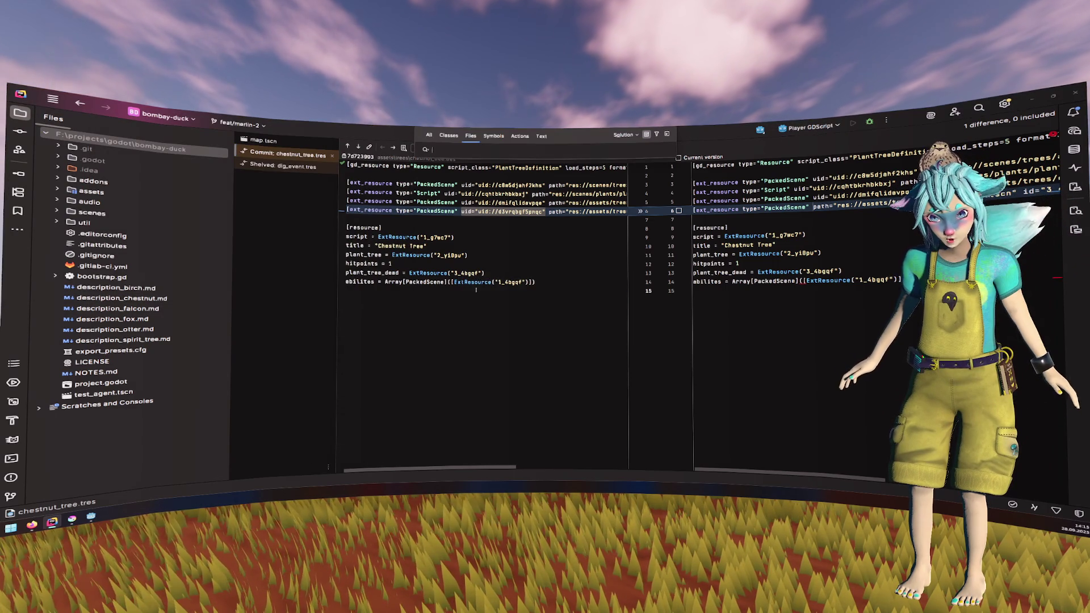
{"action": "type", "text": "plant_"}
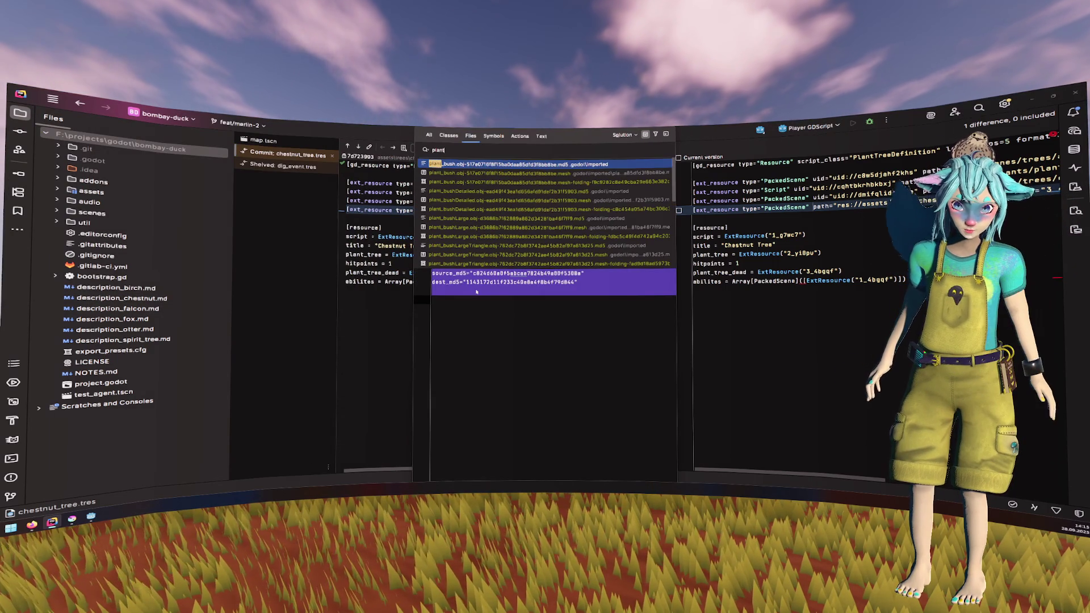
{"action": "type", "text": "young"}
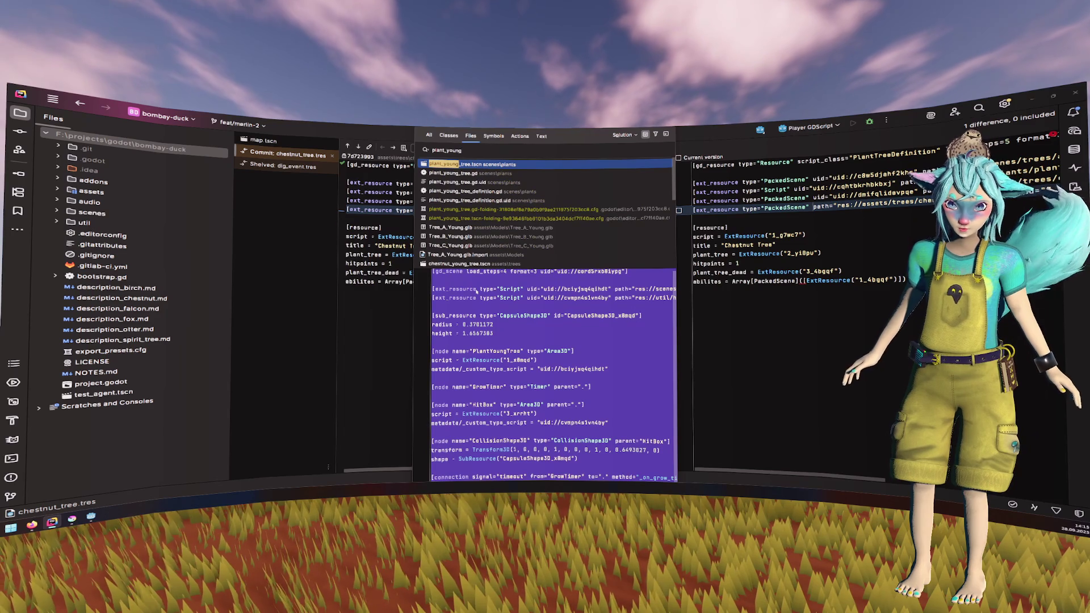
{"action": "key", "text": "Return"}
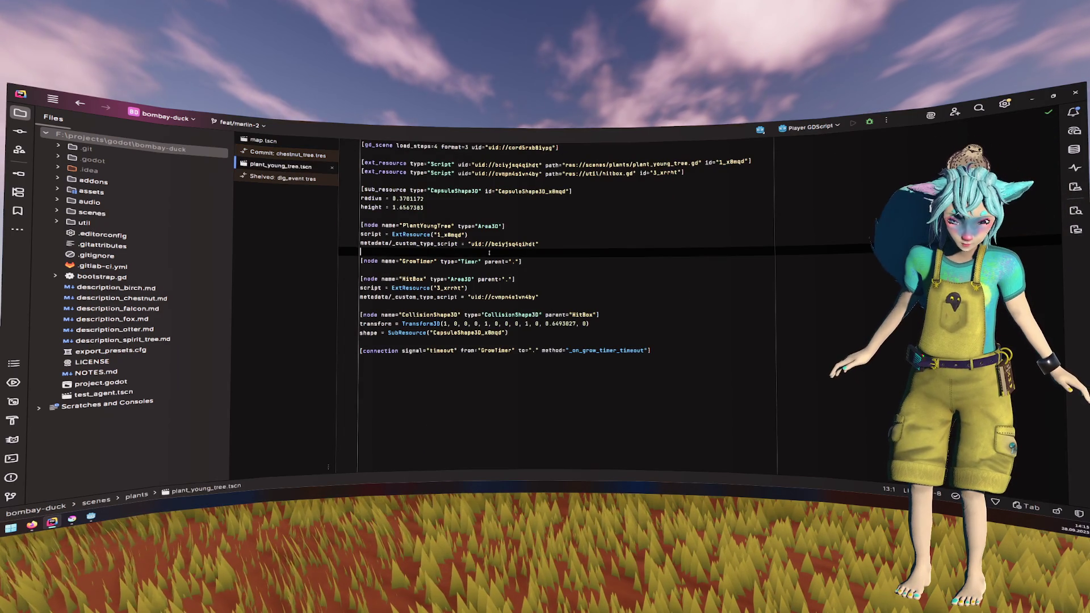
Step: Go to line 11 and inspect the PlantYoungTree node and its script ExtResource path
{"action": "key", "text": "ctrl+g"}
{"action": "type", "text": "11"}
{"action": "key", "text": "Return"}
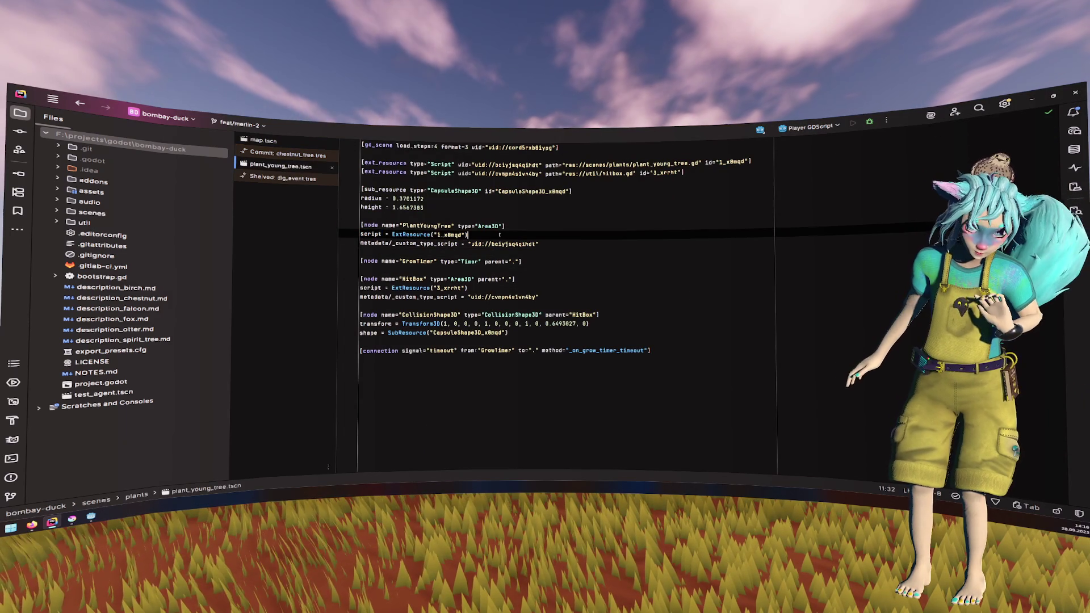
{"action": "left_click_drag", "start_coordinate": [500, 234], "coordinate": [319, 234]}
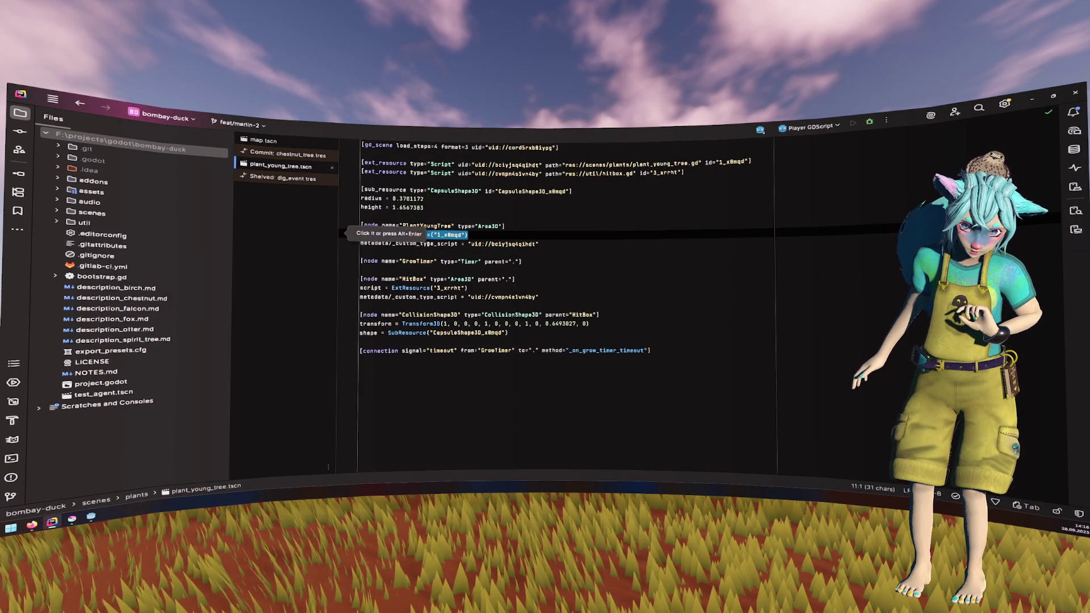
{"action": "double_click", "coordinate": [429, 226]}
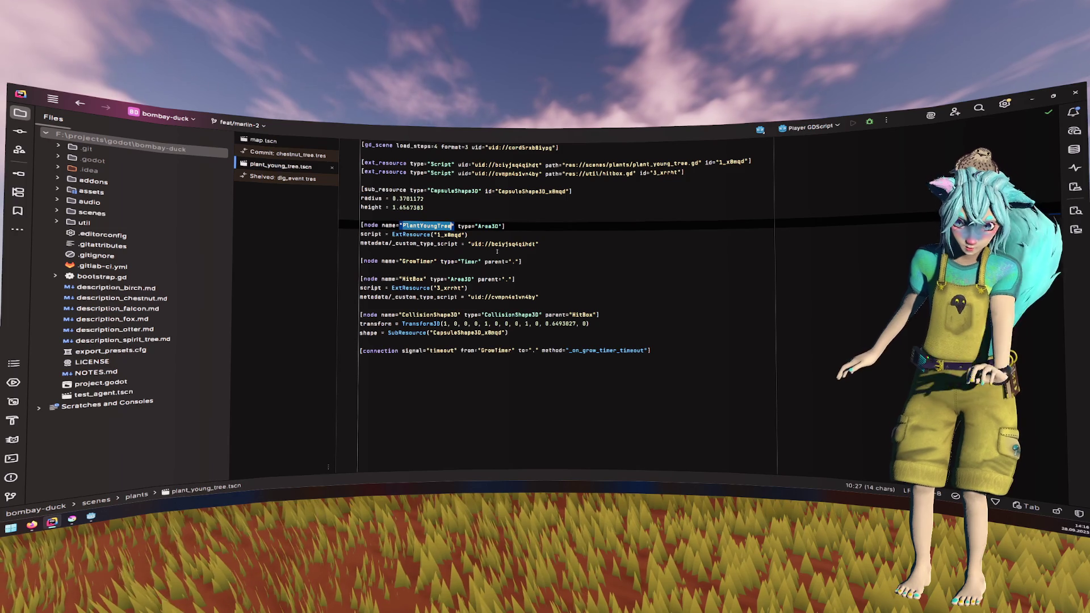
{"action": "key", "text": "Down"}
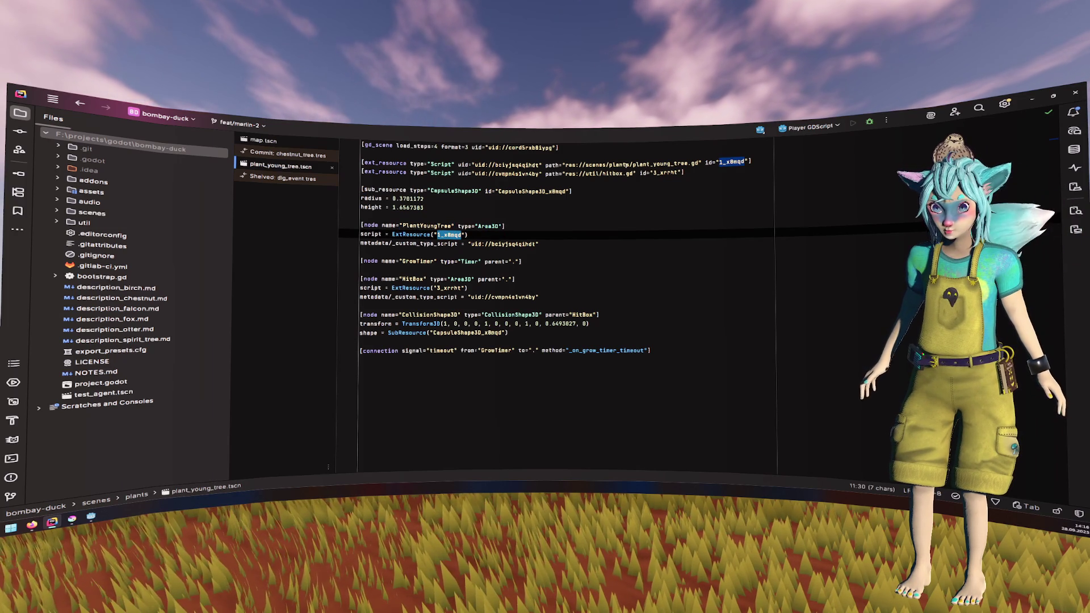
{"action": "double_click", "coordinate": [693, 163]}
{"action": "key", "text": "alt+Tab"}
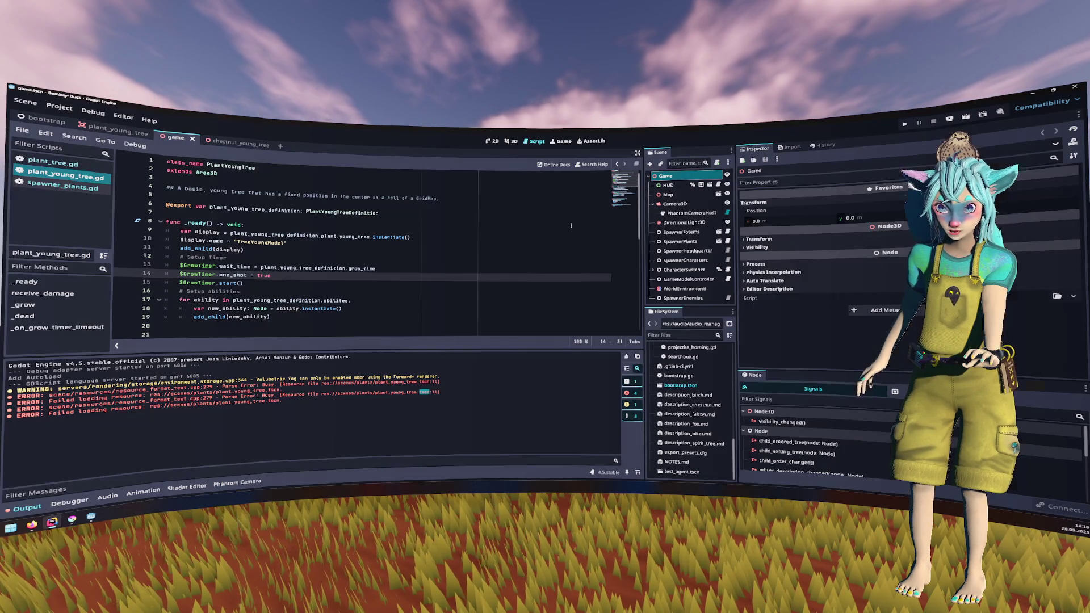
{"action": "left_click", "coordinate": [252, 385]}
{"action": "left_click_drag", "start_coordinate": [222, 386], "coordinate": [276, 387]}
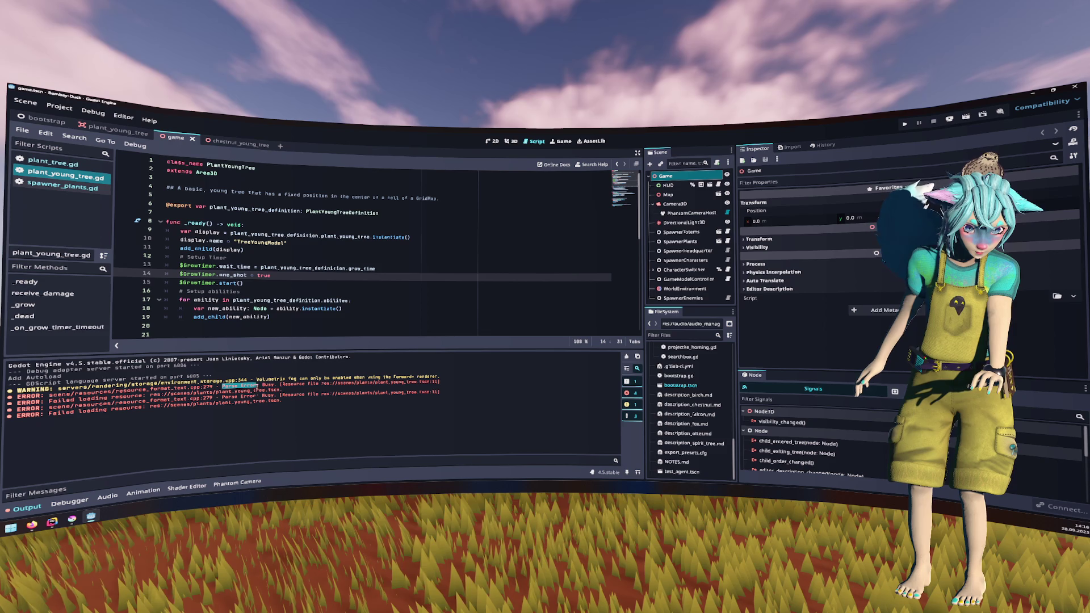
{"action": "scroll", "coordinate": [273, 310], "scroll_direction": "down", "scroll_amount": 10}
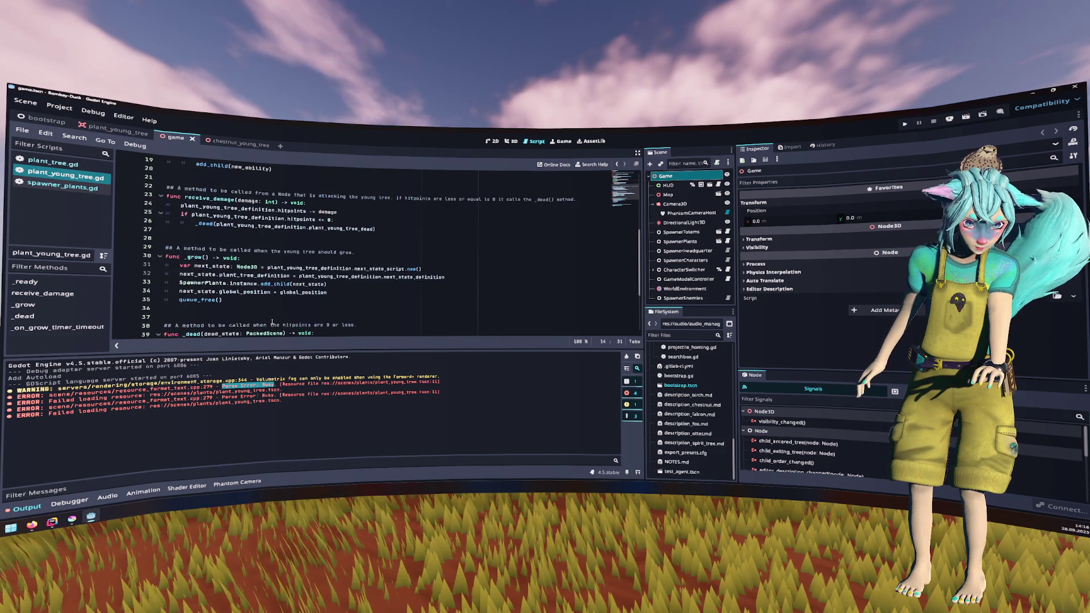
{"action": "mouse_move", "coordinate": [273, 310]}
{"action": "left_mouse_down"}
{"action": "mouse_move", "coordinate": [272, 164]}
{"action": "mouse_move", "coordinate": [318, 276]}
{"action": "left_mouse_up"}
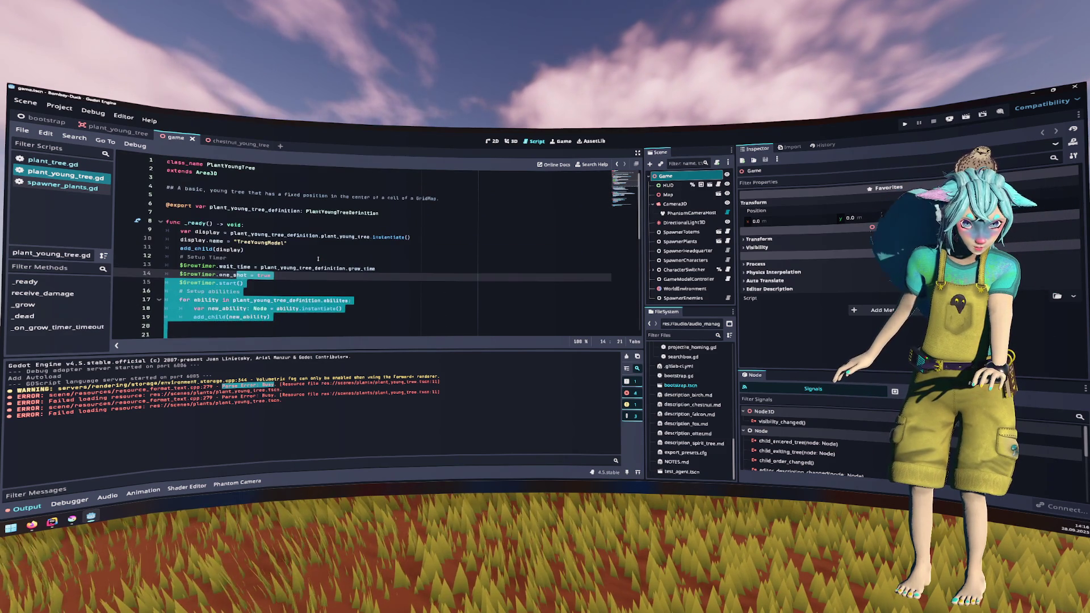
{"action": "left_click", "coordinate": [318, 259]}
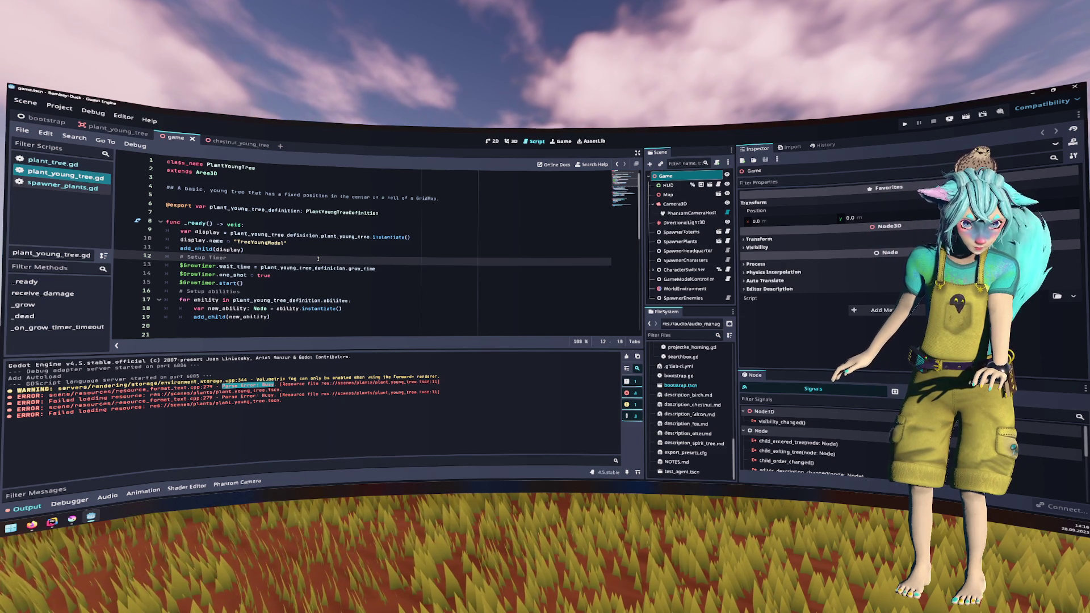
{"action": "left_click_drag", "start_coordinate": [166, 178], "coordinate": [141, 161]}
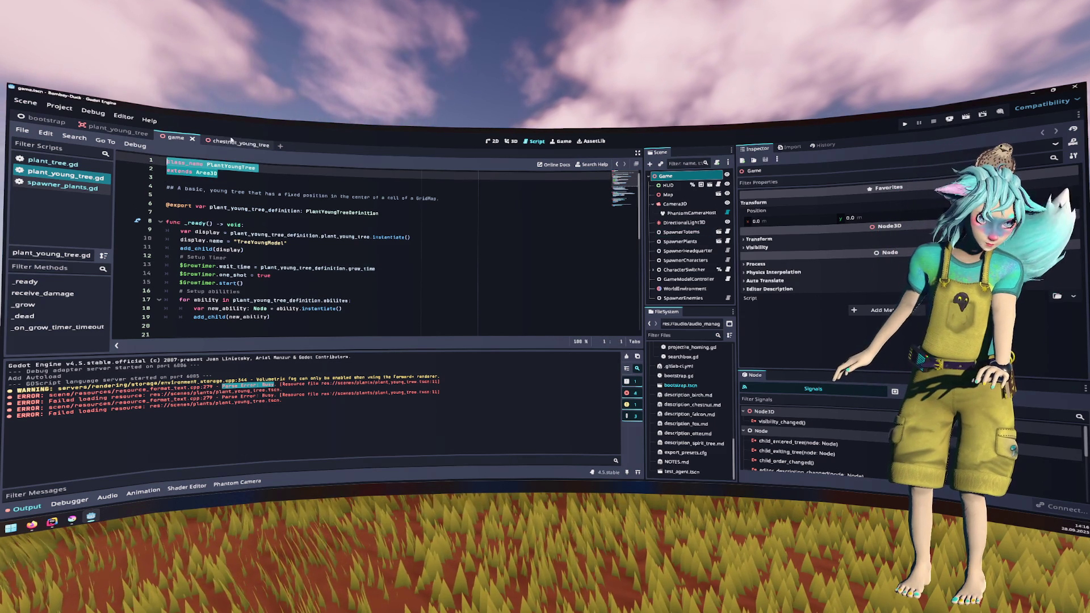
{"action": "key", "text": "Right"}
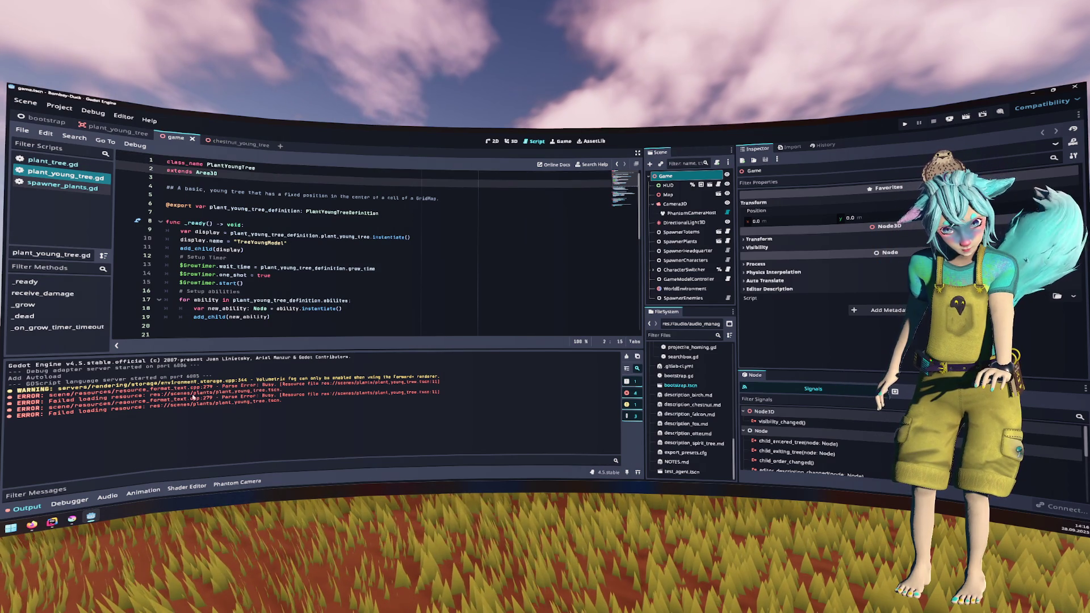
{"action": "left_click_drag", "start_coordinate": [197, 393], "coordinate": [280, 391]}
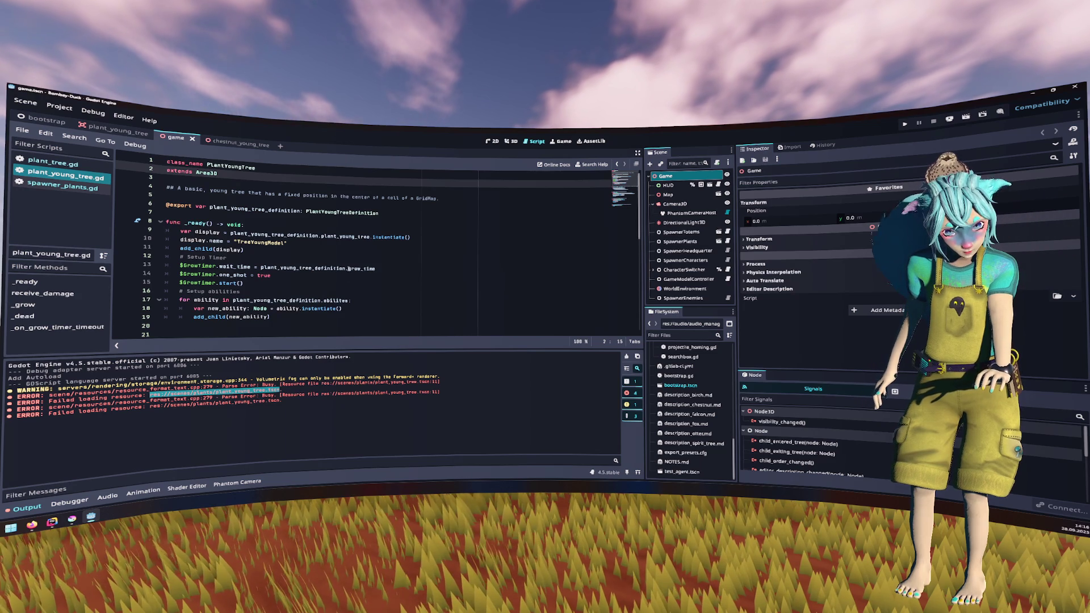
{"action": "key", "text": "alt+Tab"}
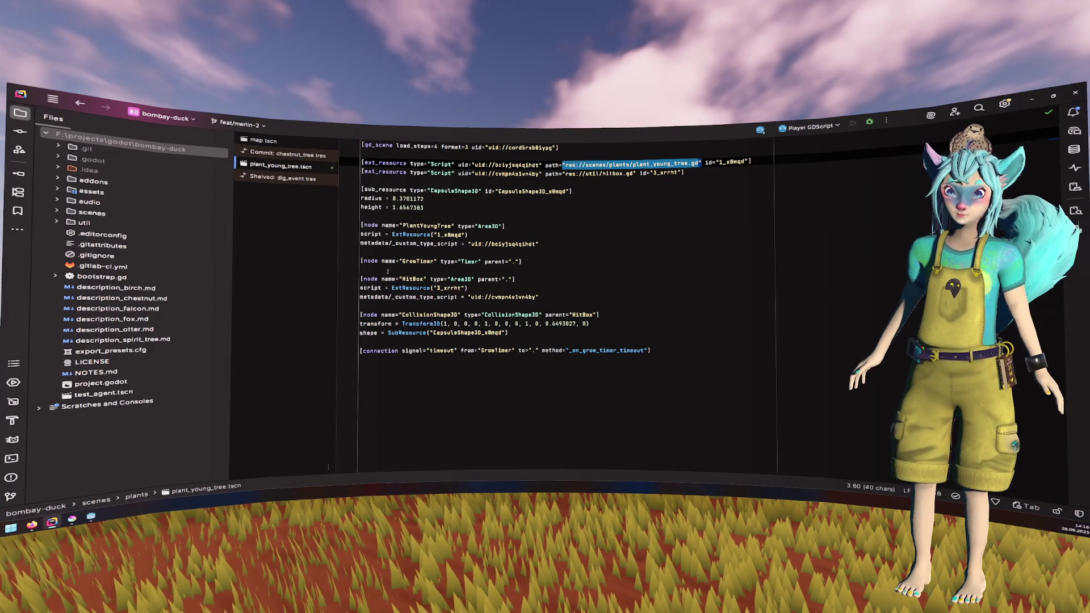
Step: Review the GrowTimer node entry in plant_young_tree.tscn in Rider, then return to Godot
{"action": "left_click", "coordinate": [578, 260]}
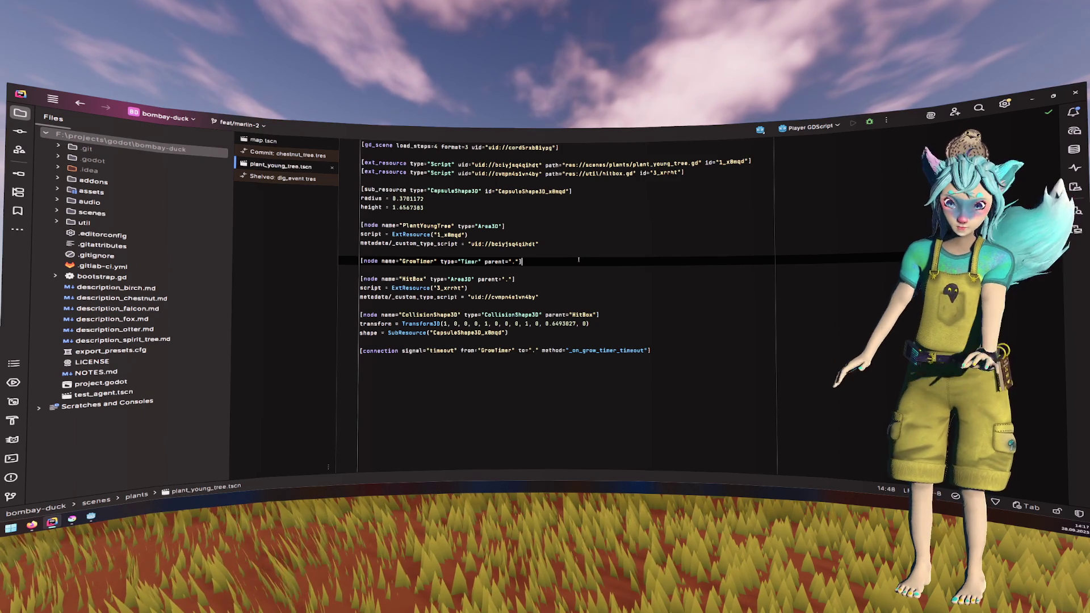
{"action": "key", "text": "alt+Tab"}
{"action": "key", "text": "Down"}
{"action": "key", "text": "Down"}
{"action": "key", "text": "Down"}
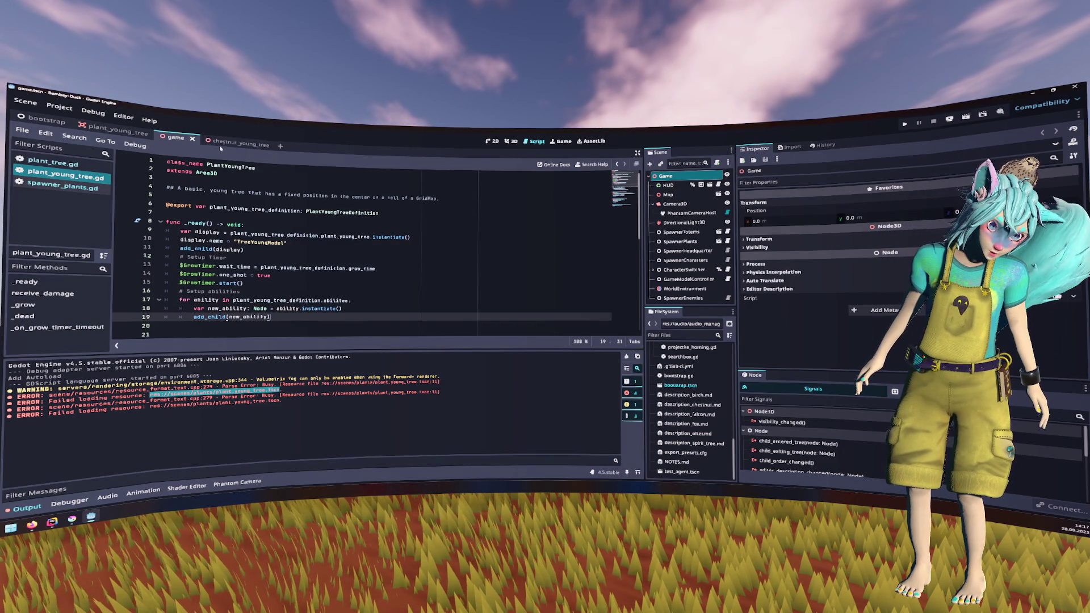
Step: Select the plant_young_tree scene name in the load error in the Output log
{"action": "left_click", "coordinate": [296, 220]}
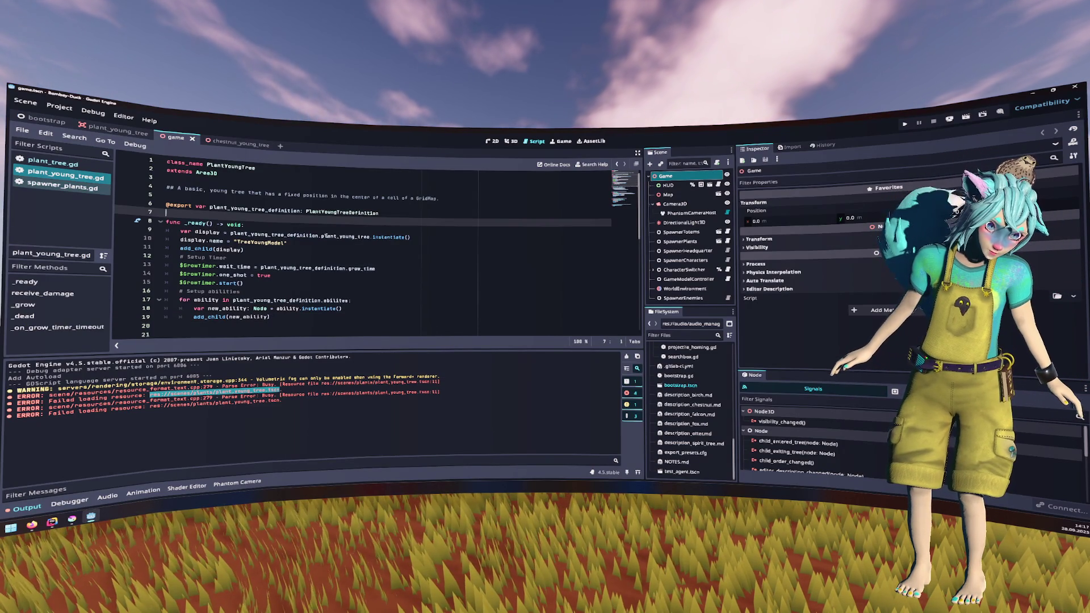
{"action": "scroll", "coordinate": [312, 227], "scroll_direction": "down", "scroll_amount": 1}
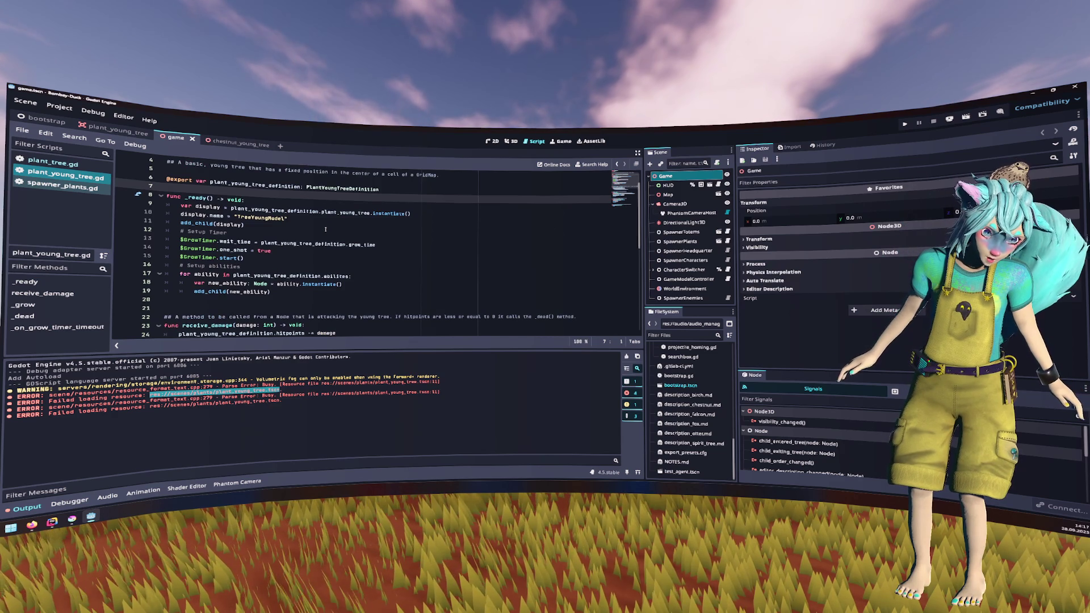
{"action": "double_click", "coordinate": [244, 391]}
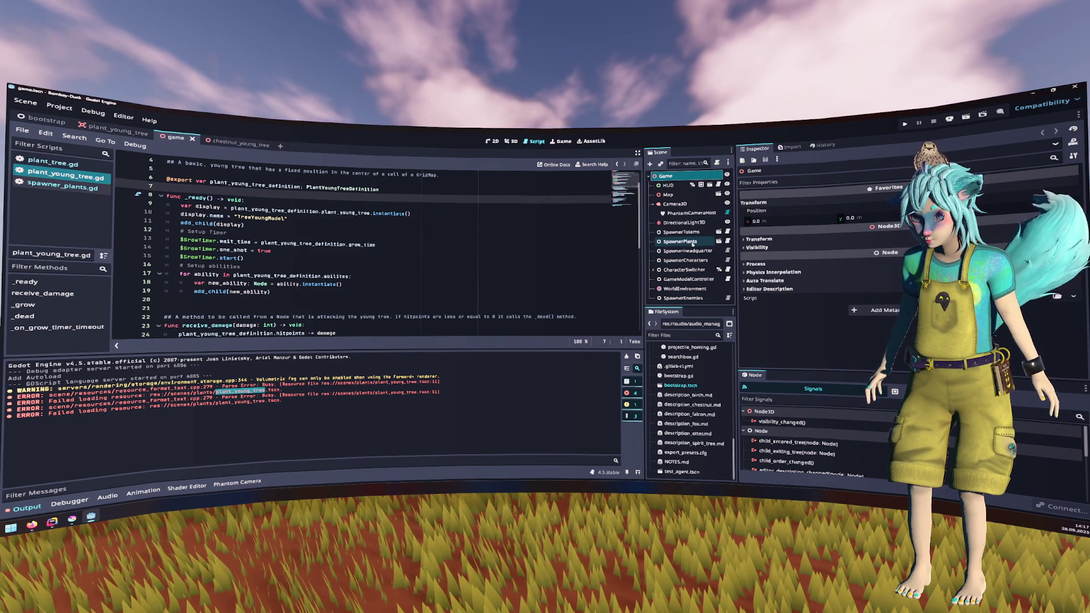
Step: Inspect SpawnerPlants' Available Young Trees entry and open its plant_tree.gd script
{"action": "left_click", "coordinate": [681, 242]}
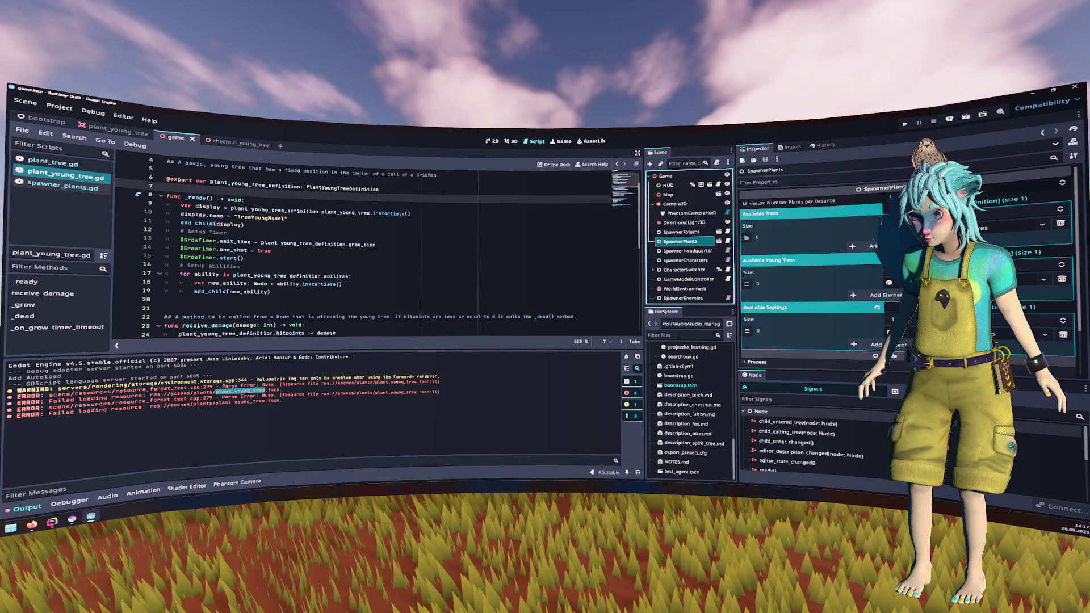
{"action": "left_click", "coordinate": [849, 255]}
{"action": "scroll", "coordinate": [849, 255], "scroll_direction": "down", "scroll_amount": 2}
{"action": "left_click", "coordinate": [889, 248]}
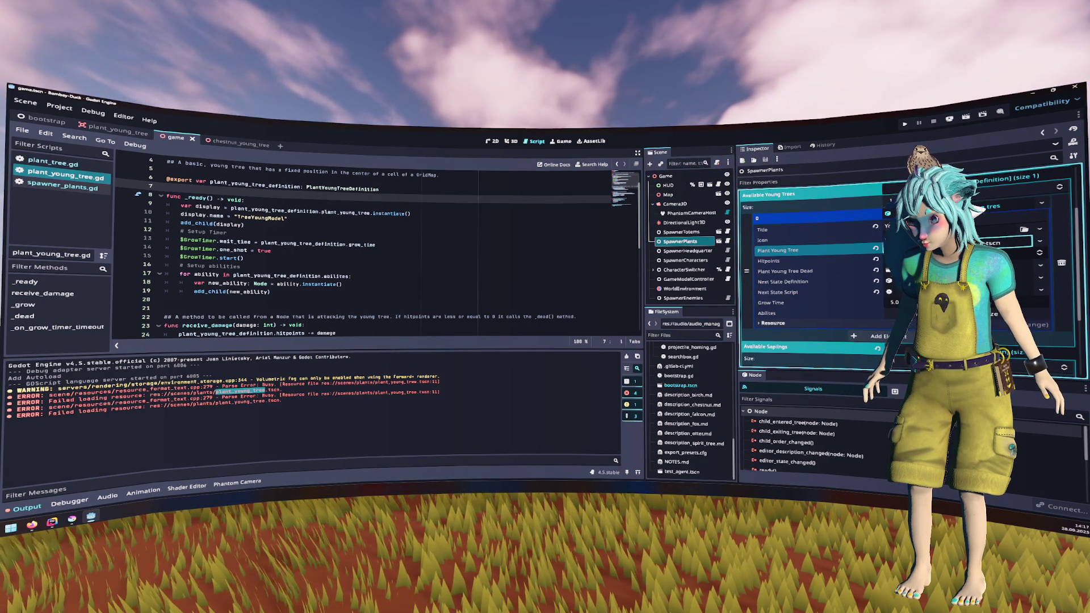
{"action": "left_click", "coordinate": [889, 248]}
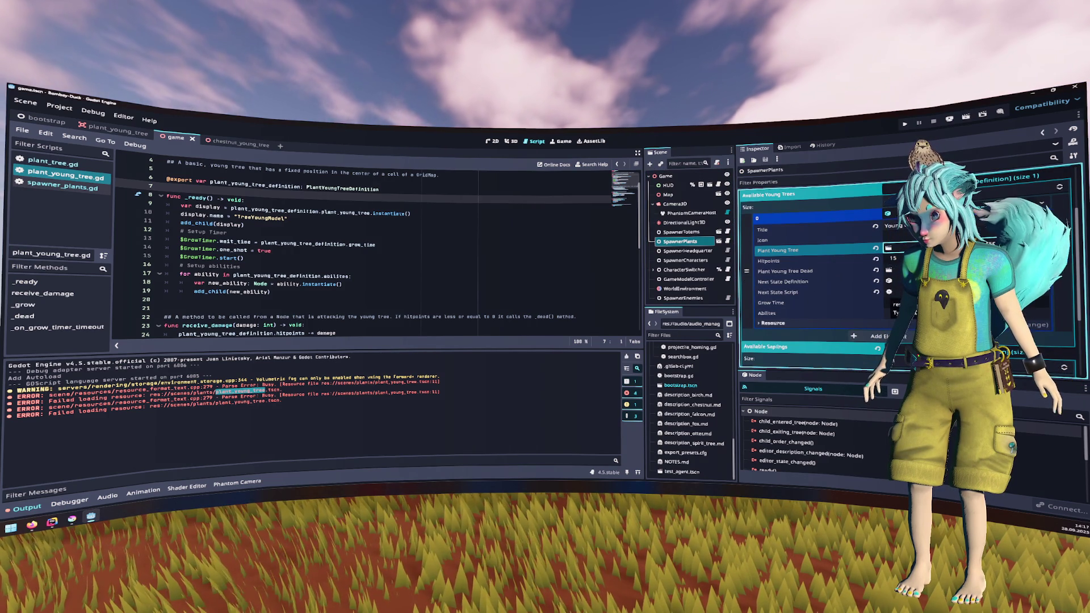
{"action": "left_click", "coordinate": [889, 292]}
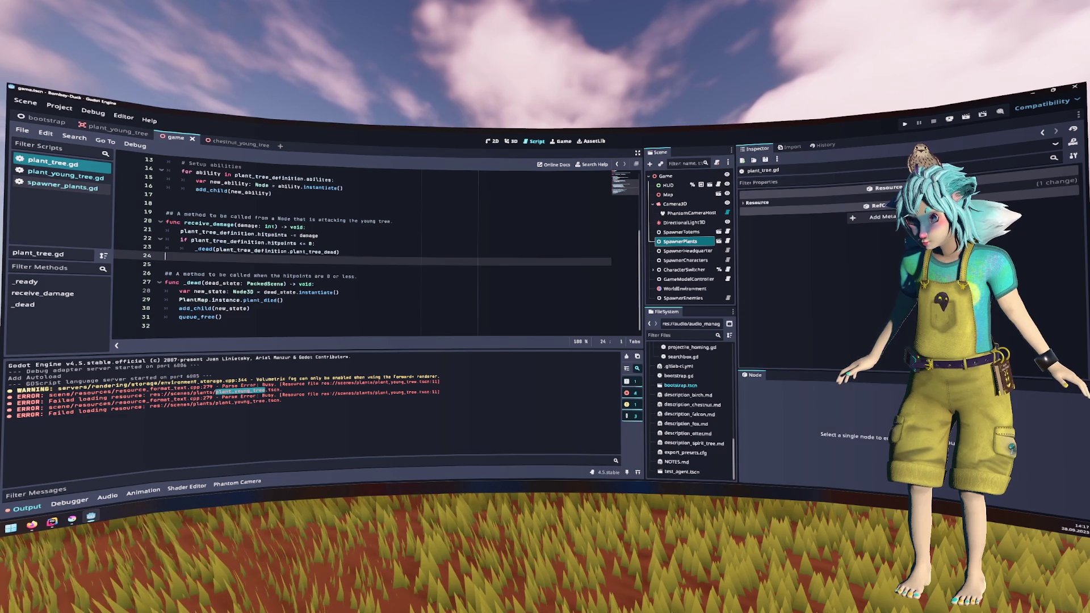
Step: Review plant_tree.gd's plant_tree_definition export and the warning and error lines in the log
{"action": "left_click", "coordinate": [305, 228]}
{"action": "scroll", "coordinate": [306, 239], "scroll_direction": "up", "scroll_amount": 4}
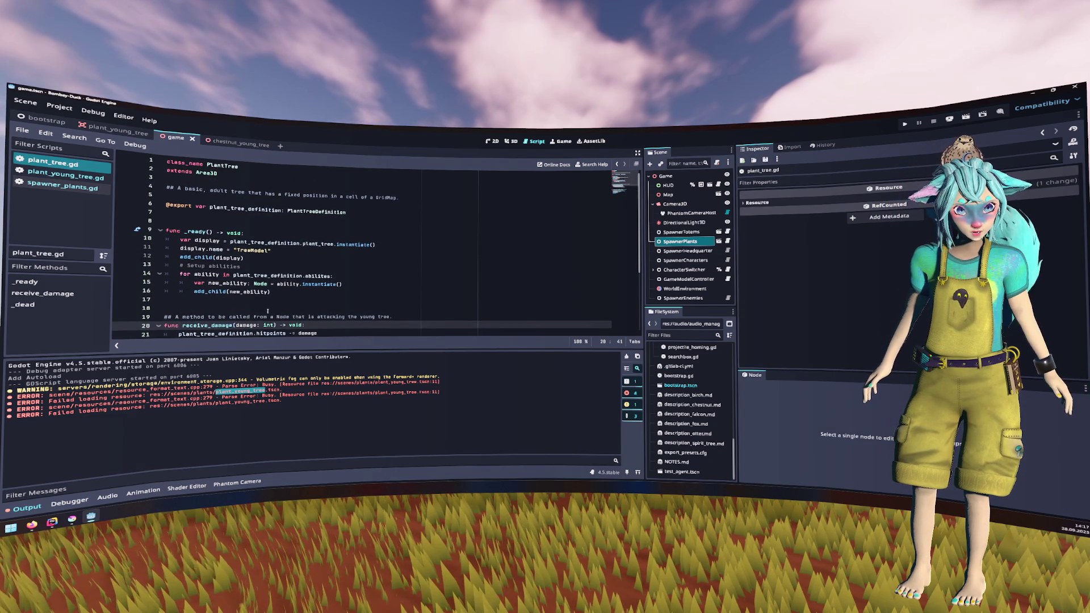
{"action": "double_click", "coordinate": [242, 205]}
{"action": "left_click_drag", "start_coordinate": [347, 211], "coordinate": [170, 209]}
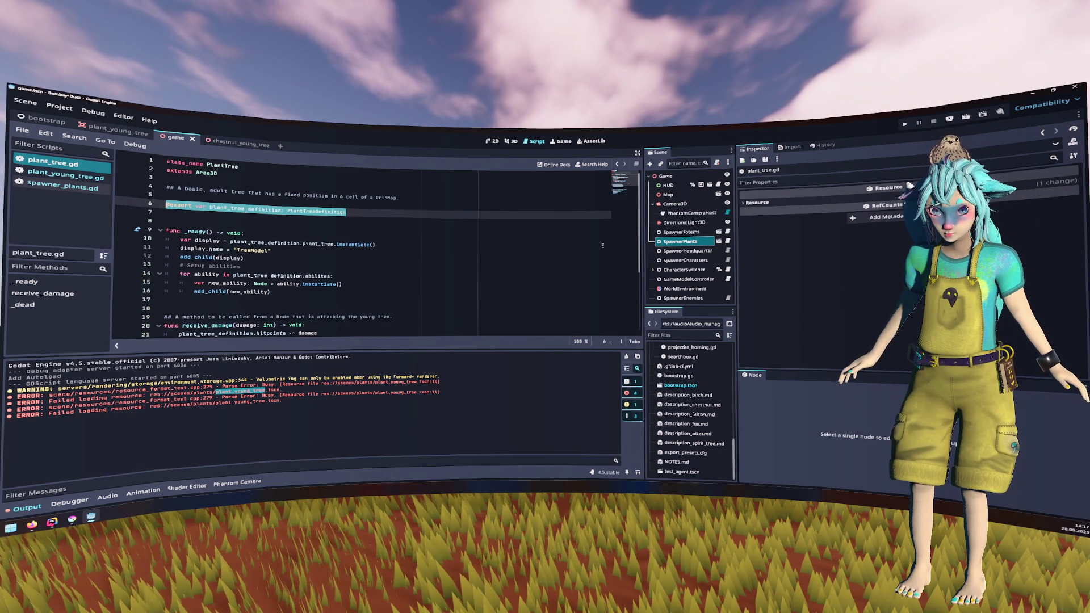
{"action": "scroll", "coordinate": [492, 244], "scroll_direction": "down", "scroll_amount": 3}
{"action": "left_click", "coordinate": [387, 252]}
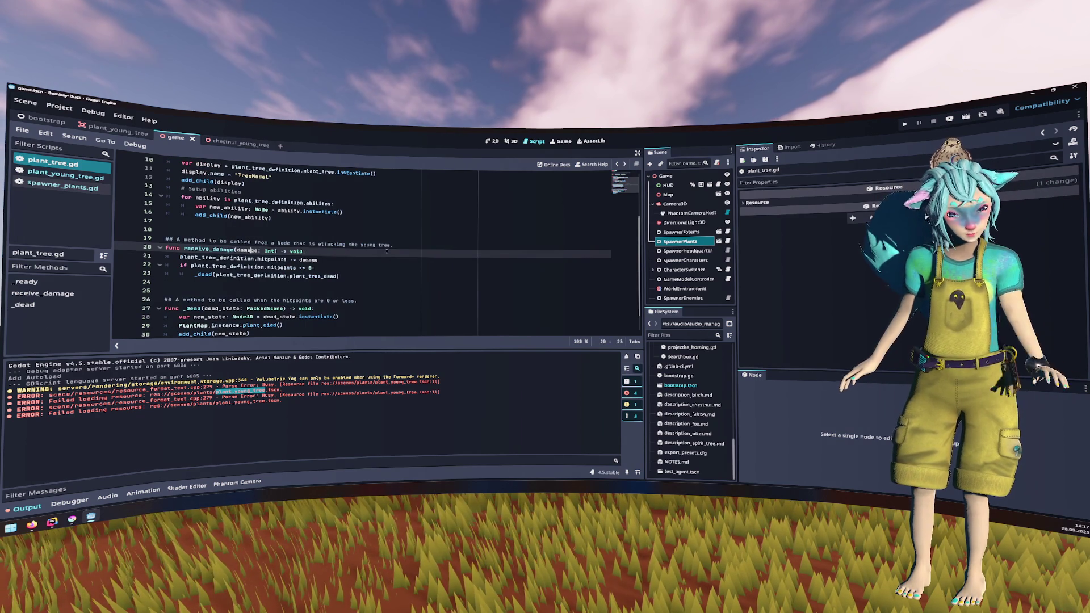
{"action": "mouse_move", "coordinate": [11, 391]}
{"action": "left_mouse_down"}
{"action": "mouse_move", "coordinate": [142, 410]}
{"action": "mouse_move", "coordinate": [294, 397]}
{"action": "left_mouse_up"}
{"action": "left_click", "coordinate": [323, 244]}
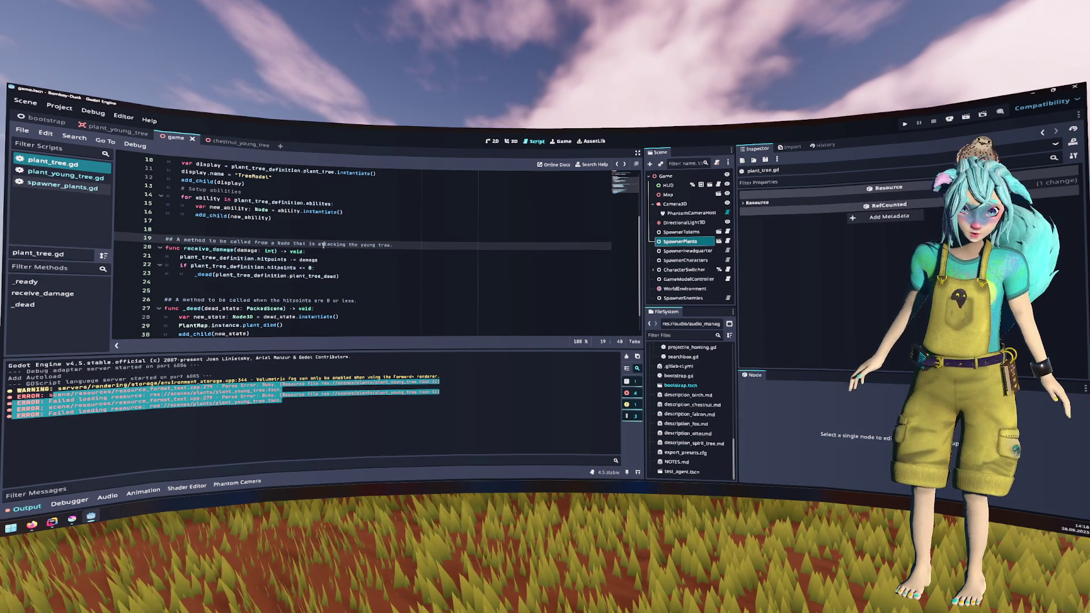
{"action": "scroll", "coordinate": [324, 247], "scroll_direction": "up", "scroll_amount": 3}
Step: Move through plant_young_tree.gd to spawner_plants.gd in the script editor
{"action": "key", "text": "ctrl+shift+period"}
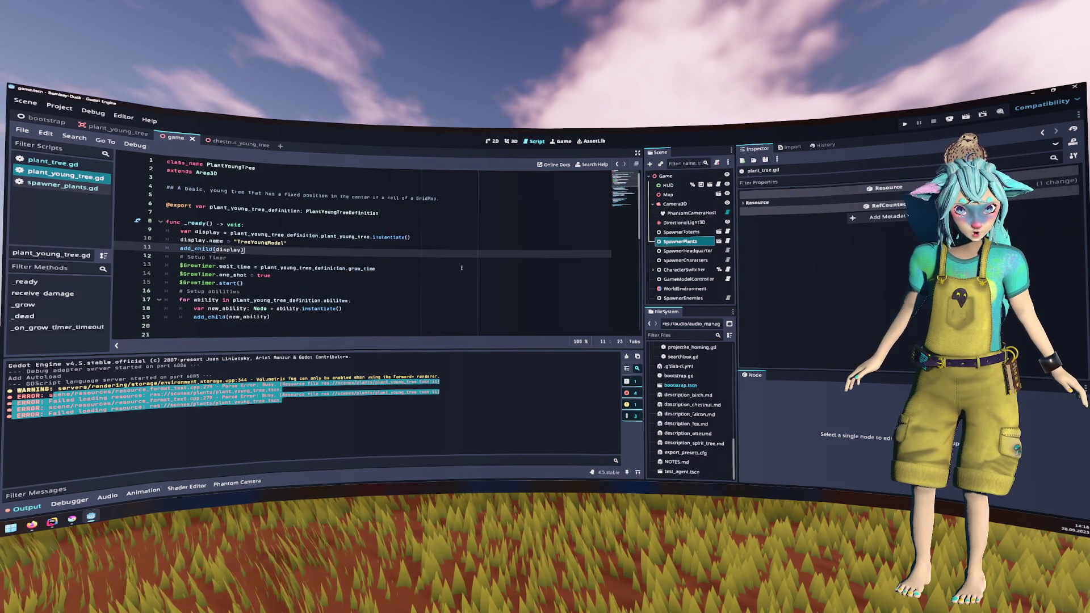
{"action": "scroll", "coordinate": [462, 267], "scroll_direction": "down", "scroll_amount": 3}
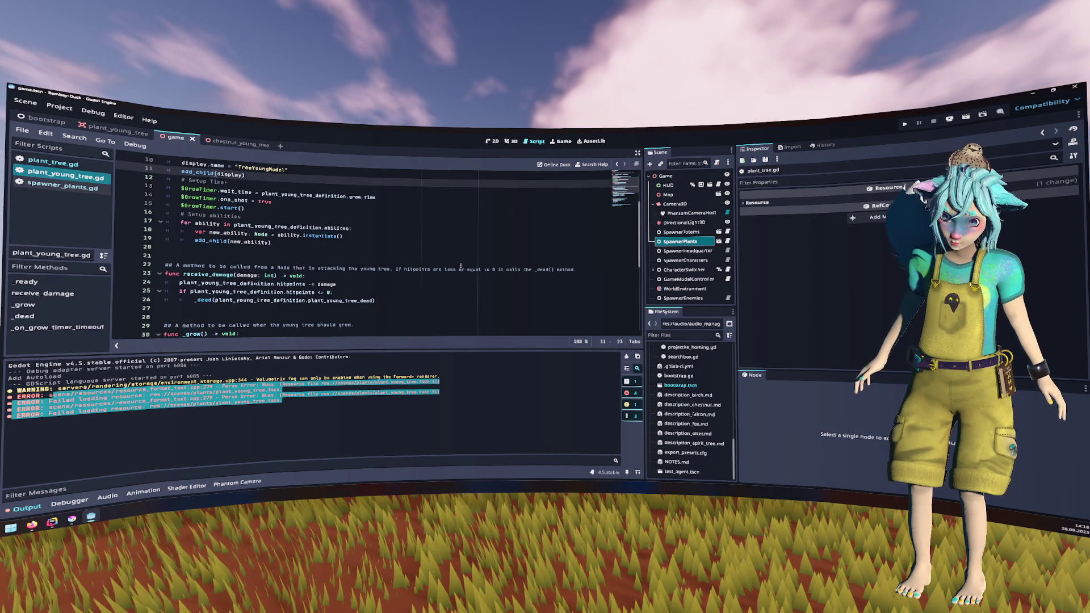
{"action": "key", "text": "ctrl+shift+period"}
{"action": "left_click", "coordinate": [466, 253]}
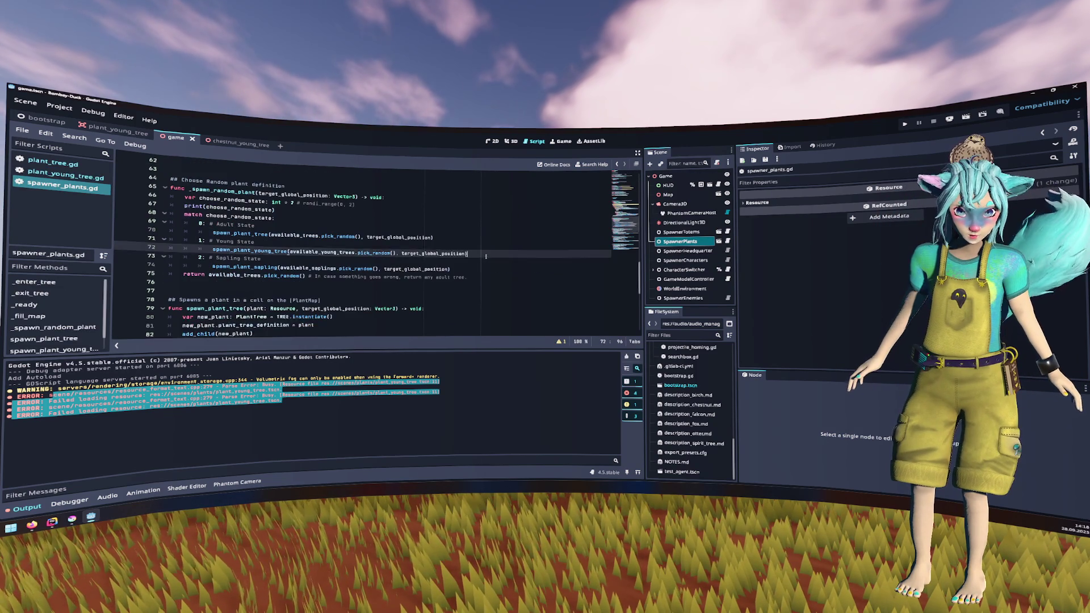
Step: Change preload to load for the TREE, TREE_YOUNG and SAPLING scenes on lines 22, 24, 26
{"action": "scroll", "coordinate": [352, 276], "scroll_direction": "up", "scroll_amount": 17}
{"action": "left_click", "coordinate": [266, 259]}
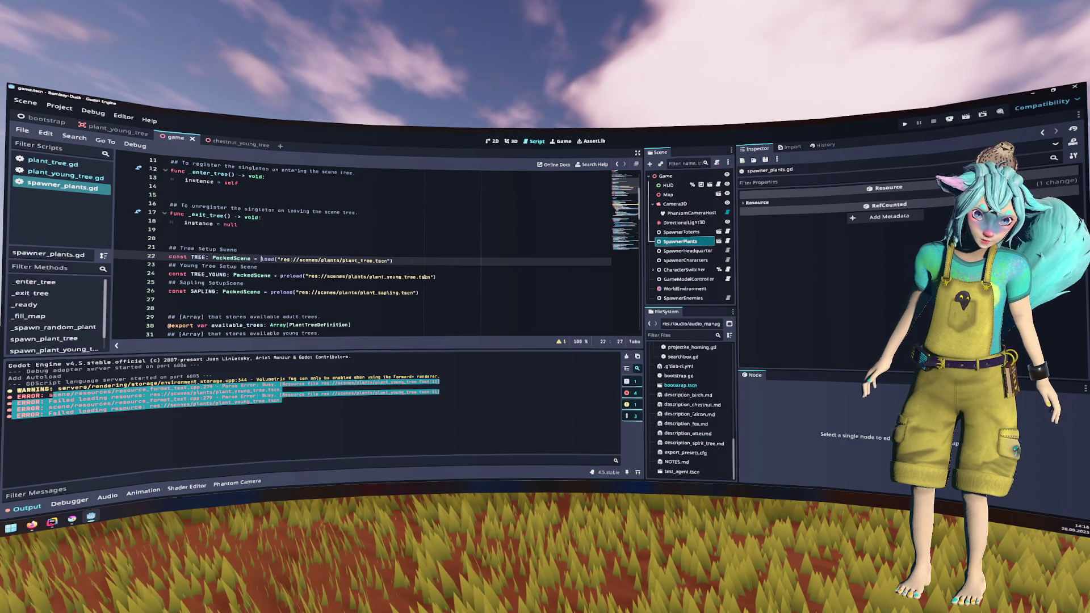
{"action": "key", "text": "BackSpace"}
{"action": "key", "text": "BackSpace"}
{"action": "key", "text": "Delete"}
{"action": "key", "text": "Down"}
{"action": "key", "text": "Down"}
{"action": "key", "text": "Delete"}
{"action": "key", "text": "Delete"}
{"action": "key", "text": "Delete"}
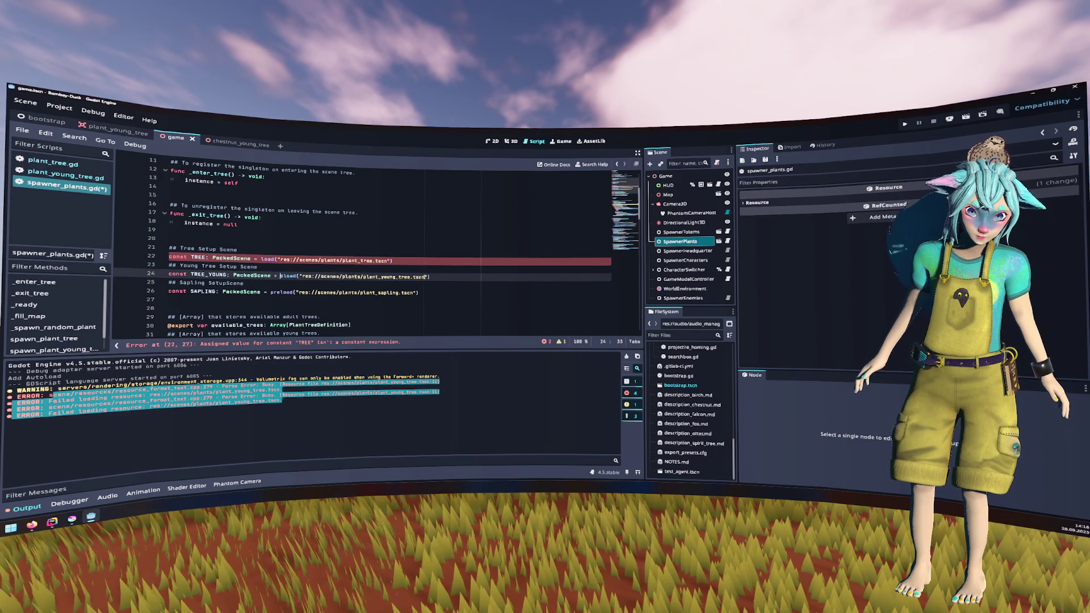
{"action": "key", "text": "Down"}
{"action": "key", "text": "Down"}
{"action": "key", "text": "Delete"}
{"action": "key", "text": "Delete"}
{"action": "key", "text": "Delete"}
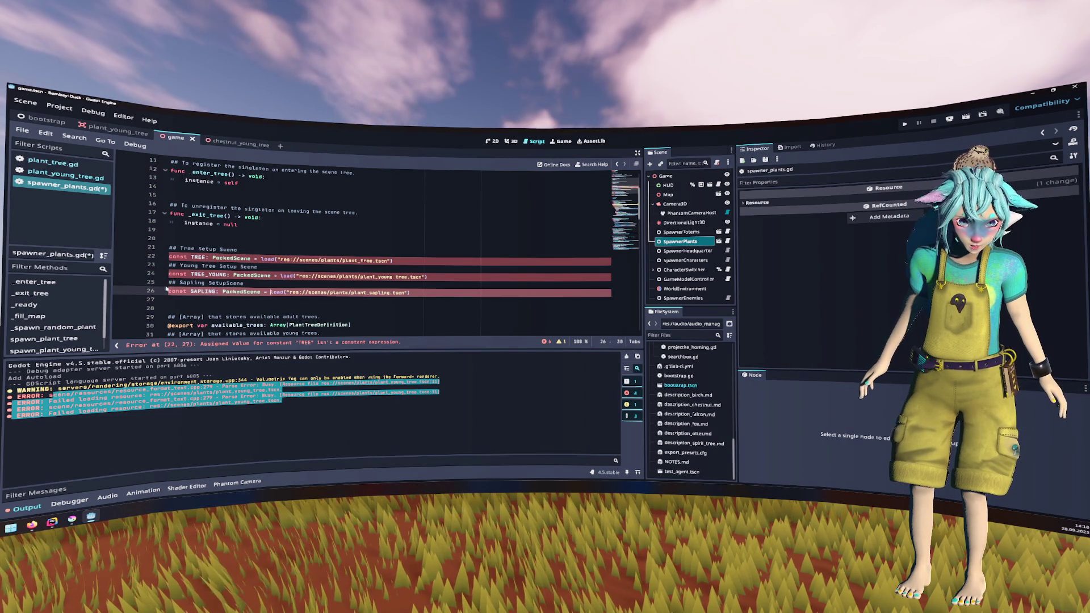
Step: Replace const with var on the TREE, TREE_YOUNG and SAPLING declarations
{"action": "left_click", "coordinate": [185, 257]}
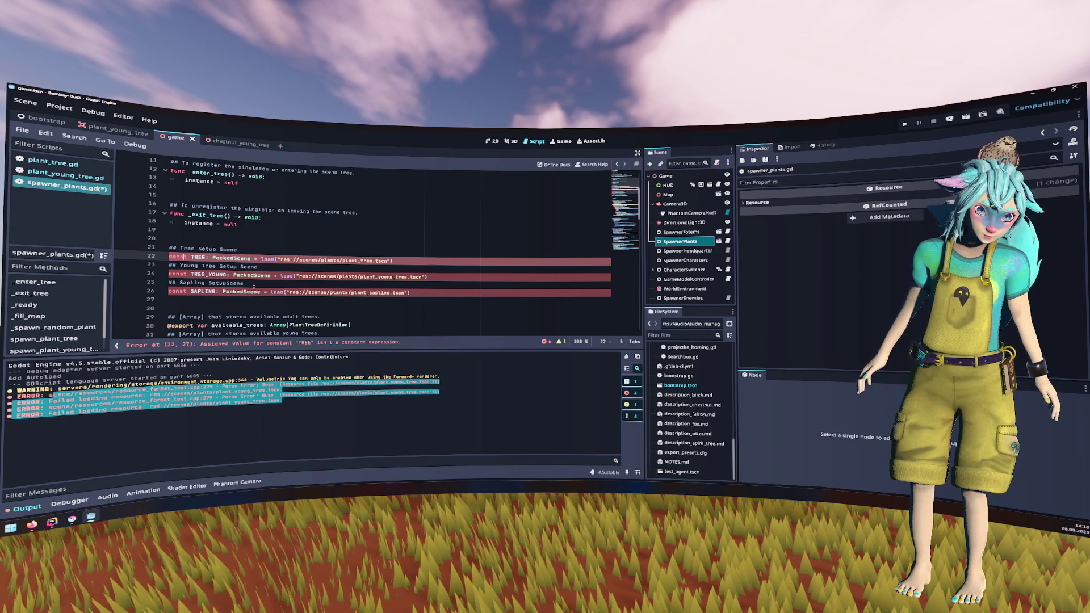
{"action": "key", "text": "BackSpace"}
{"action": "key", "text": "BackSpace"}
{"action": "key", "text": "BackSpace"}
{"action": "key", "text": "Delete"}
{"action": "type", "text": "var"}
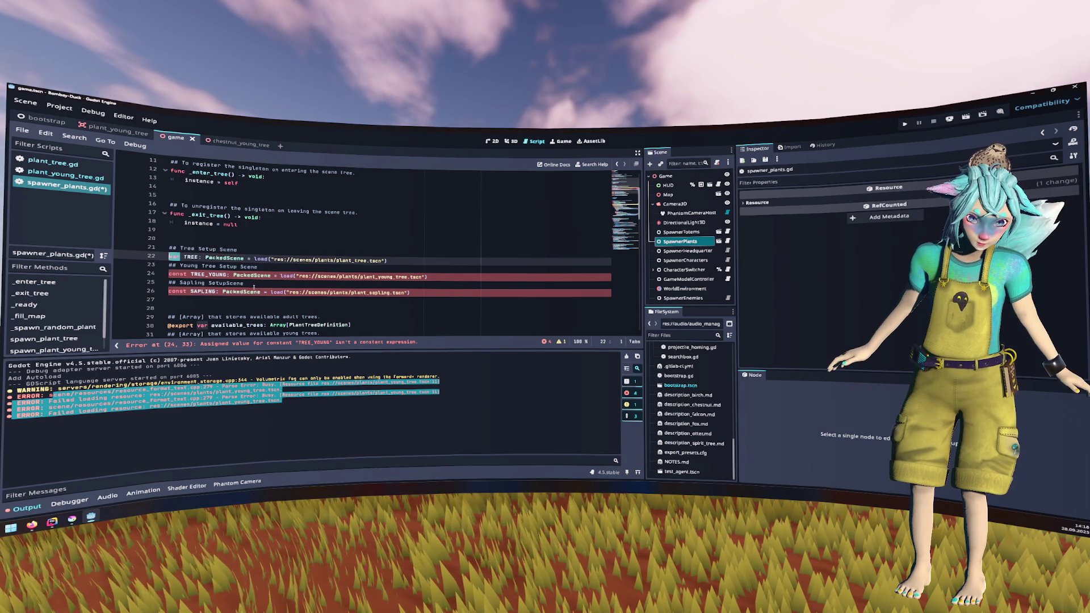
{"action": "key", "text": "Down"}
{"action": "key", "text": "Down"}
{"action": "key", "text": "shift+ctrl+Right"}
{"action": "type", "text": "var"}
{"action": "key", "text": "Down"}
{"action": "key", "text": "Down"}
{"action": "key", "text": "shift+ctrl+Right"}
{"action": "type", "text": "var"}
Step: Save spawner_plants.gd, then switch to Rider and back to Godot
{"action": "key", "text": "ctrl+s"}
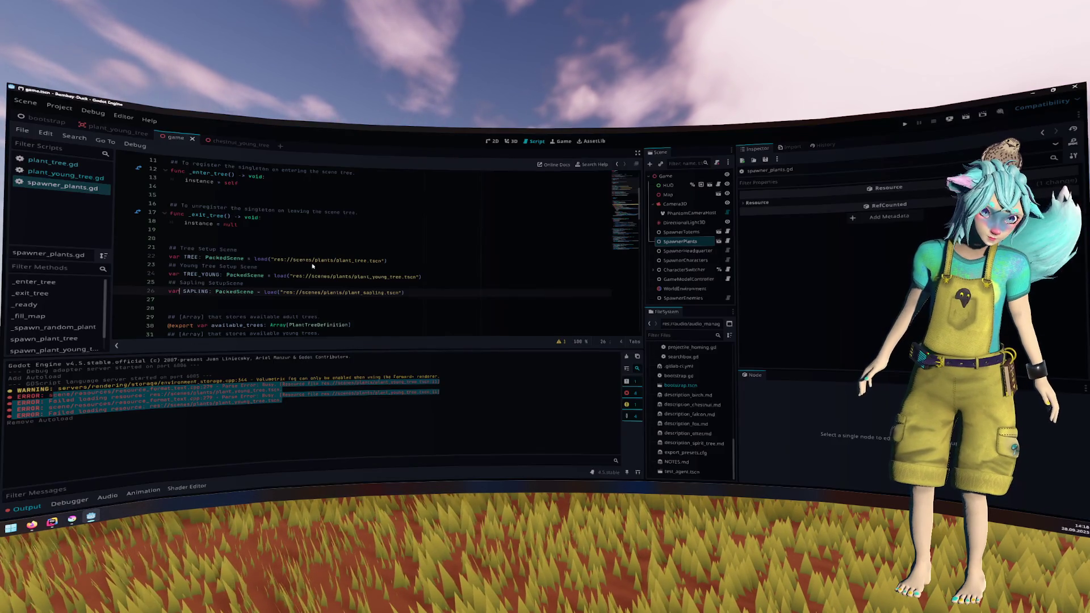
{"action": "key", "text": "alt+Tab"}
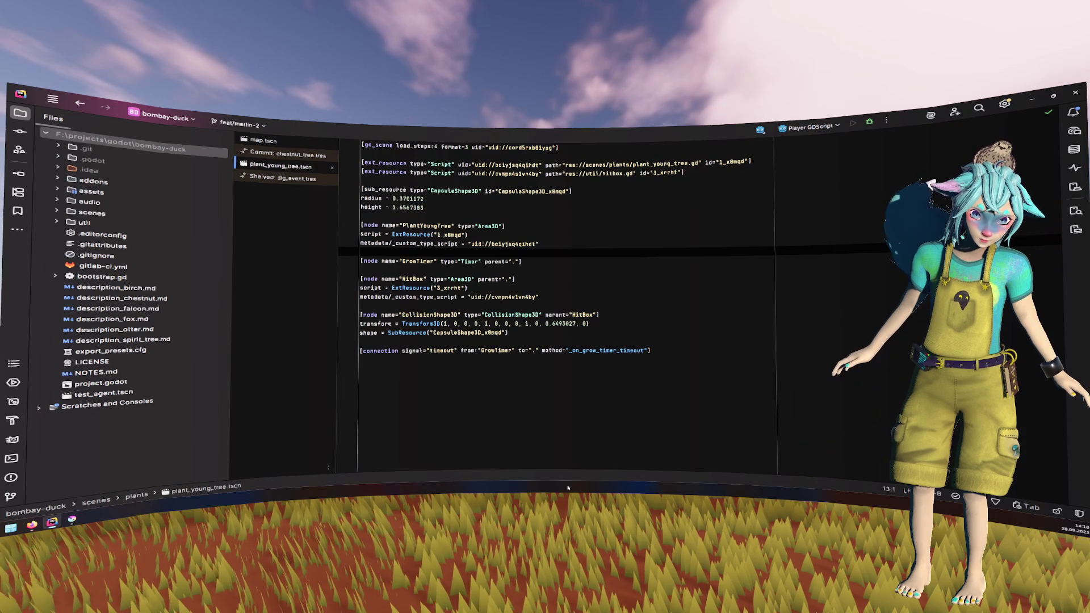
{"action": "key", "text": "shift+F10"}
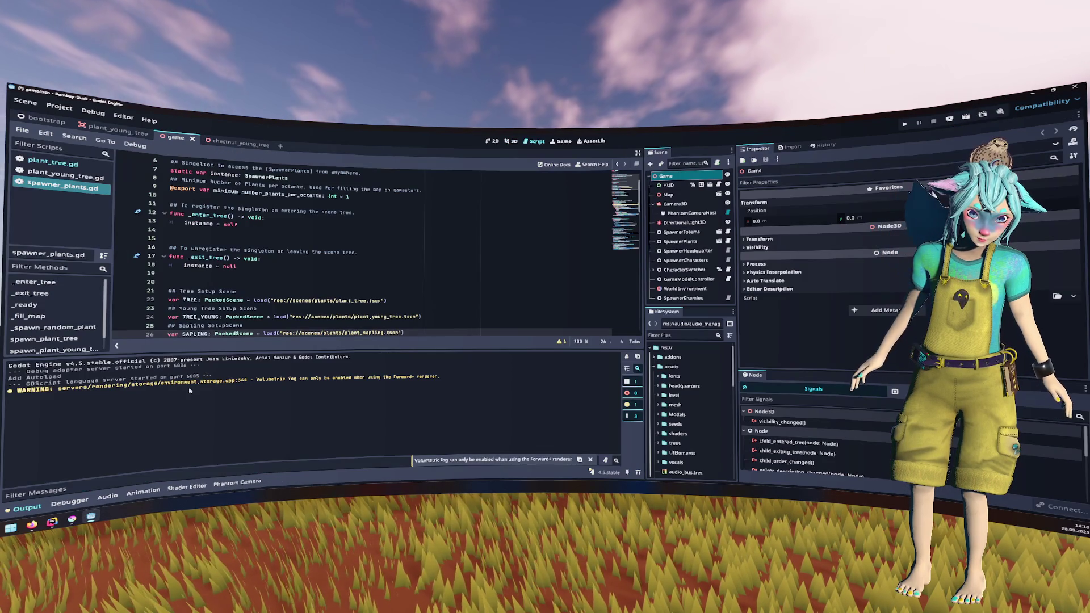
Step: Review the startup output log and the scene load paths in spawner_plants.gd
{"action": "left_click_drag", "start_coordinate": [191, 390], "coordinate": [161, 377]}
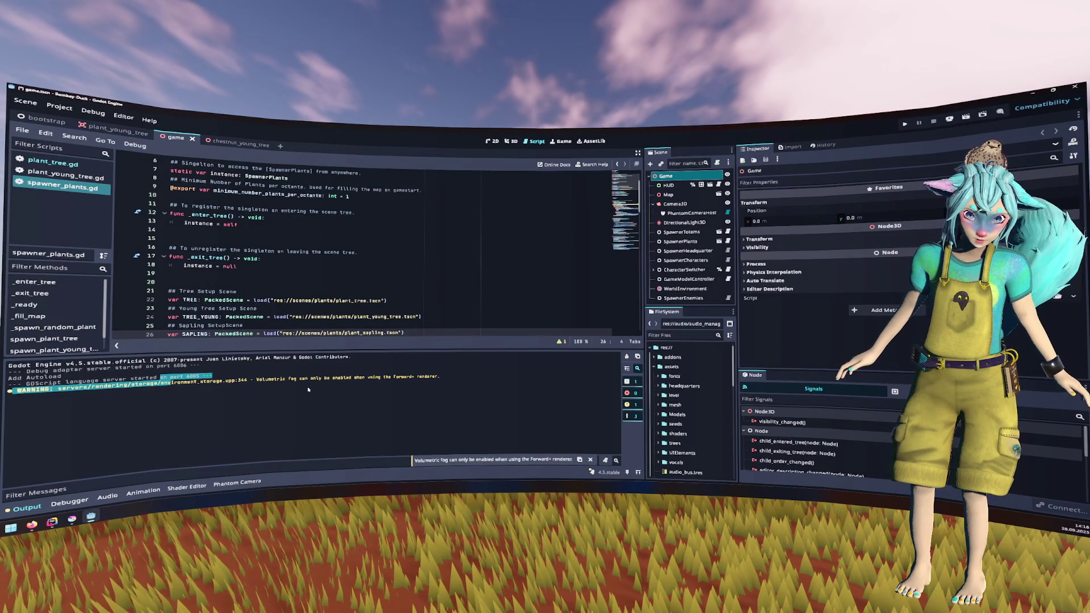
{"action": "left_click", "coordinate": [273, 258]}
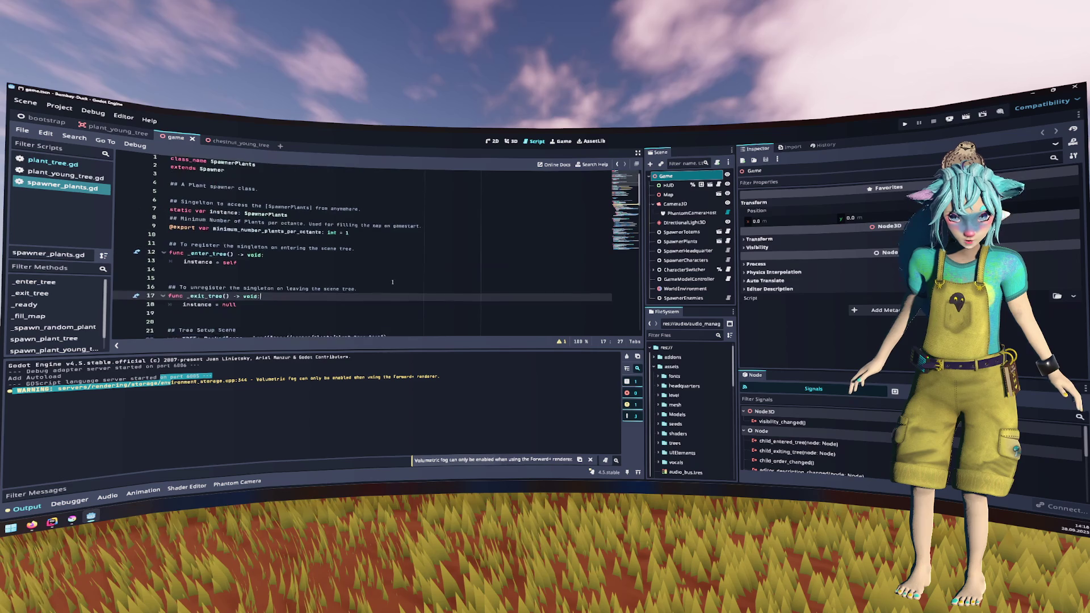
{"action": "scroll", "coordinate": [388, 277], "scroll_direction": "down", "scroll_amount": 2}
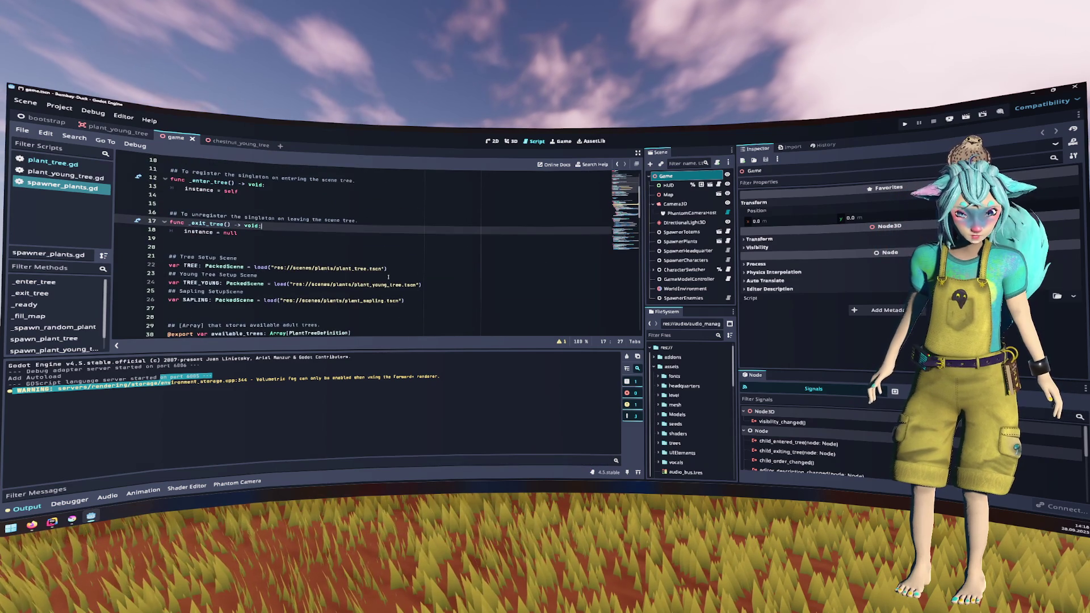
{"action": "mouse_move", "coordinate": [410, 285]}
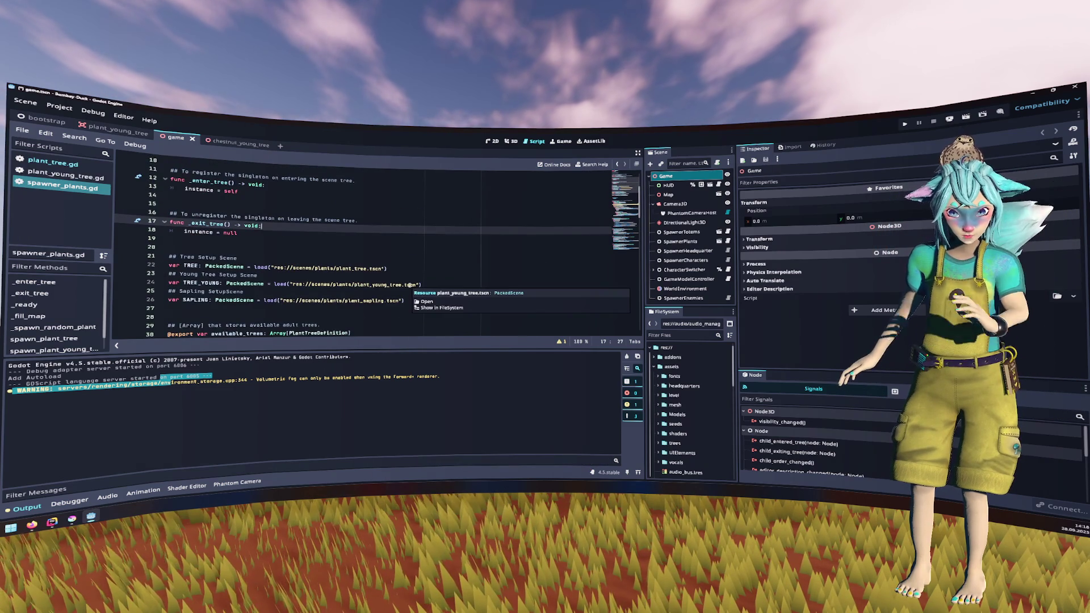
{"action": "left_click", "coordinate": [431, 267]}
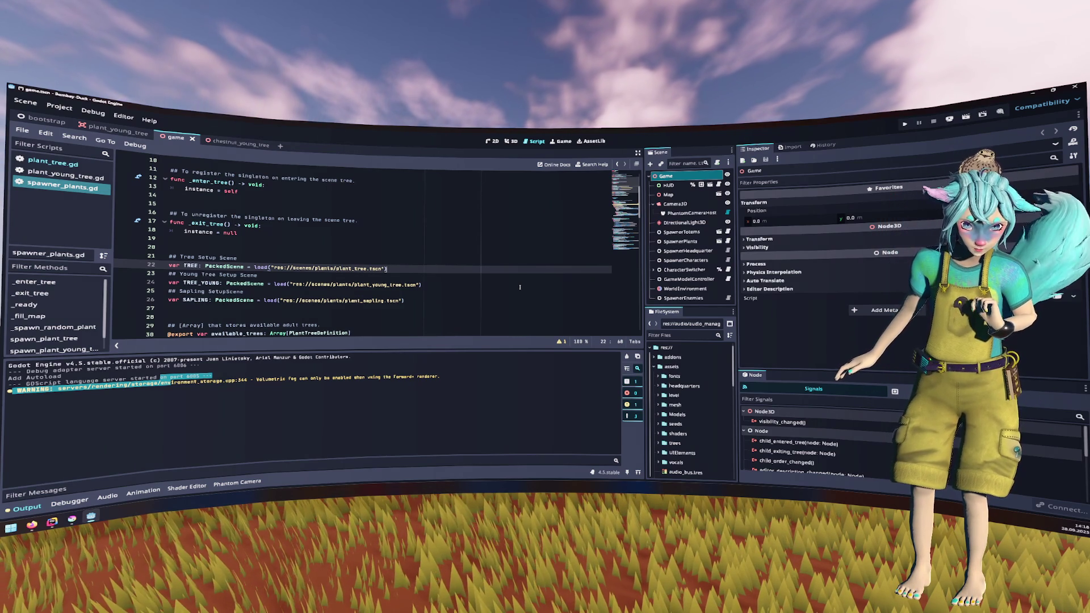
Step: Run the project and walk the fox with W and A until the wait_time error breaks
{"action": "left_click", "coordinate": [906, 123]}
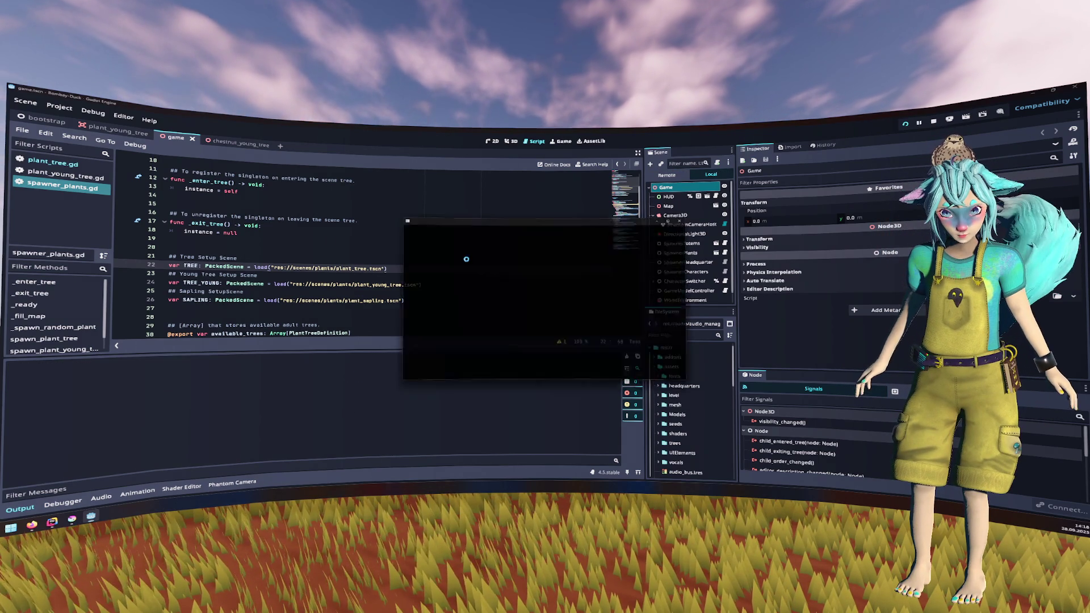
{"action": "left_click", "coordinate": [511, 292]}
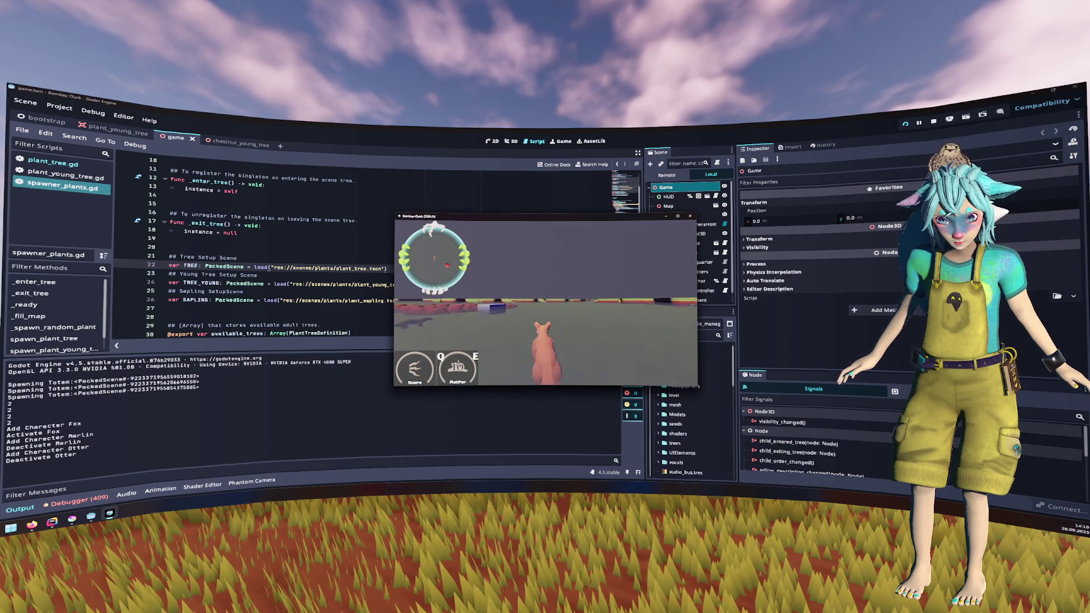
{"action": "key", "text": "w"}
{"action": "key", "text": "a"}
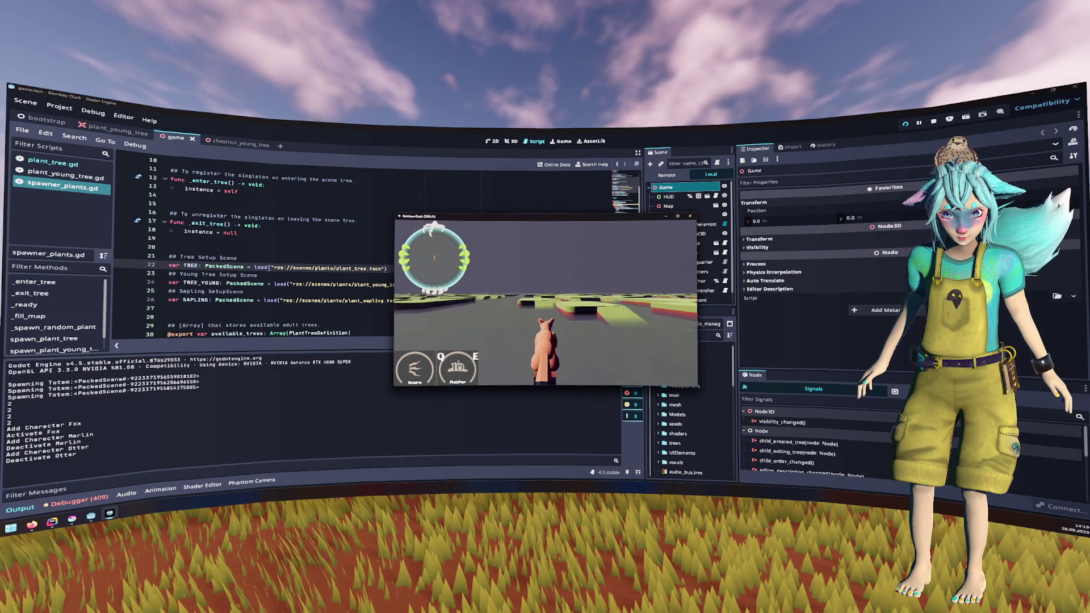
{"action": "scroll", "coordinate": [482, 241], "scroll_direction": "up", "scroll_amount": 2}
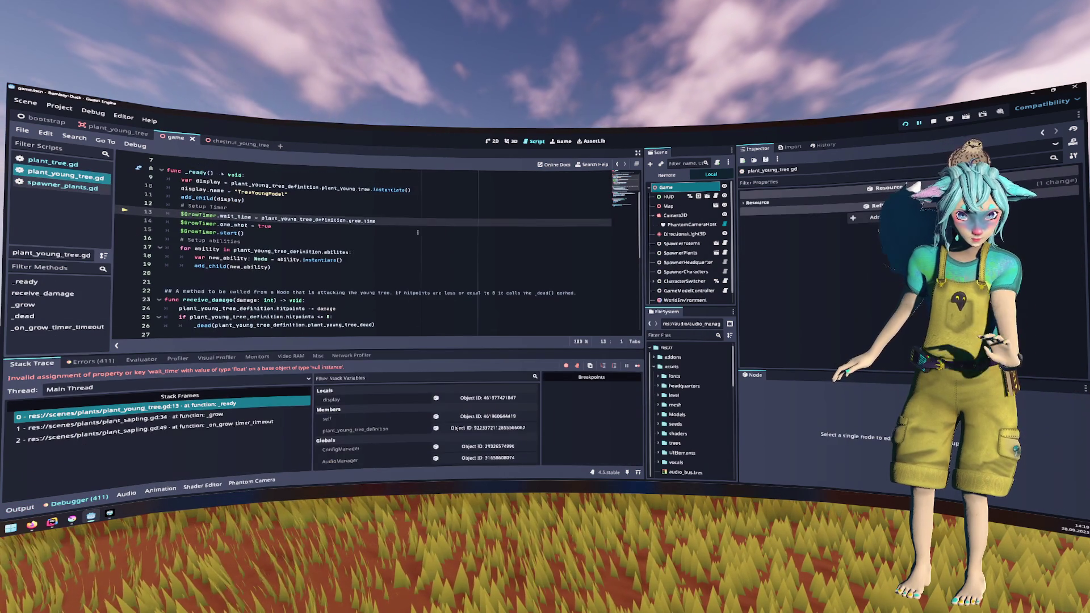
Step: Select plant_young_tree_definition on the wait_time line 13 of plant_young_tree.gd
{"action": "left_click", "coordinate": [419, 232]}
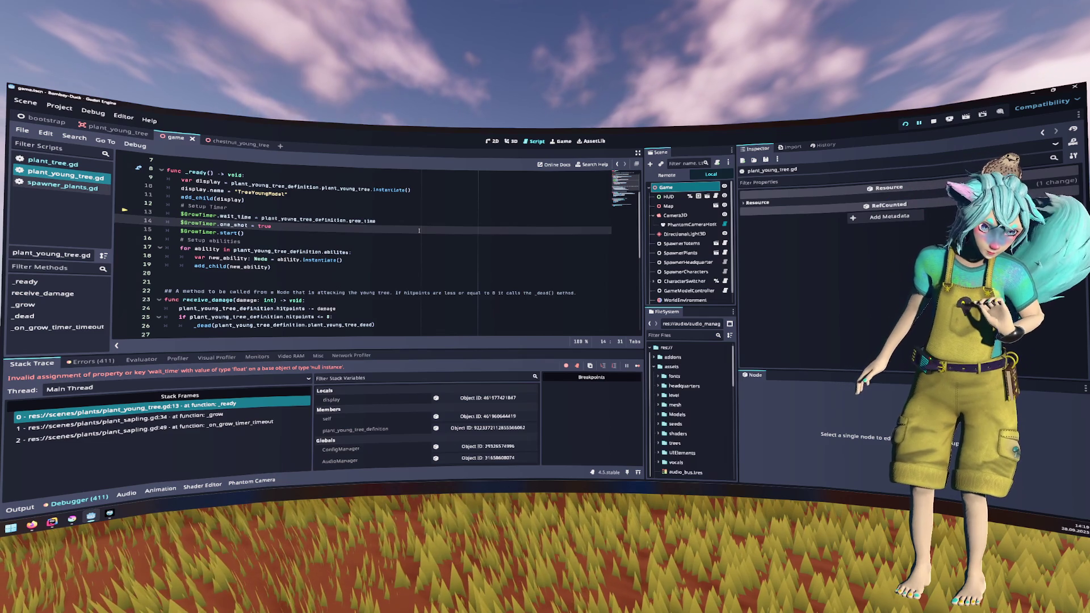
{"action": "left_click", "coordinate": [298, 241]}
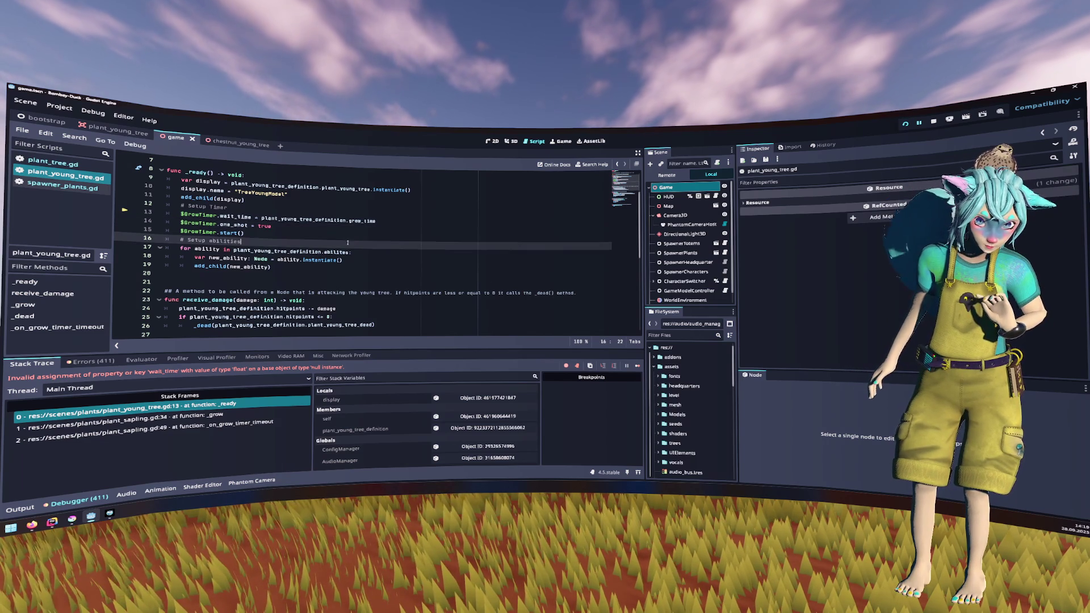
{"action": "scroll", "coordinate": [299, 247], "scroll_direction": "up", "scroll_amount": 1}
{"action": "double_click", "coordinate": [299, 244]}
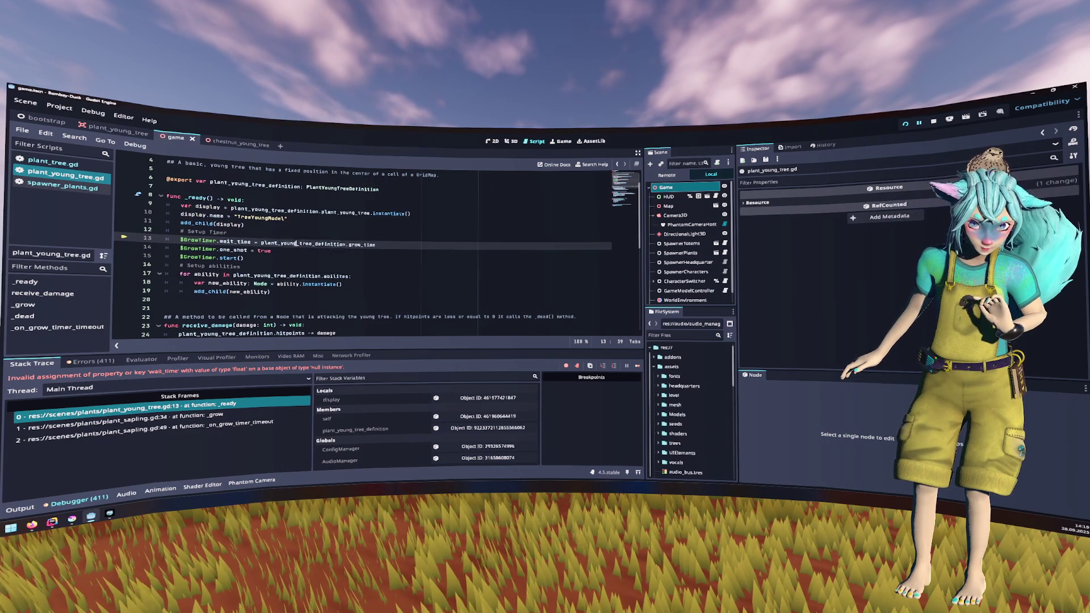
Step: Show the running game's remote tree, check the Game and 3D views, then inspect the remote PlantSapling
{"action": "left_click", "coordinate": [666, 175]}
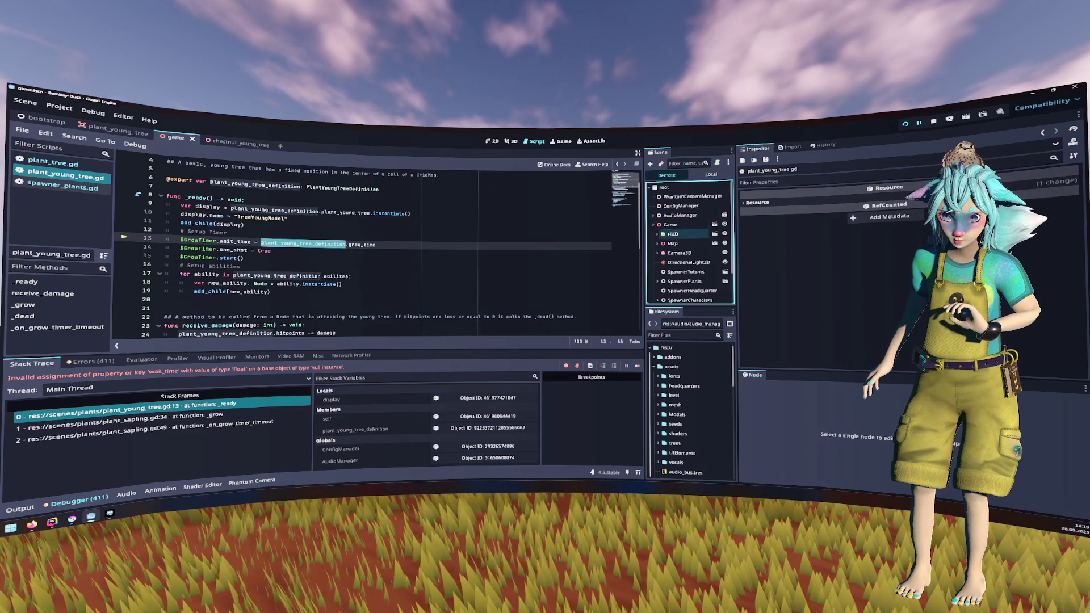
{"action": "scroll", "coordinate": [658, 242], "scroll_direction": "down", "scroll_amount": 1}
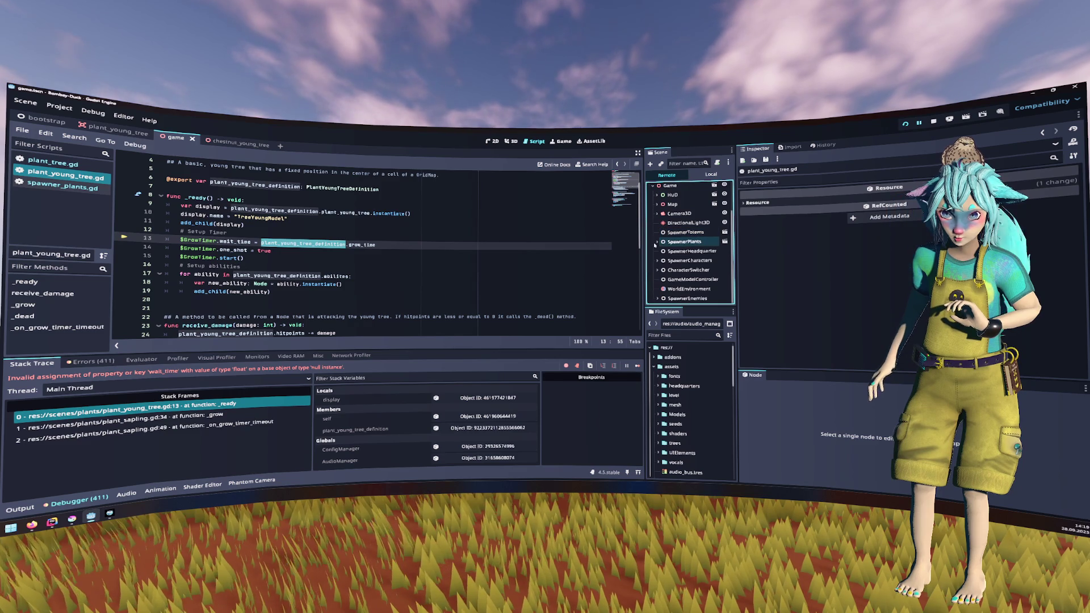
{"action": "left_click", "coordinate": [561, 141]}
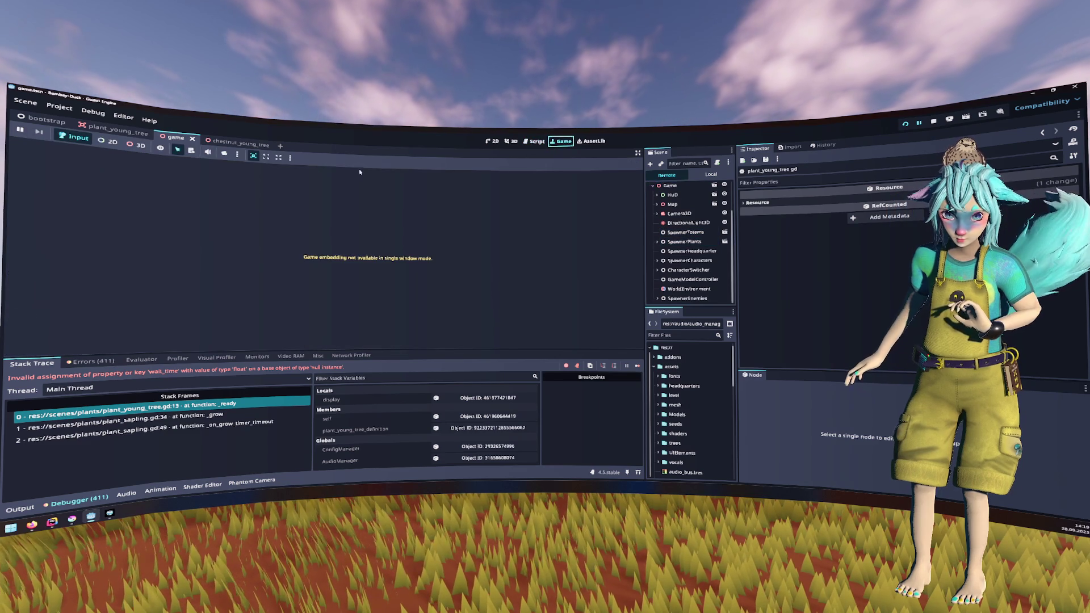
{"action": "left_click", "coordinate": [208, 153]}
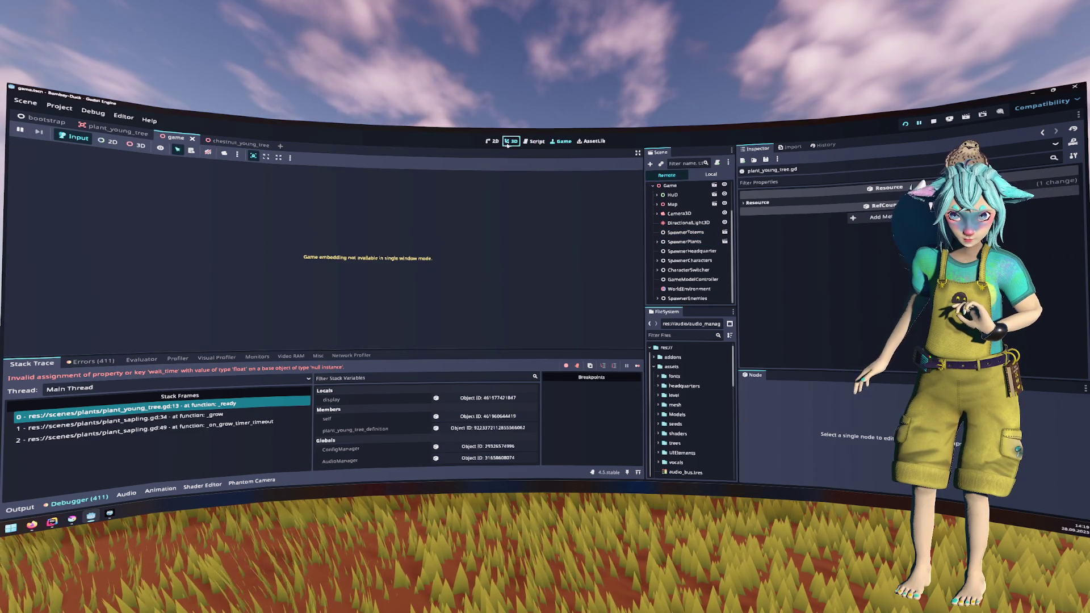
{"action": "left_click", "coordinate": [510, 142]}
{"action": "left_click", "coordinate": [535, 142]}
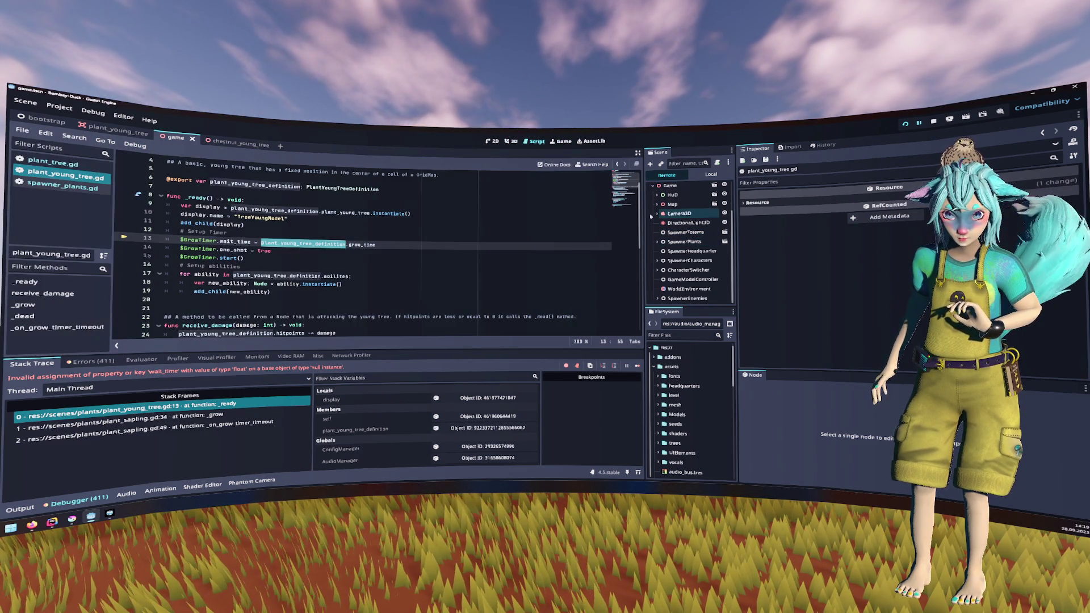
{"action": "left_click", "coordinate": [686, 235]}
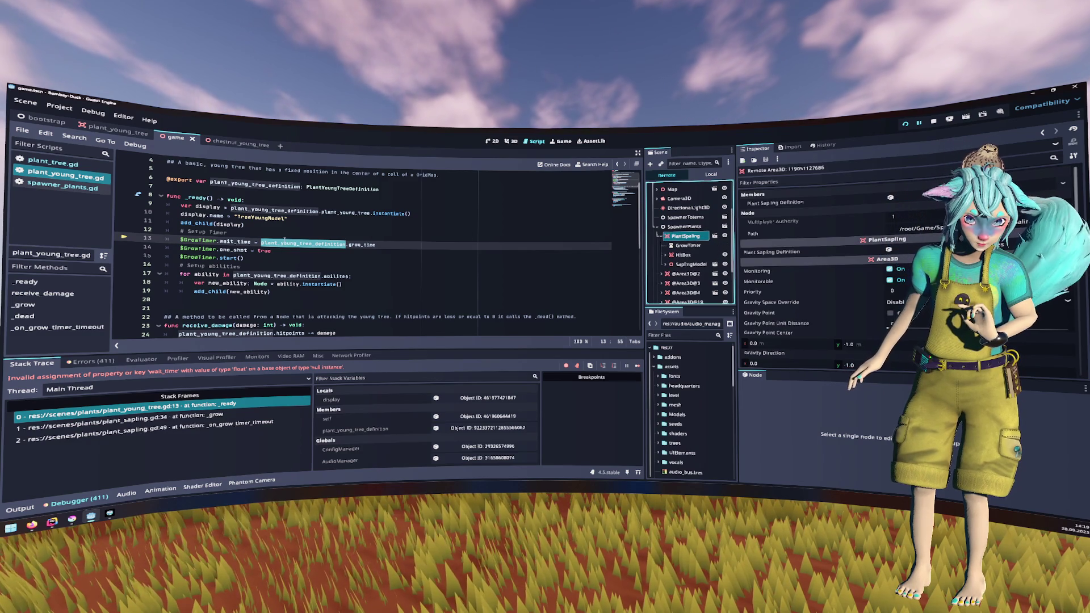
{"action": "mouse_move", "coordinate": [292, 243]}
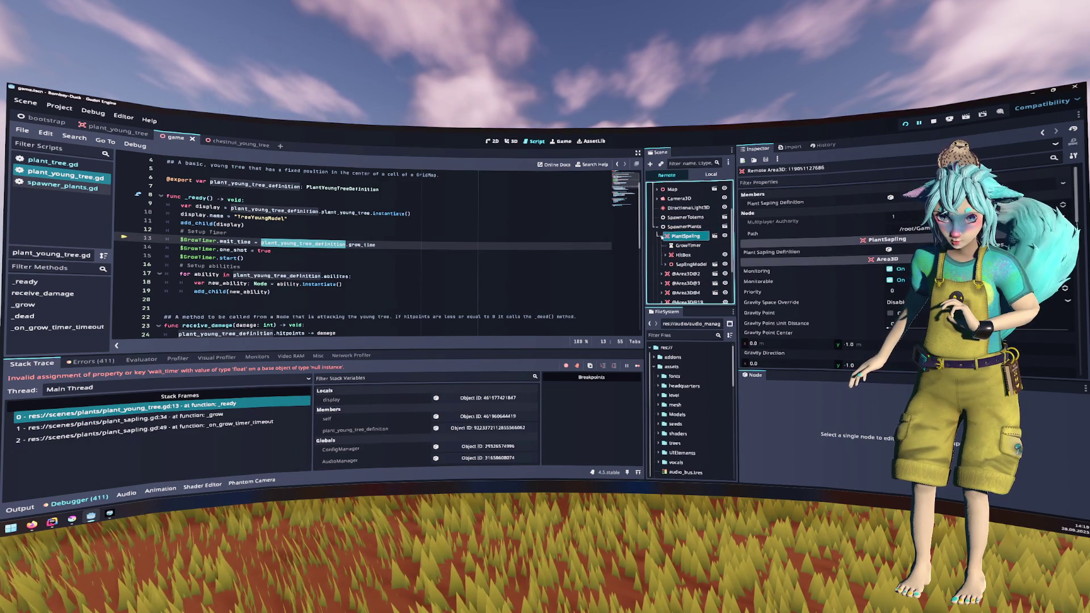
{"action": "mouse_move", "coordinate": [661, 238]}
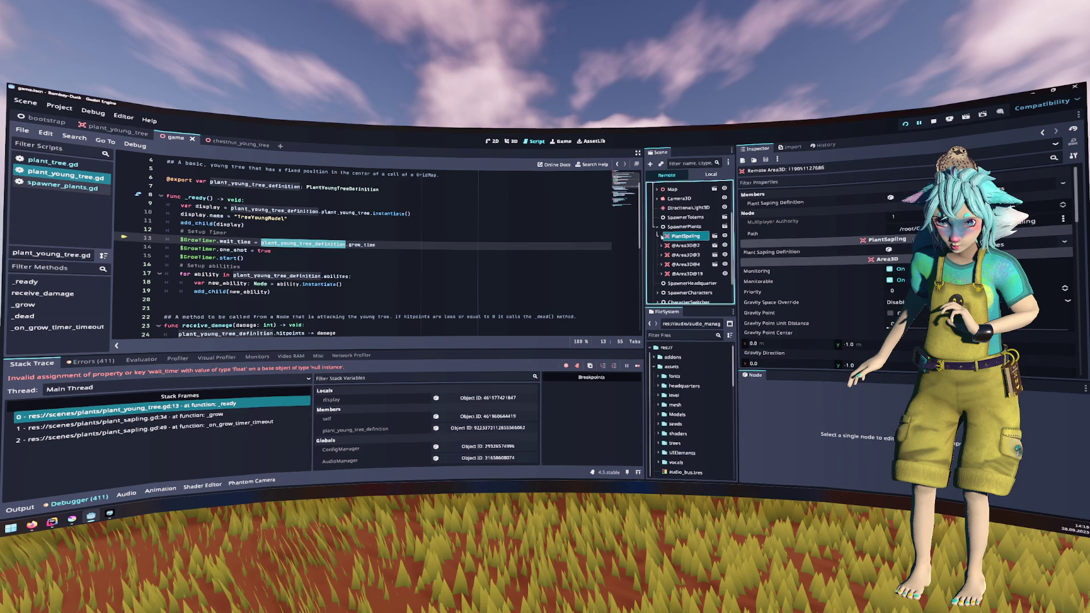
{"action": "scroll", "coordinate": [681, 244], "scroll_direction": "down", "scroll_amount": 1}
{"action": "left_click", "coordinate": [694, 258]}
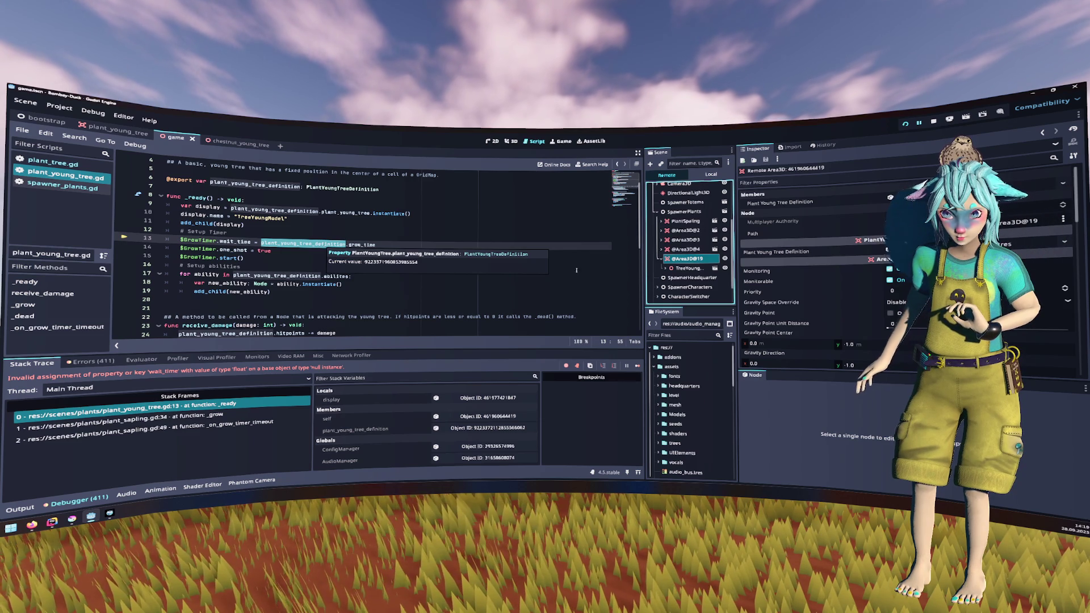
{"action": "left_click", "coordinate": [685, 248]}
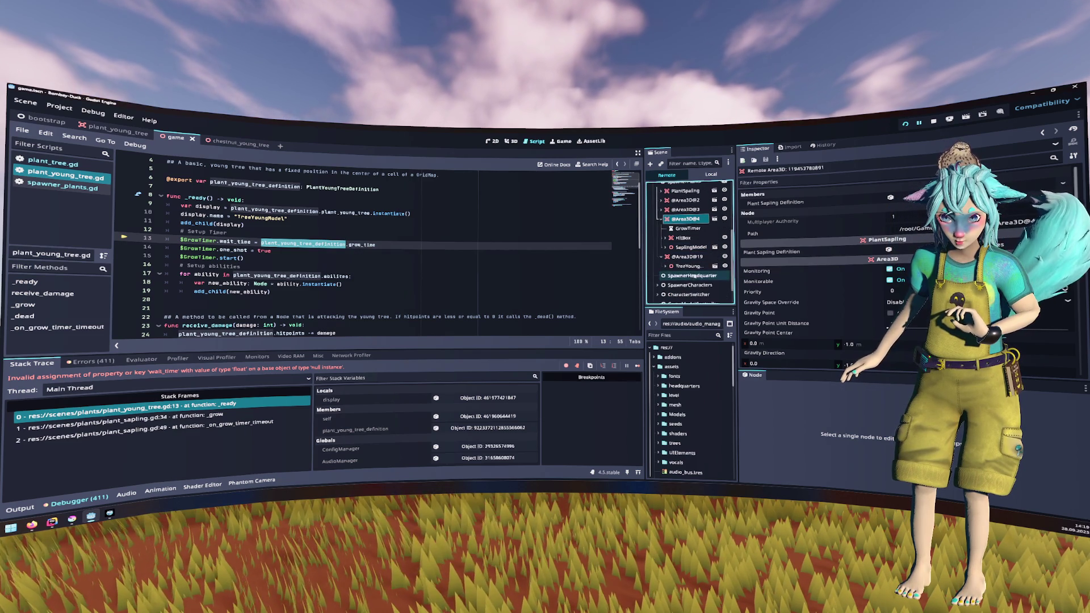
{"action": "left_click", "coordinate": [689, 266]}
{"action": "left_click", "coordinate": [686, 258]}
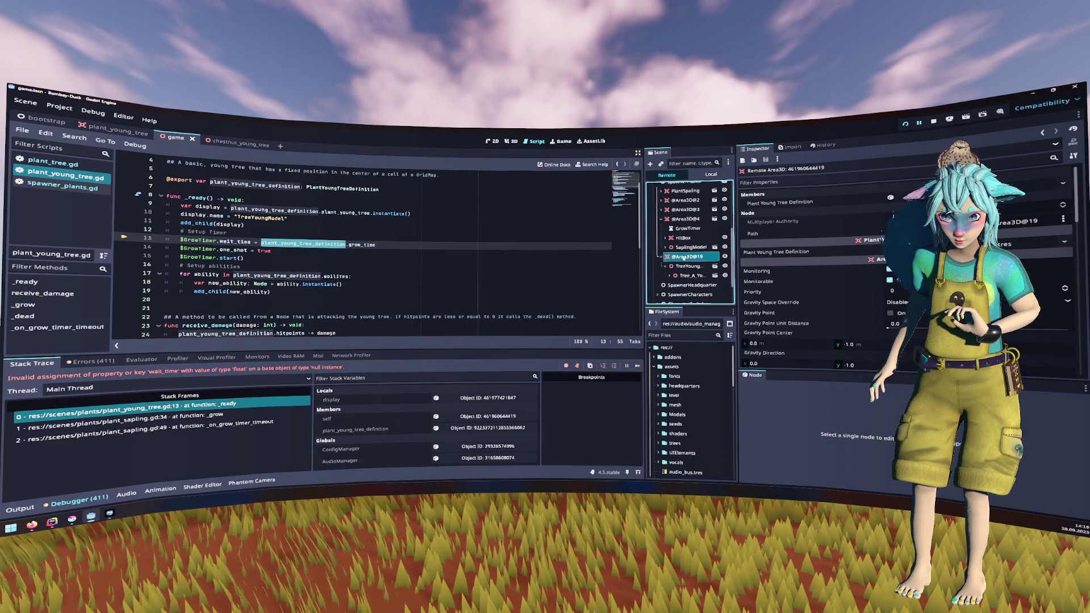
{"action": "left_click", "coordinate": [683, 237]}
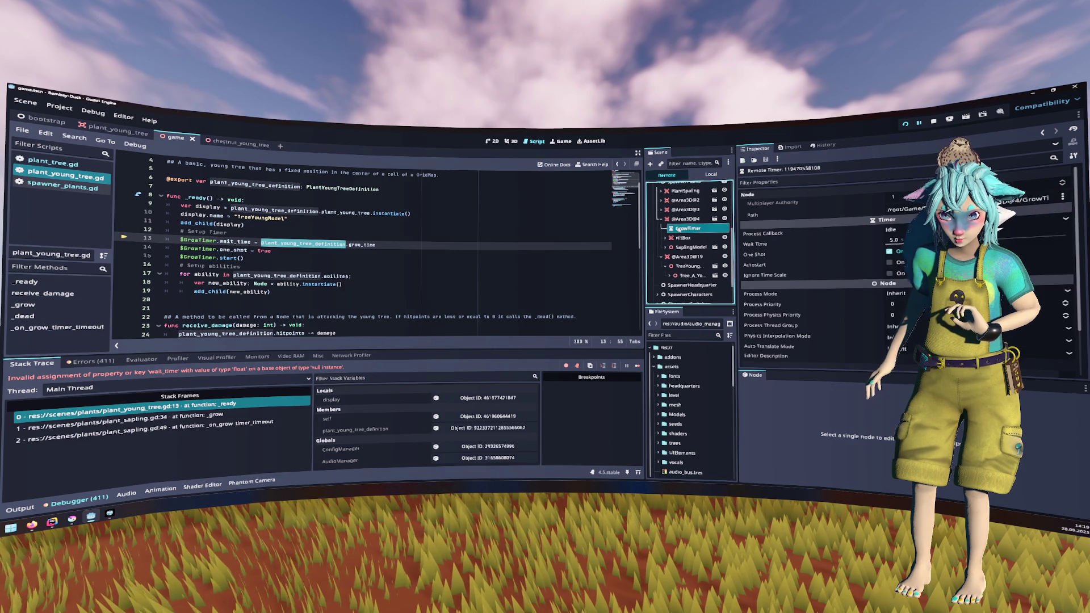
{"action": "left_click", "coordinate": [686, 219]}
{"action": "left_click", "coordinate": [681, 258]}
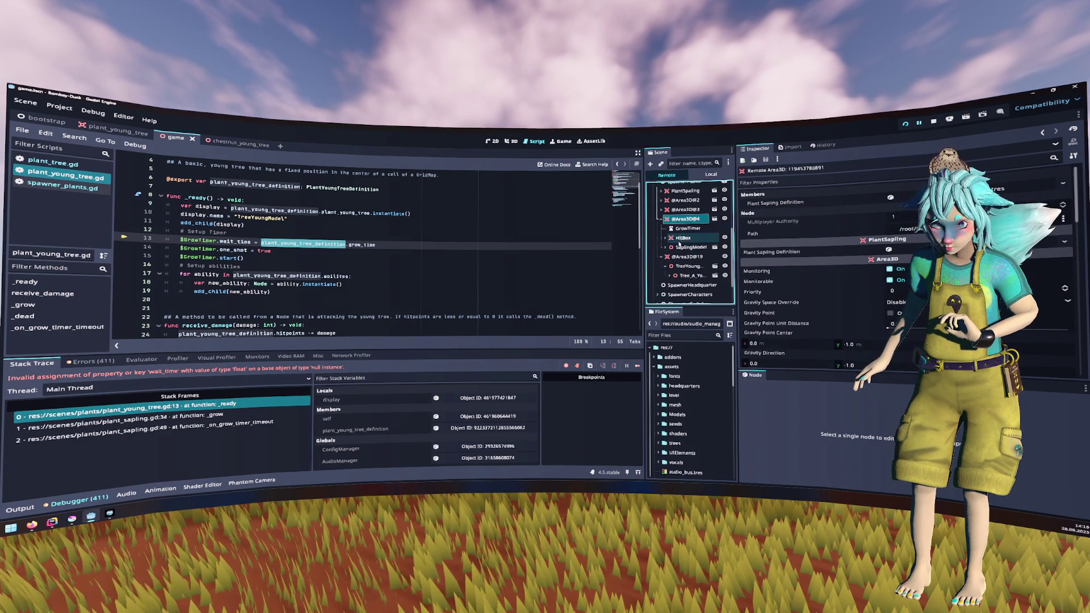
{"action": "left_click", "coordinate": [685, 218]}
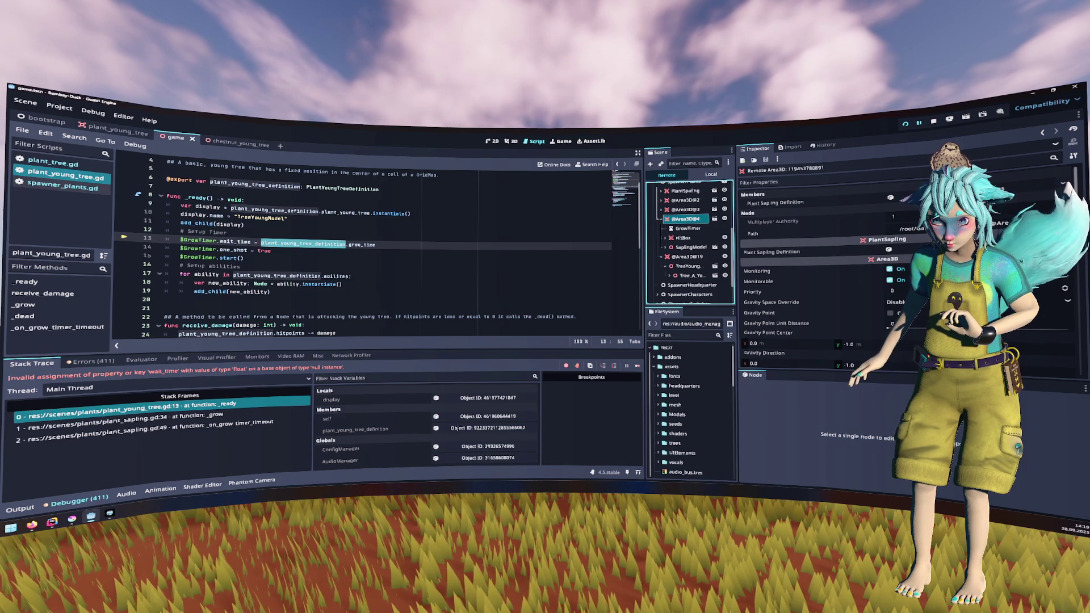
{"action": "left_click", "coordinate": [684, 257]}
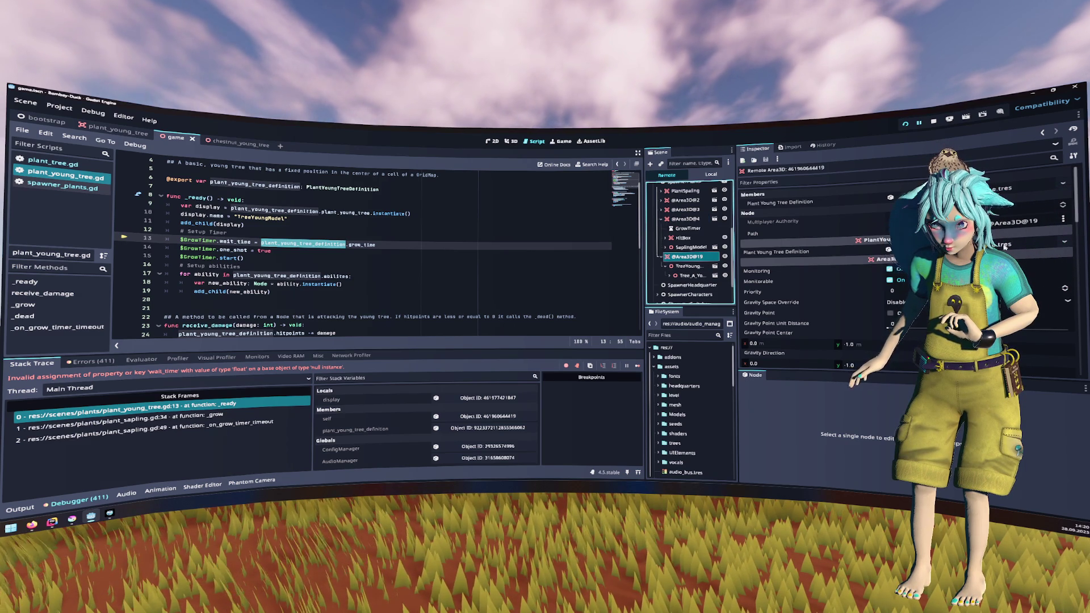
{"action": "mouse_move", "coordinate": [793, 322]}
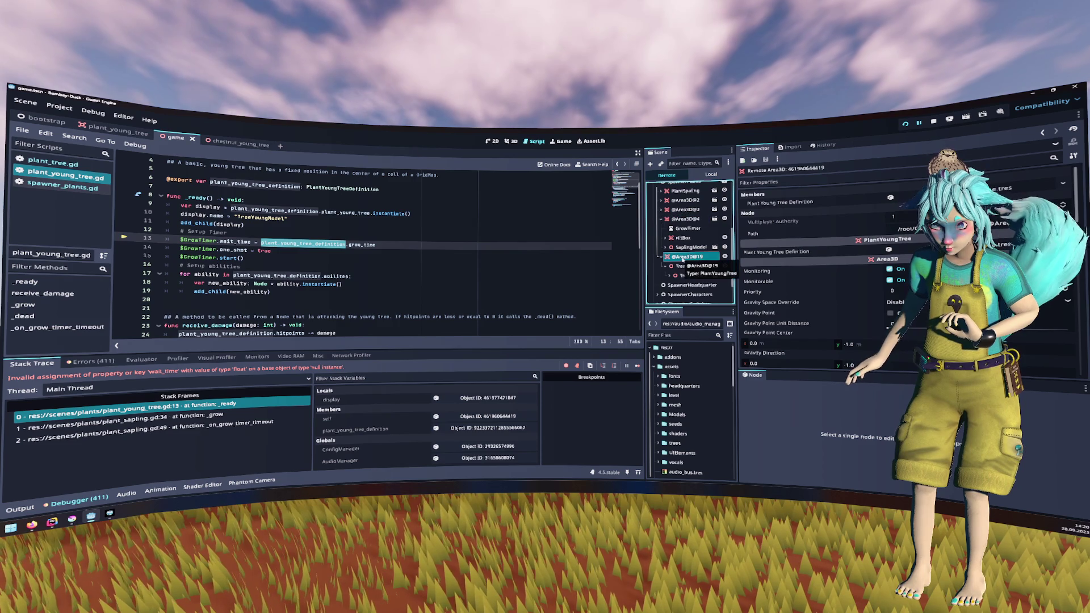
{"action": "left_click", "coordinate": [686, 220]}
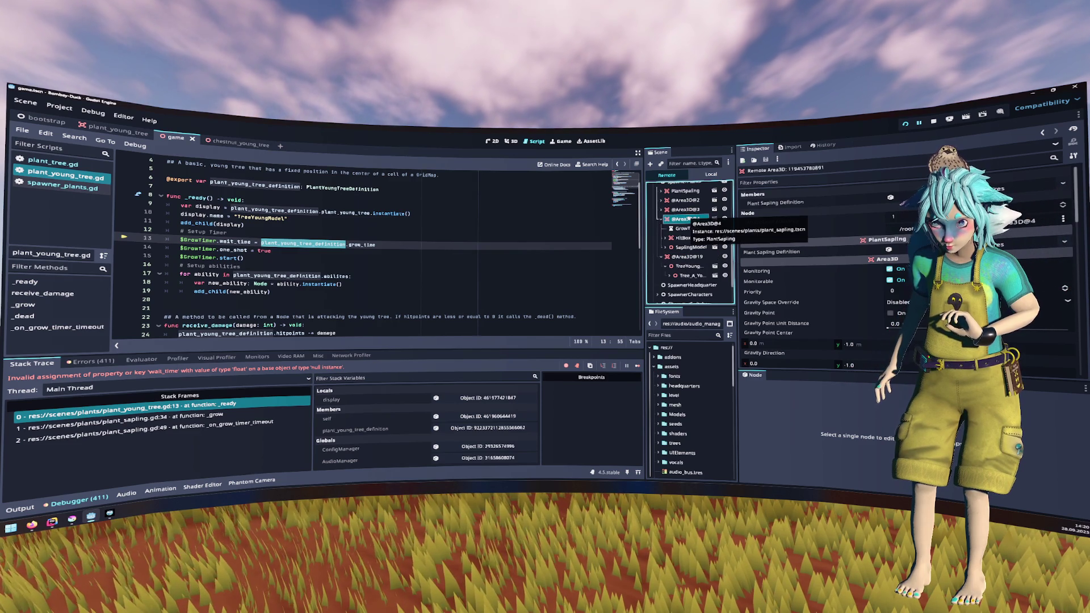
{"action": "left_click", "coordinate": [687, 257]}
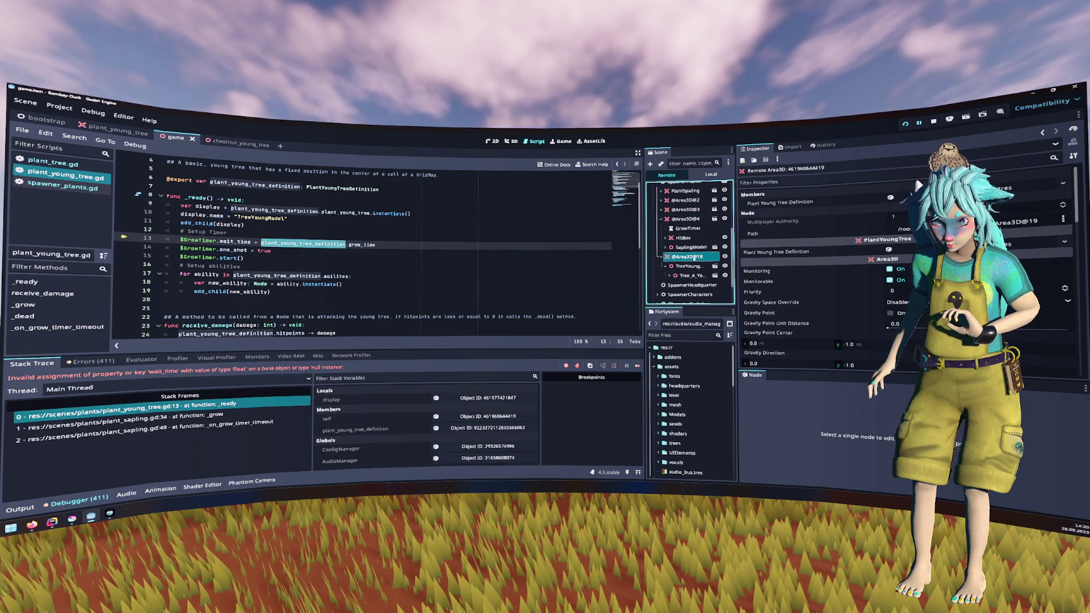
{"action": "left_click", "coordinate": [693, 218]}
{"action": "scroll", "coordinate": [782, 240], "scroll_direction": "down", "scroll_amount": 10}
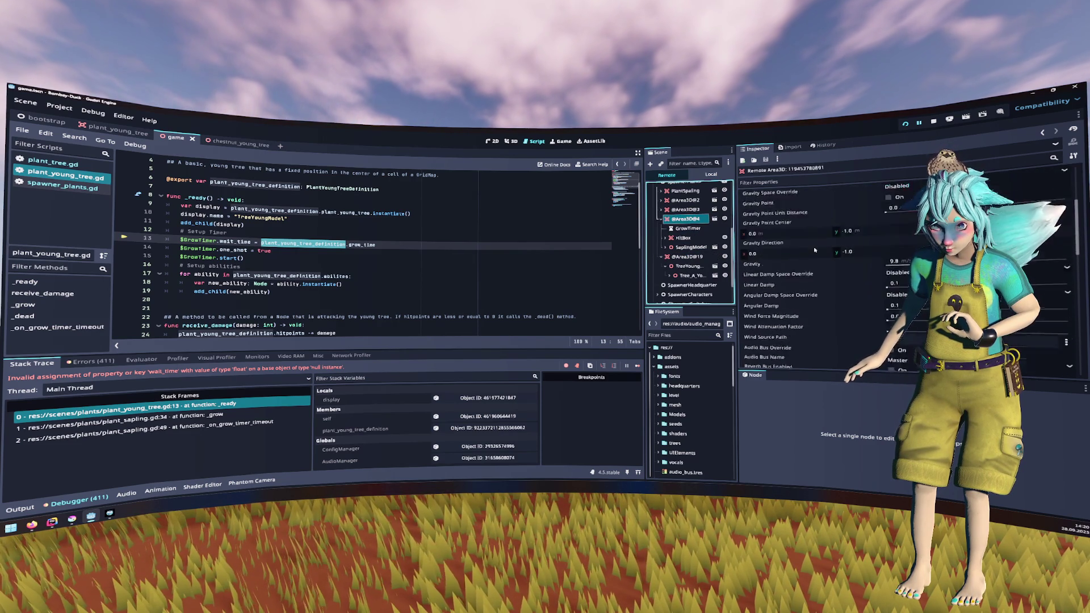
{"action": "scroll", "coordinate": [810, 248], "scroll_direction": "up", "scroll_amount": 10}
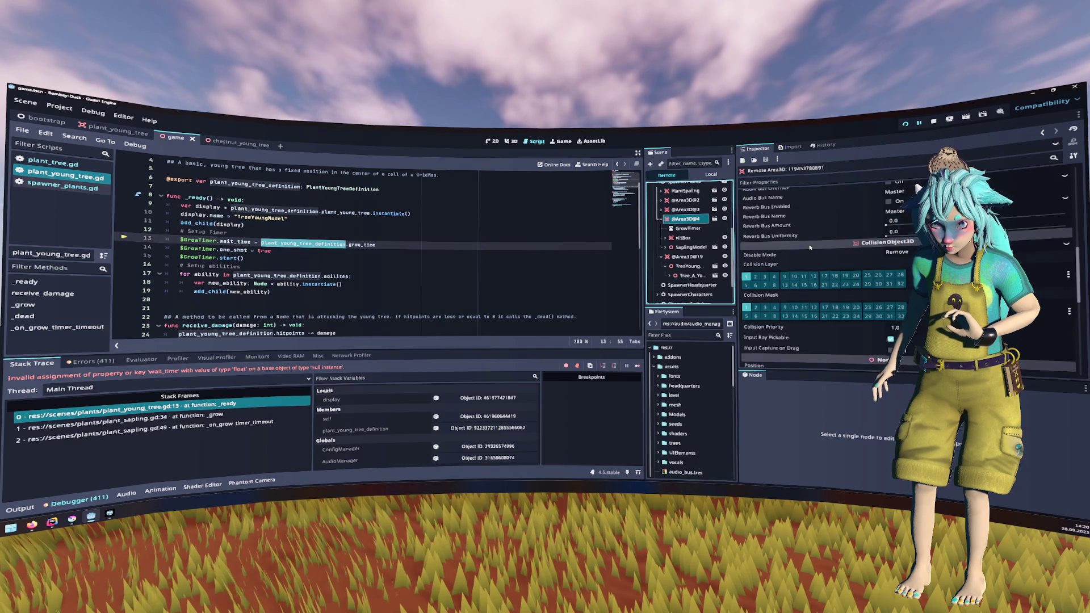
{"action": "left_click", "coordinate": [695, 258]}
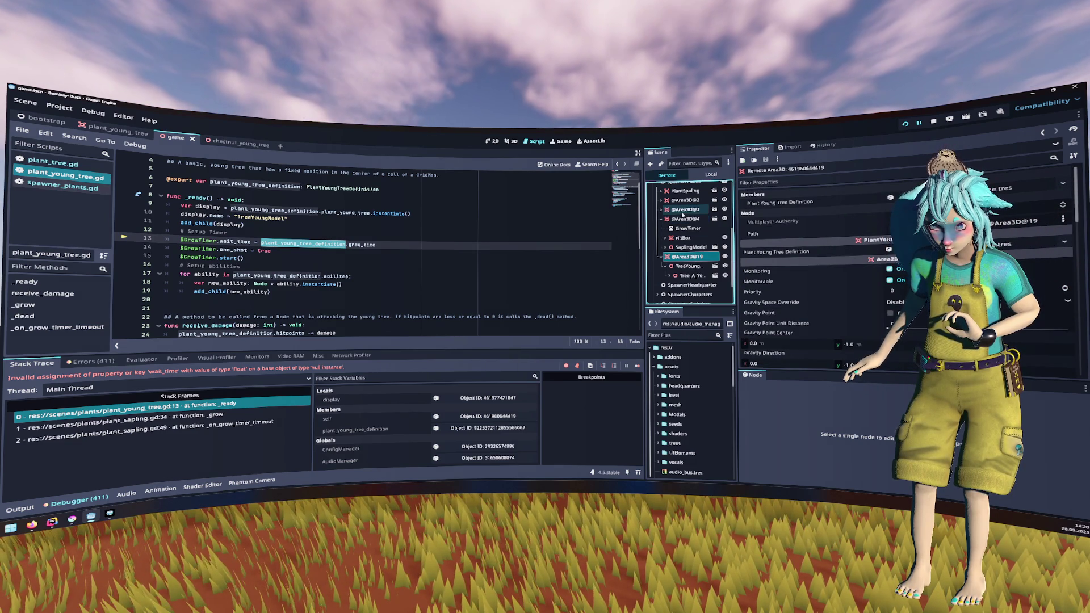
{"action": "left_click", "coordinate": [685, 219]}
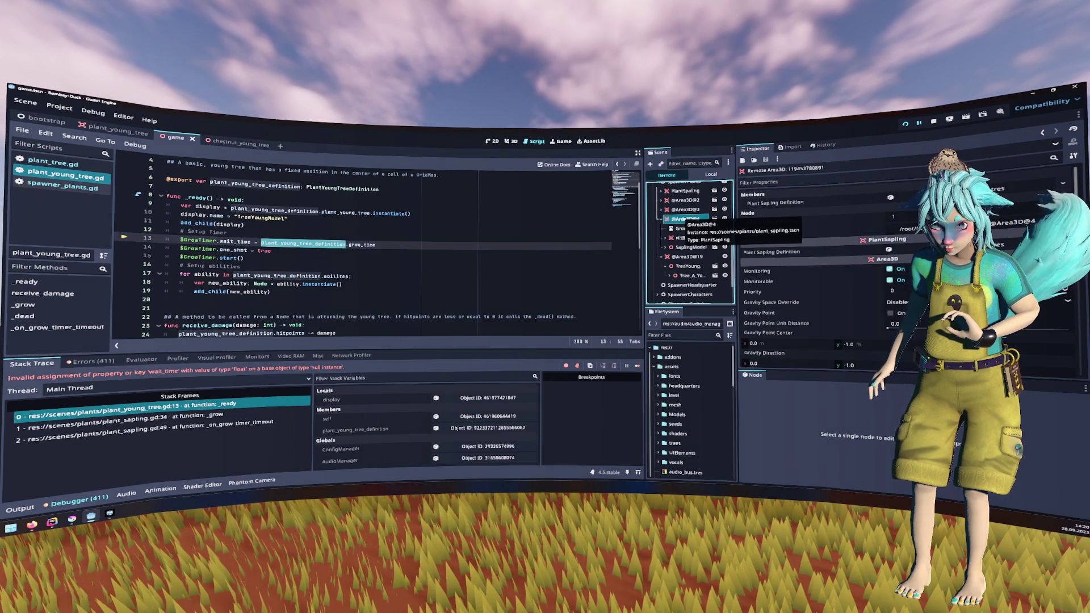
{"action": "left_click", "coordinate": [335, 250]}
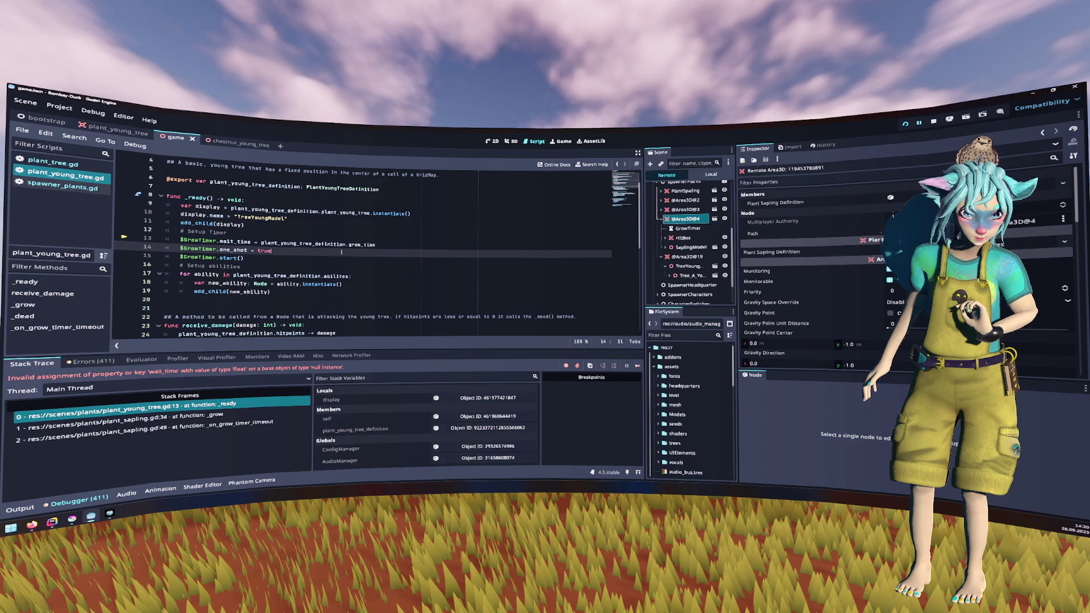
{"action": "double_click", "coordinate": [335, 244]}
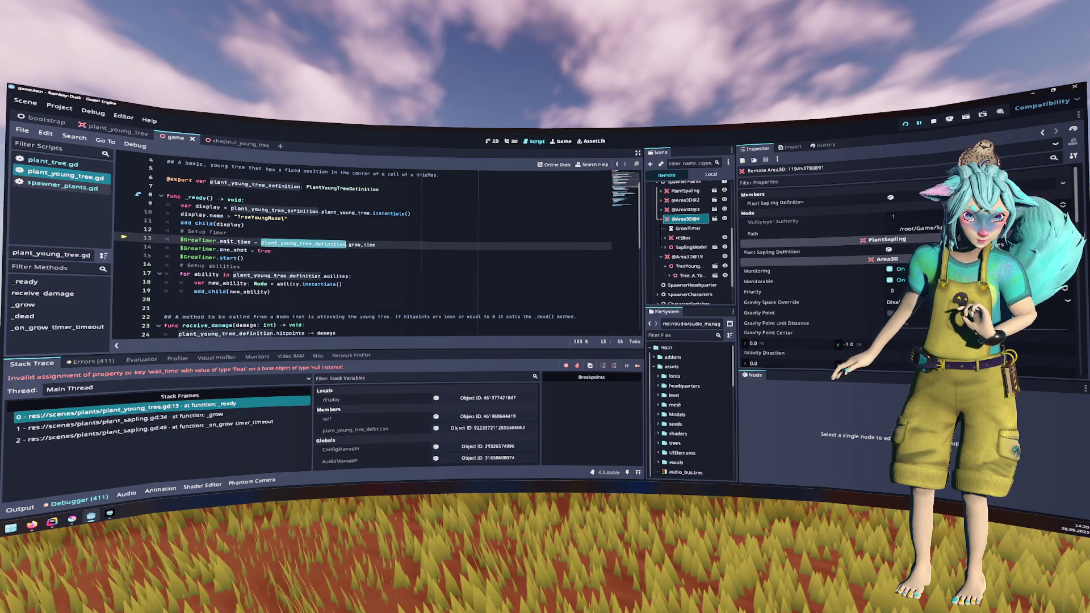
{"action": "scroll", "coordinate": [348, 213], "scroll_direction": "up", "scroll_amount": 2}
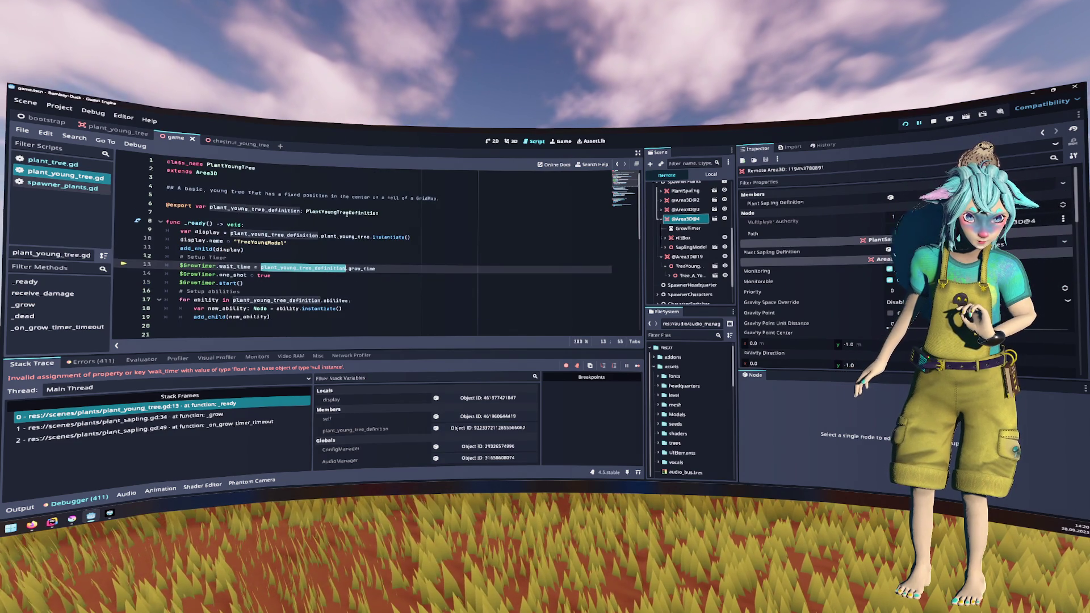
{"action": "left_click", "coordinate": [193, 241]}
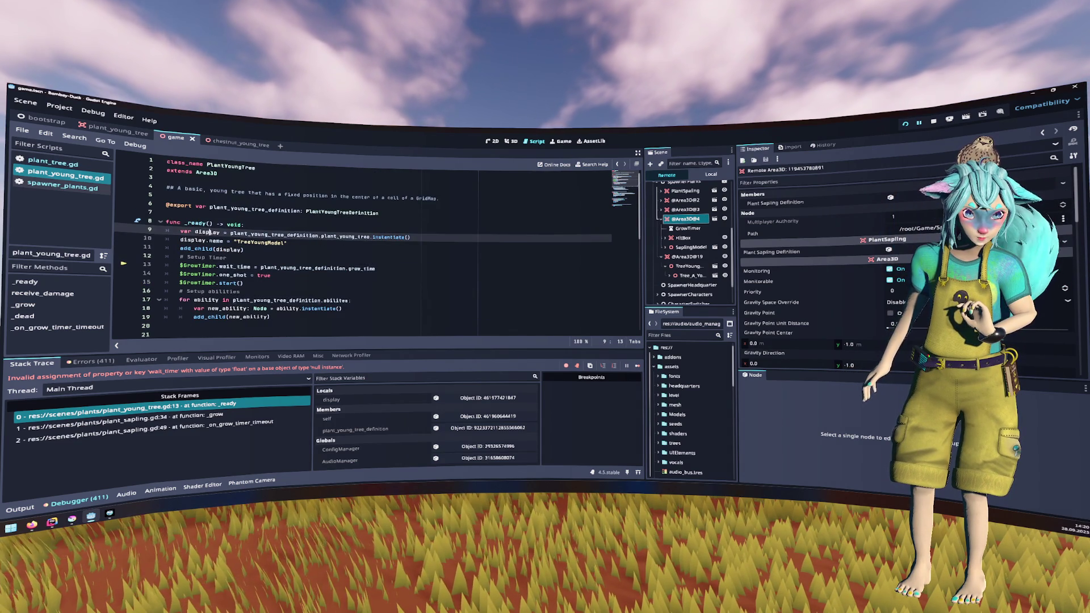
{"action": "left_click", "coordinate": [216, 266]}
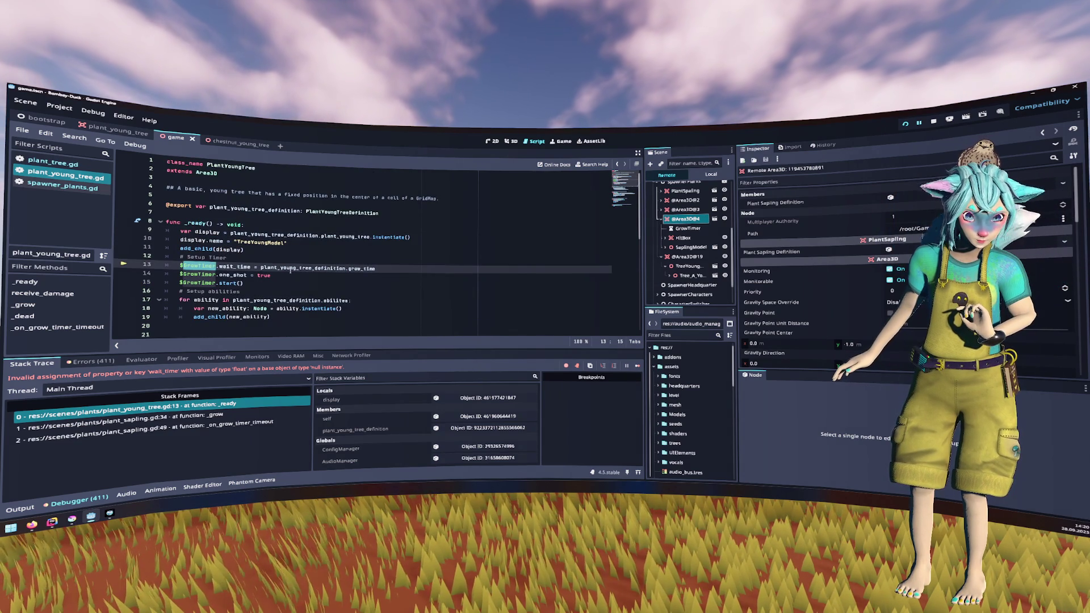
{"action": "double_click", "coordinate": [260, 243]}
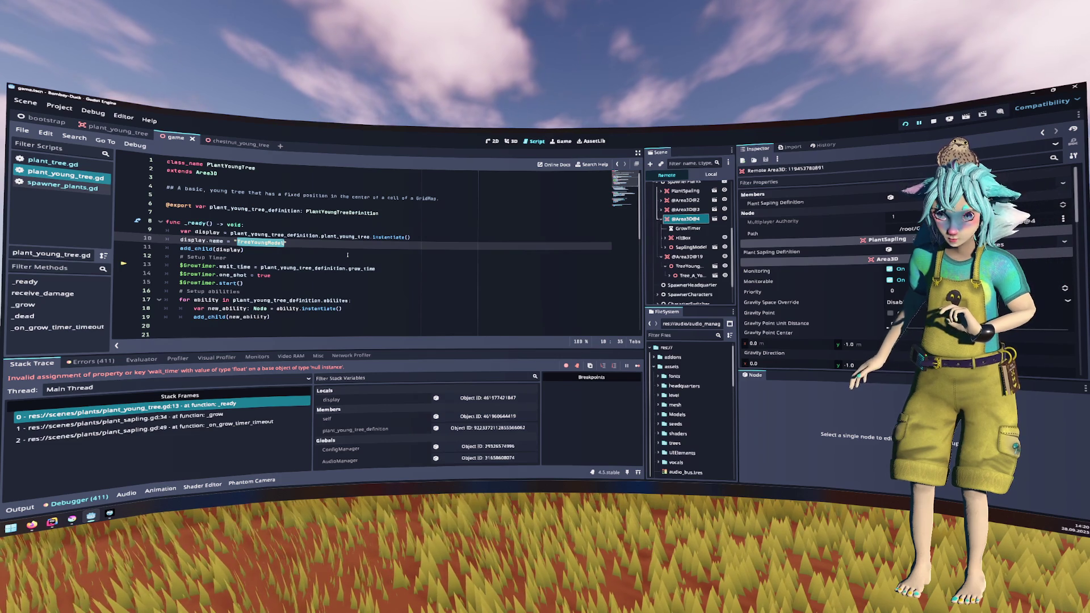
{"action": "left_click", "coordinate": [226, 144]}
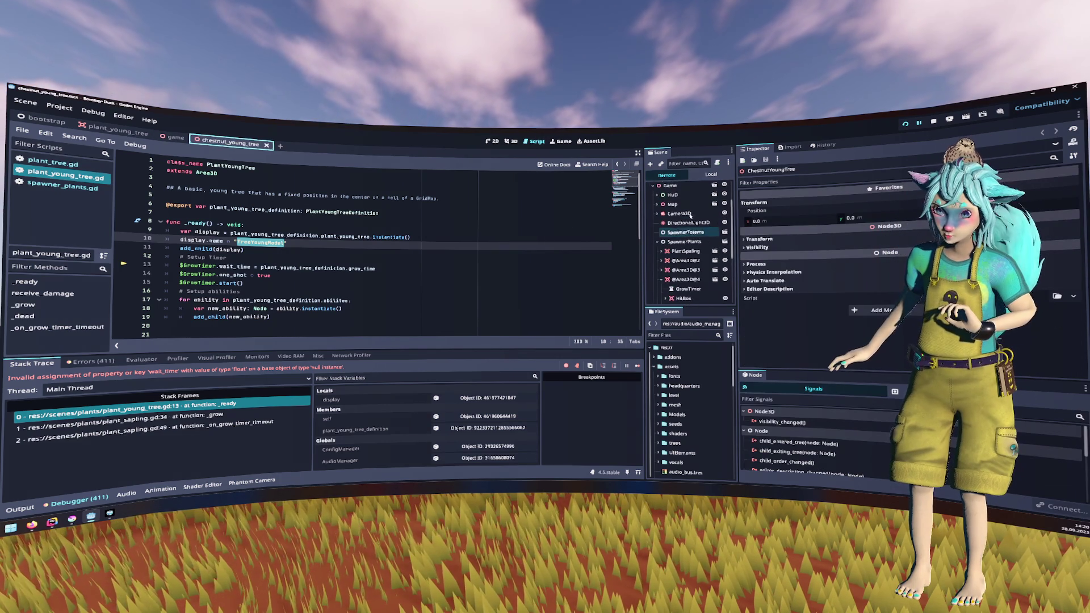
Step: Close the chestnut_young_tree and plant_young_tree scene tabs, returning to the game scene
{"action": "left_click", "coordinate": [698, 176]}
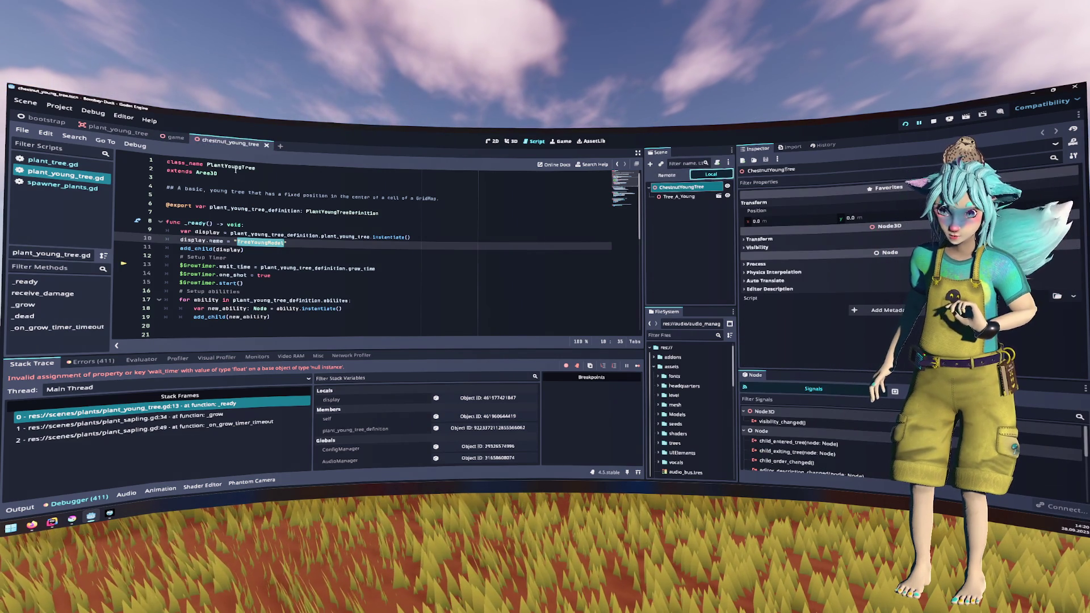
{"action": "left_click", "coordinate": [266, 145]}
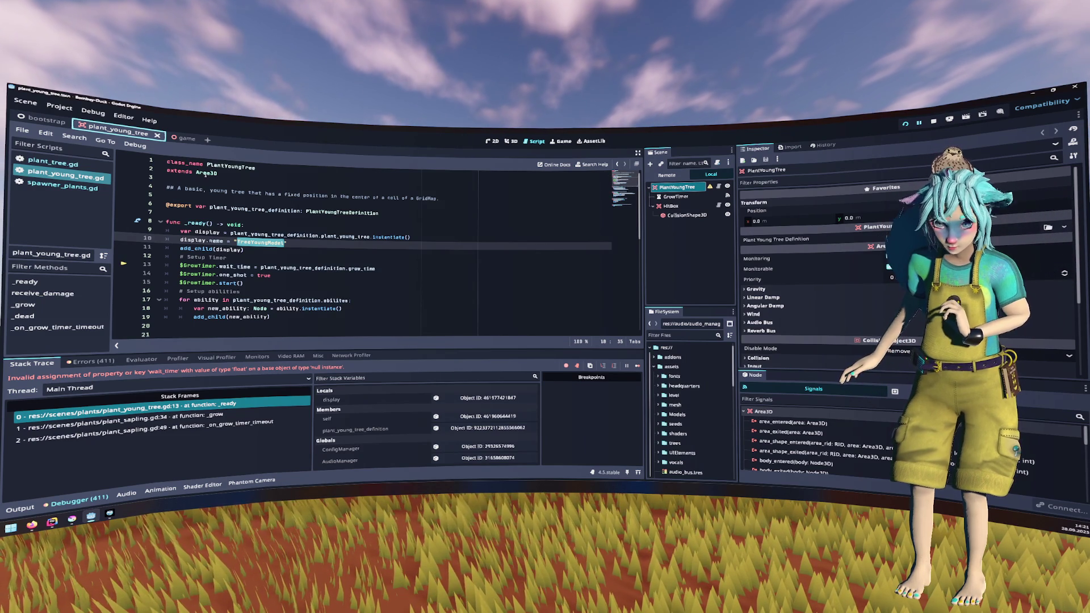
{"action": "left_click", "coordinate": [232, 181]}
{"action": "left_click", "coordinate": [177, 138]}
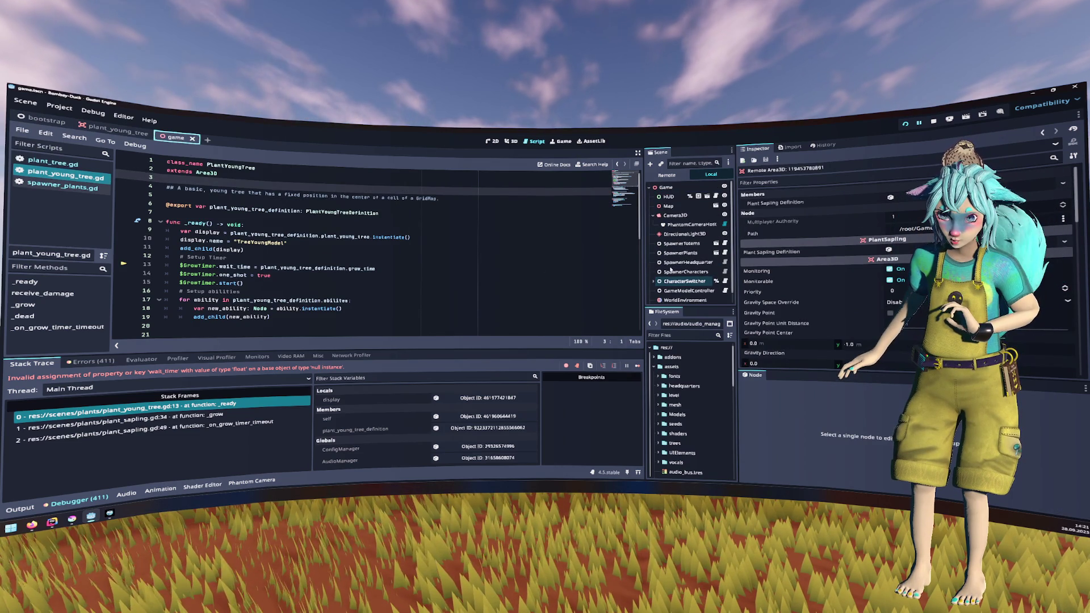
Step: Select SpawnerPlants, review its Available Trees, Young Trees and Saplings arrays, and expand the first young tree
{"action": "left_click", "coordinate": [679, 253]}
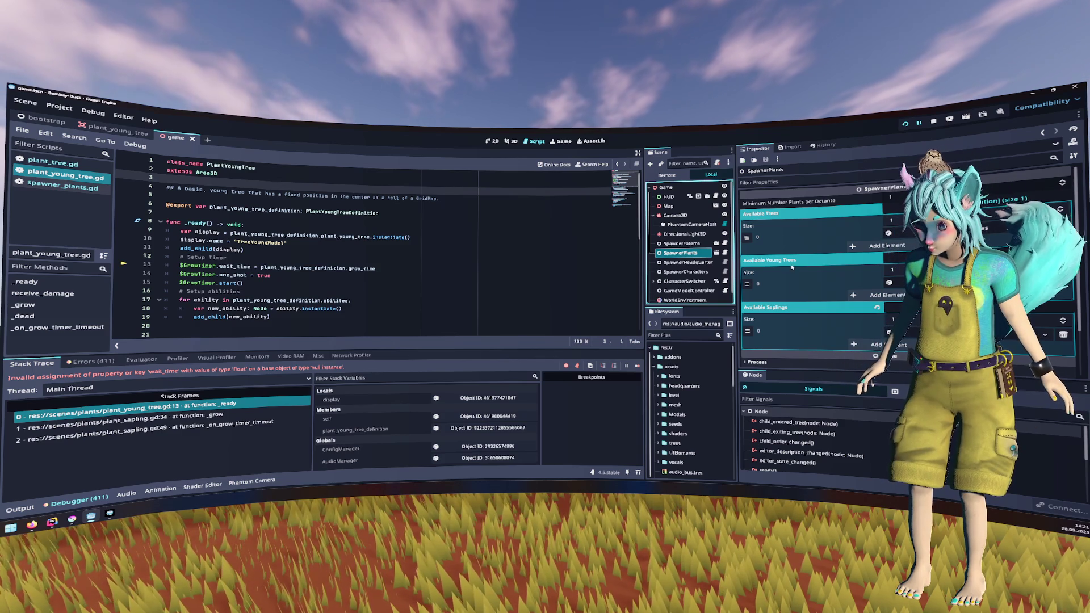
{"action": "scroll", "coordinate": [789, 268], "scroll_direction": "down", "scroll_amount": 2}
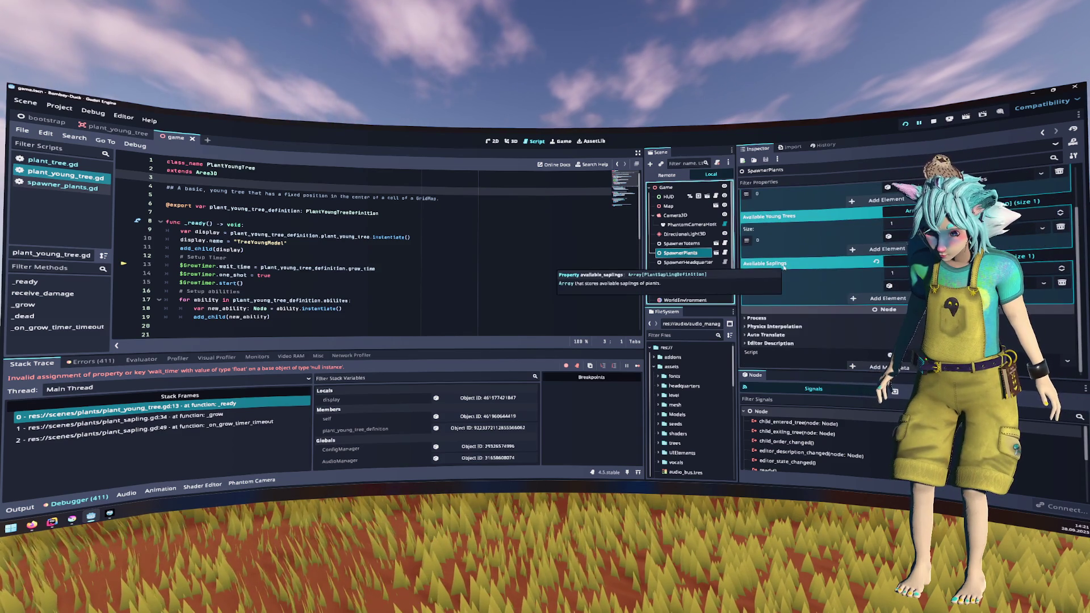
{"action": "scroll", "coordinate": [783, 267], "scroll_direction": "up", "scroll_amount": 2}
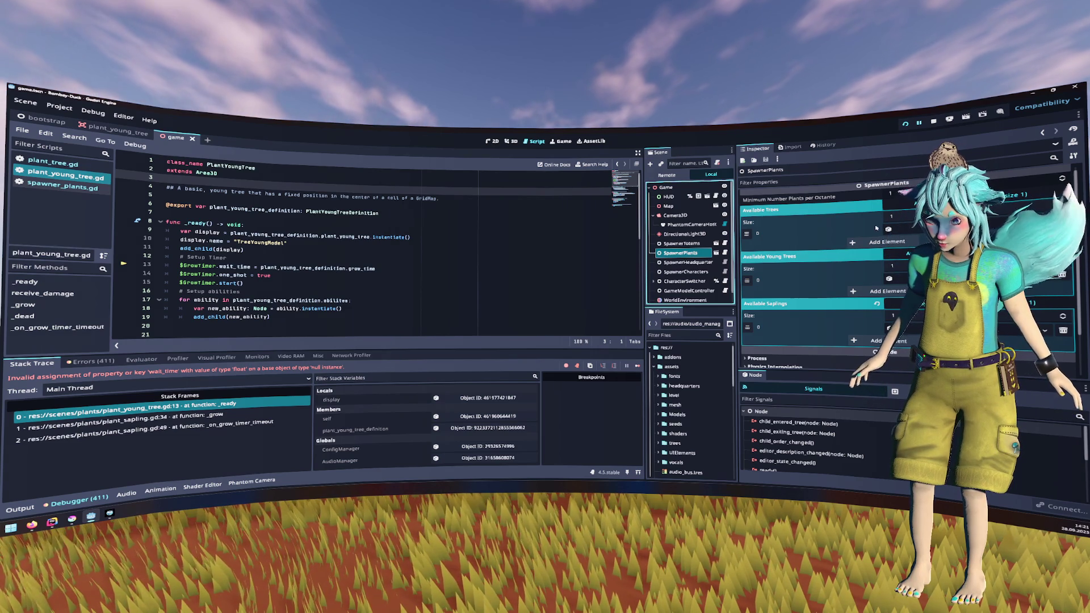
{"action": "scroll", "coordinate": [853, 259], "scroll_direction": "up", "scroll_amount": 1}
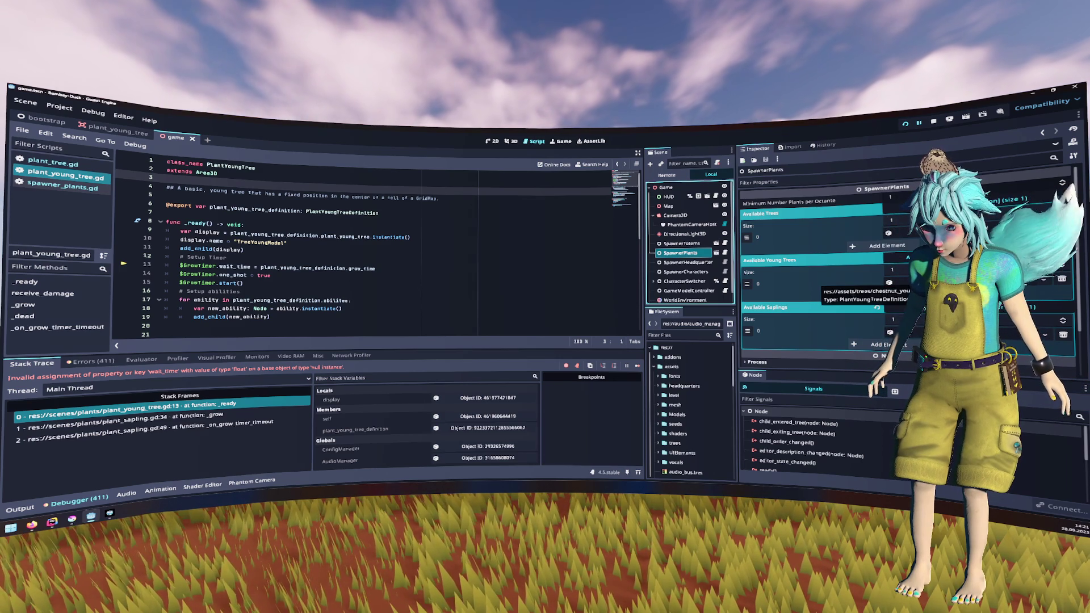
{"action": "left_click", "coordinate": [908, 281]}
Step: Check the young chestnut definition's 15 hitpoints and 5.0 Grow Time against the timer one_shot line
{"action": "scroll", "coordinate": [785, 258], "scroll_direction": "down", "scroll_amount": 1}
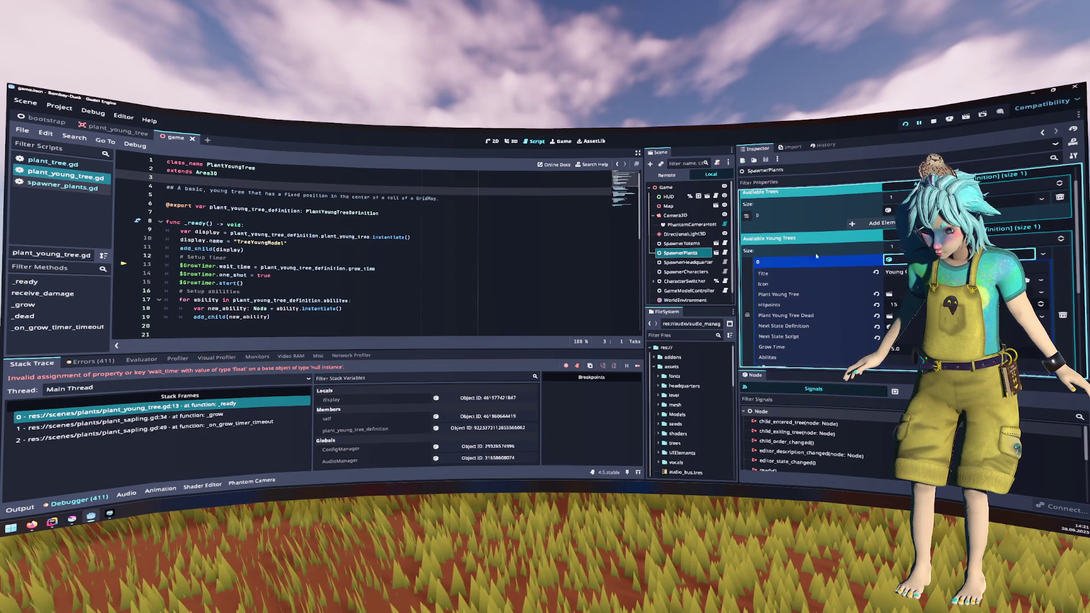
{"action": "scroll", "coordinate": [786, 258], "scroll_direction": "down", "scroll_amount": 1}
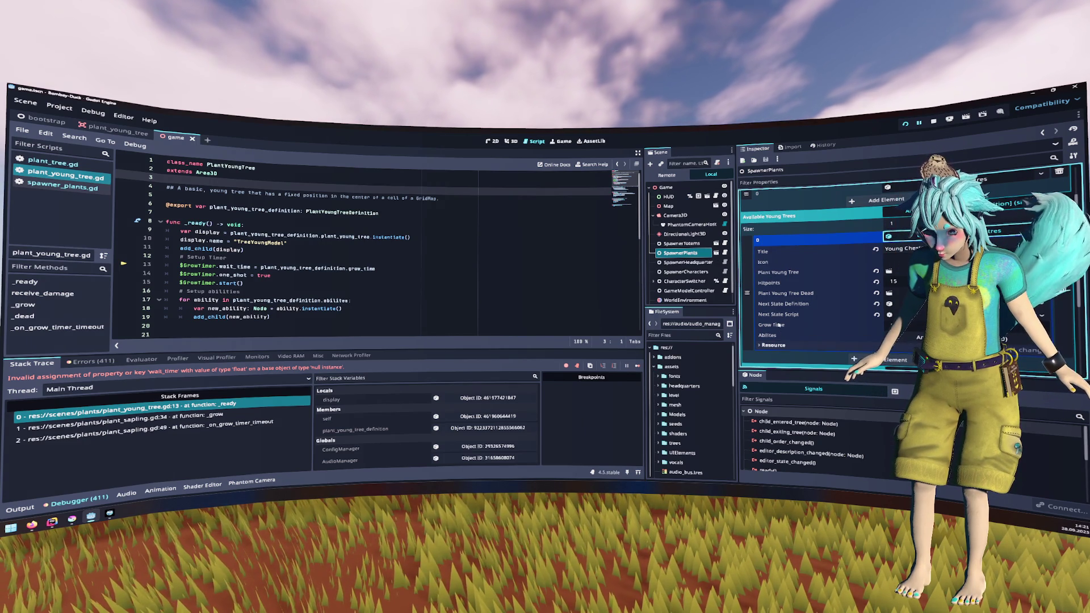
{"action": "mouse_move", "coordinate": [778, 324]}
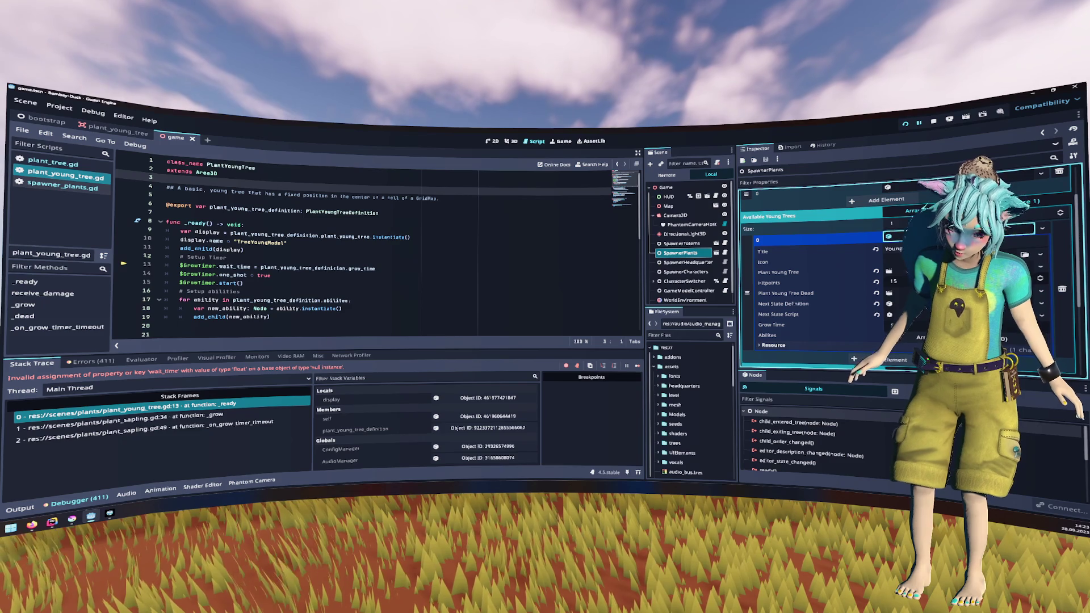
{"action": "left_click", "coordinate": [510, 276]}
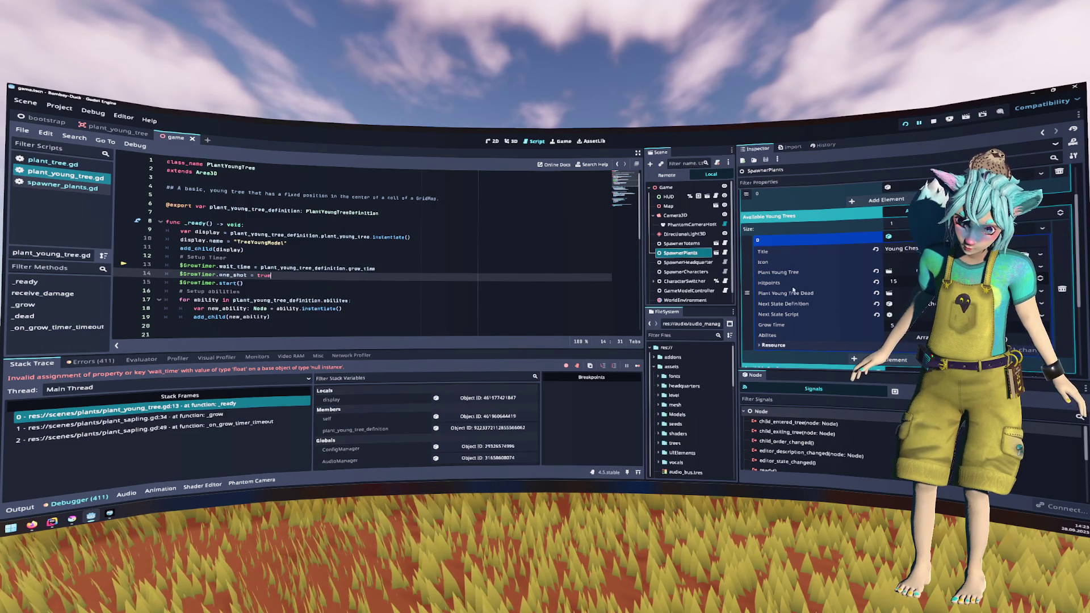
Step: Check the young tree's Next State Script, then show the running game's remote node tree
{"action": "left_click", "coordinate": [810, 313]}
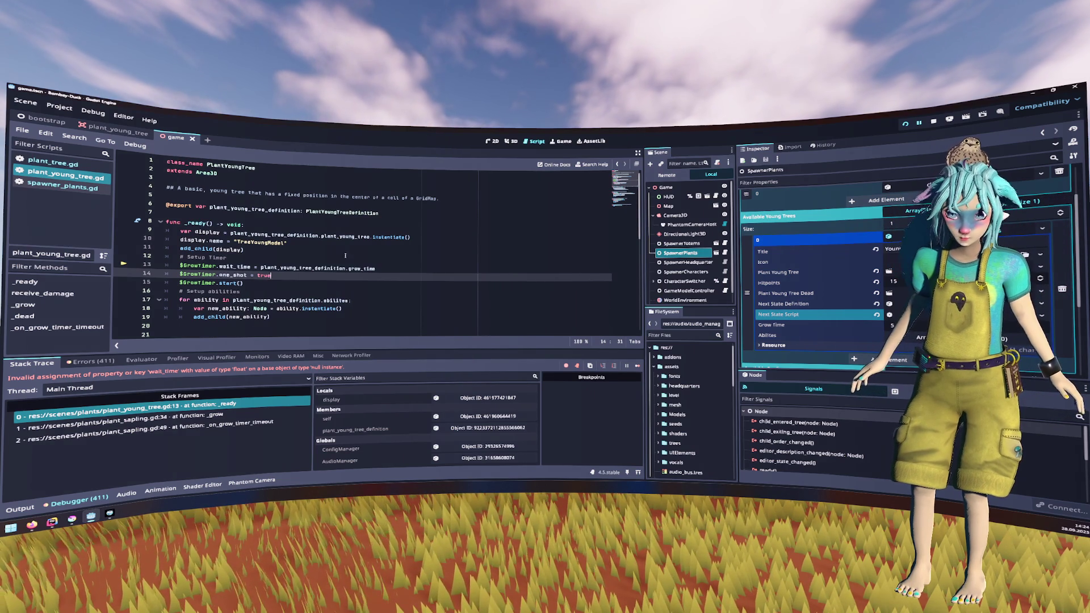
{"action": "left_click", "coordinate": [244, 249]}
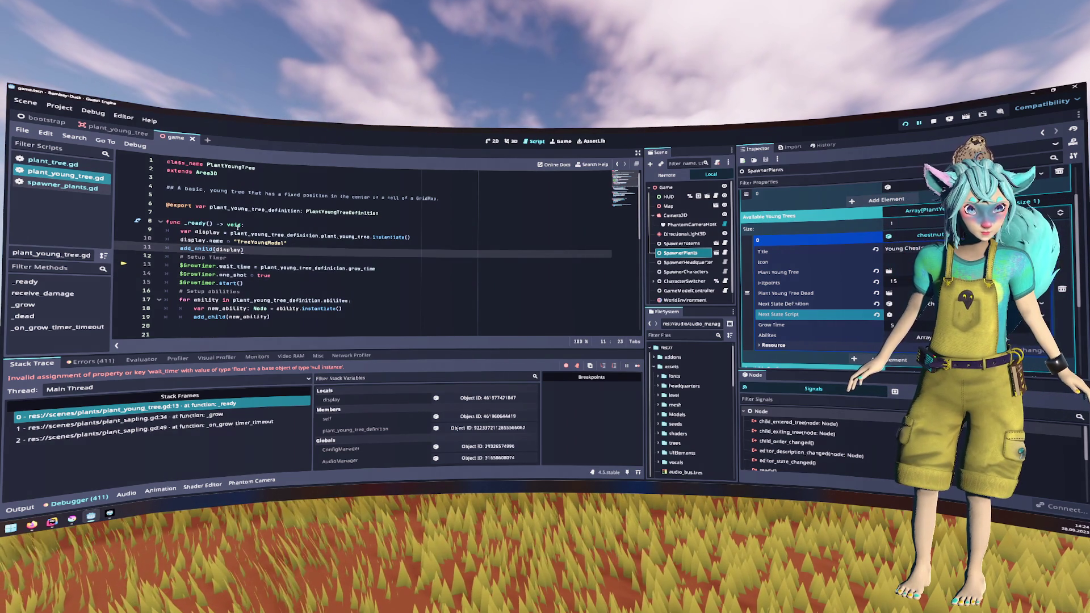
{"action": "left_click", "coordinate": [667, 175]}
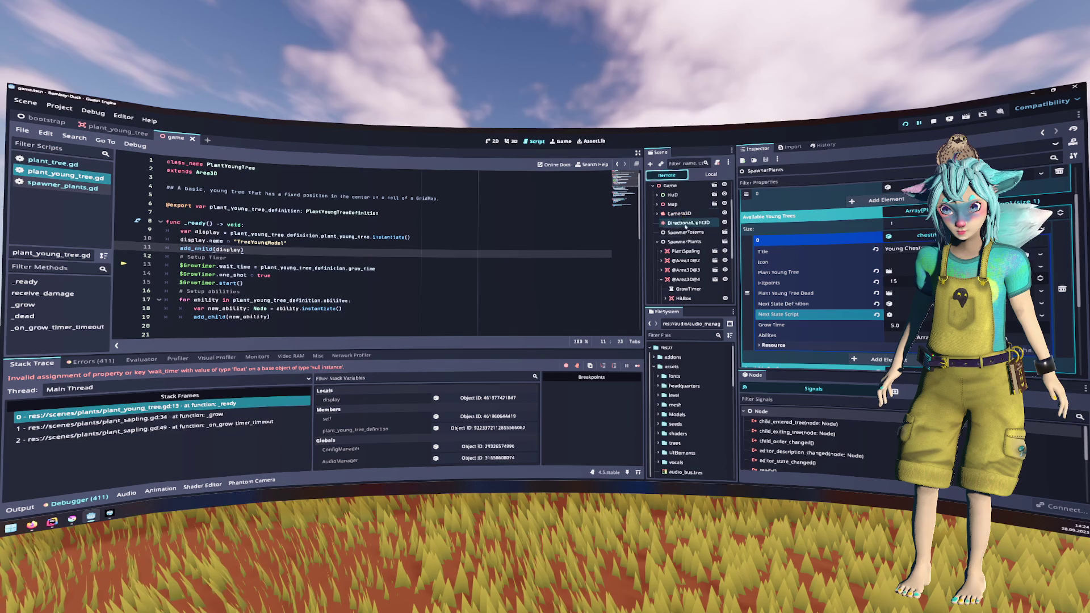
{"action": "scroll", "coordinate": [684, 250], "scroll_direction": "down", "scroll_amount": 3}
{"action": "left_click", "coordinate": [689, 272]}
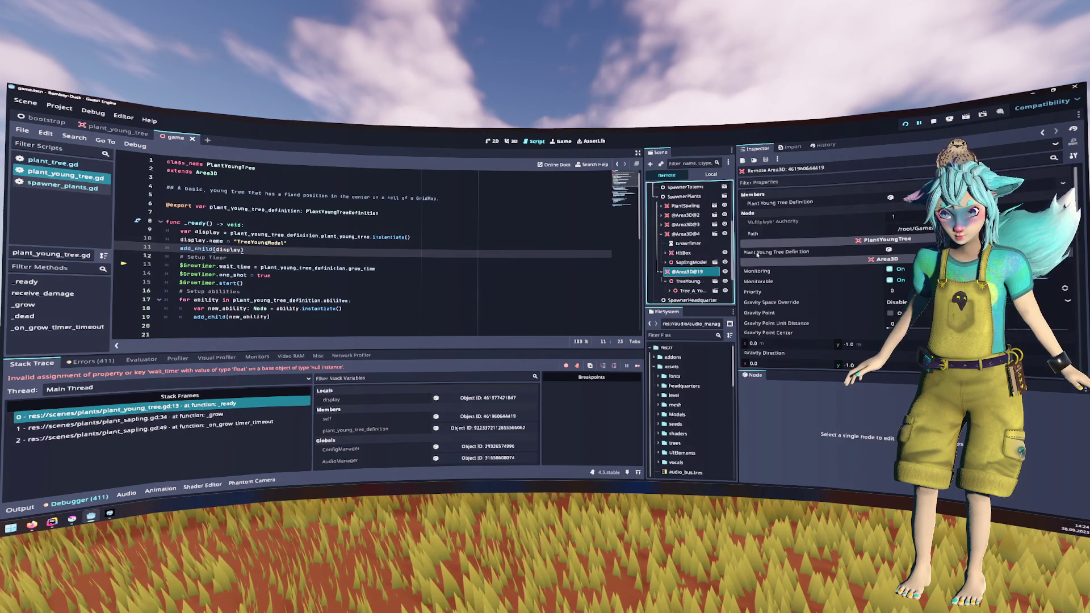
{"action": "scroll", "coordinate": [743, 260], "scroll_direction": "down", "scroll_amount": 10}
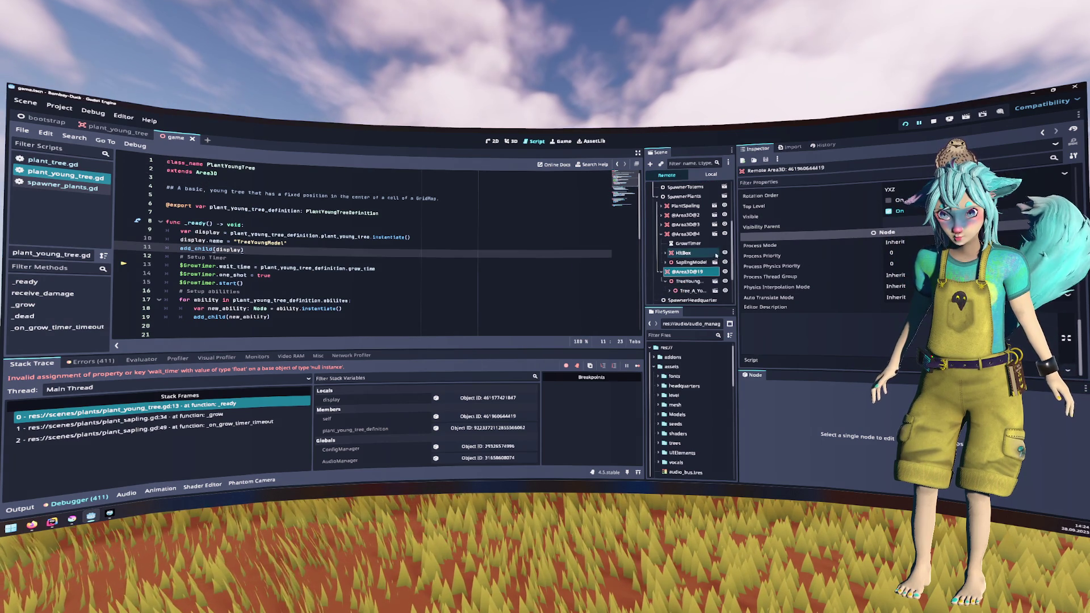
{"action": "scroll", "coordinate": [685, 208], "scroll_direction": "up", "scroll_amount": 1}
{"action": "left_click", "coordinate": [685, 209]}
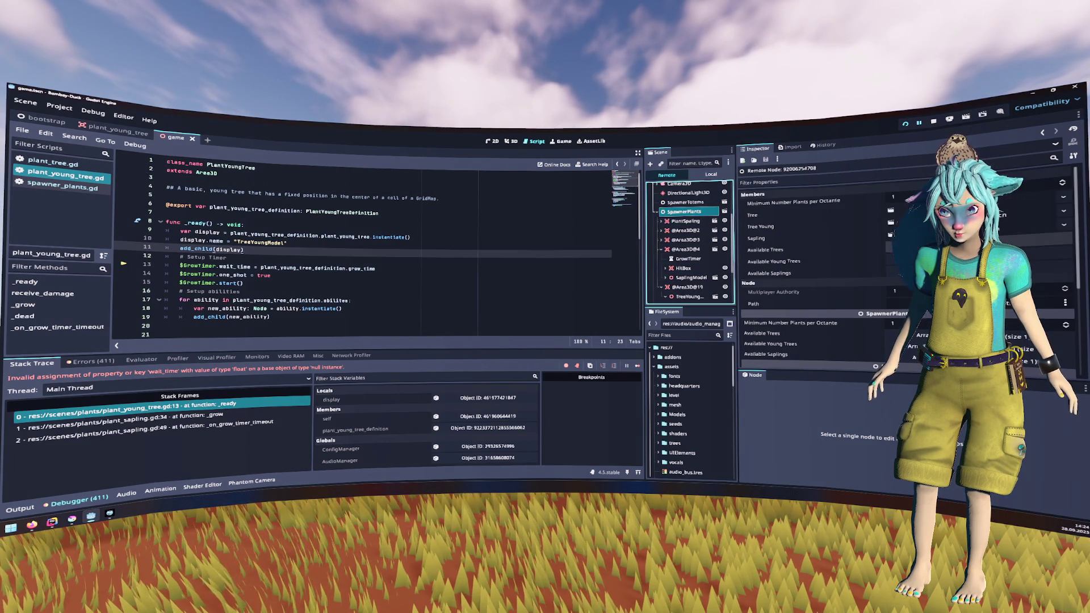
{"action": "left_click", "coordinate": [891, 261]}
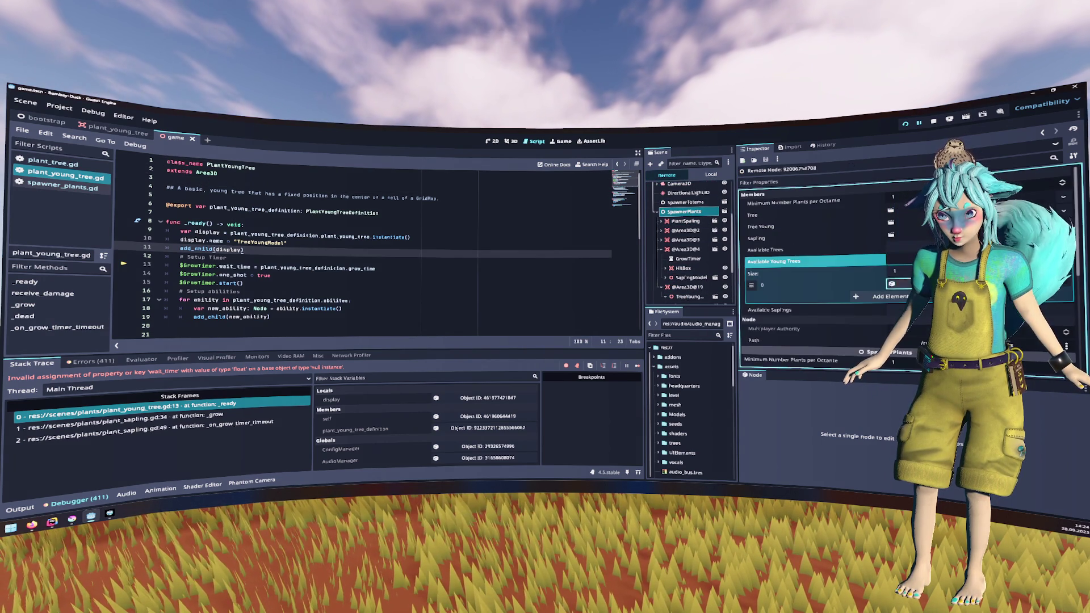
{"action": "left_click", "coordinate": [892, 273]}
{"action": "scroll", "coordinate": [776, 346], "scroll_direction": "down", "scroll_amount": 2}
{"action": "left_click", "coordinate": [776, 344]}
{"action": "left_click", "coordinate": [783, 335]}
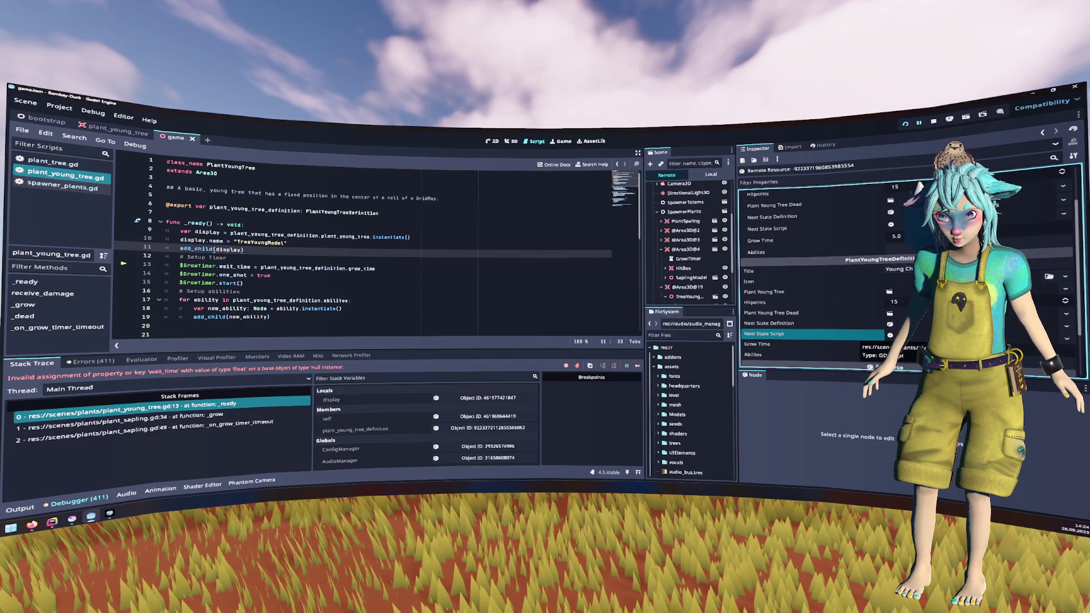
{"action": "scroll", "coordinate": [838, 309], "scroll_direction": "up", "scroll_amount": 2}
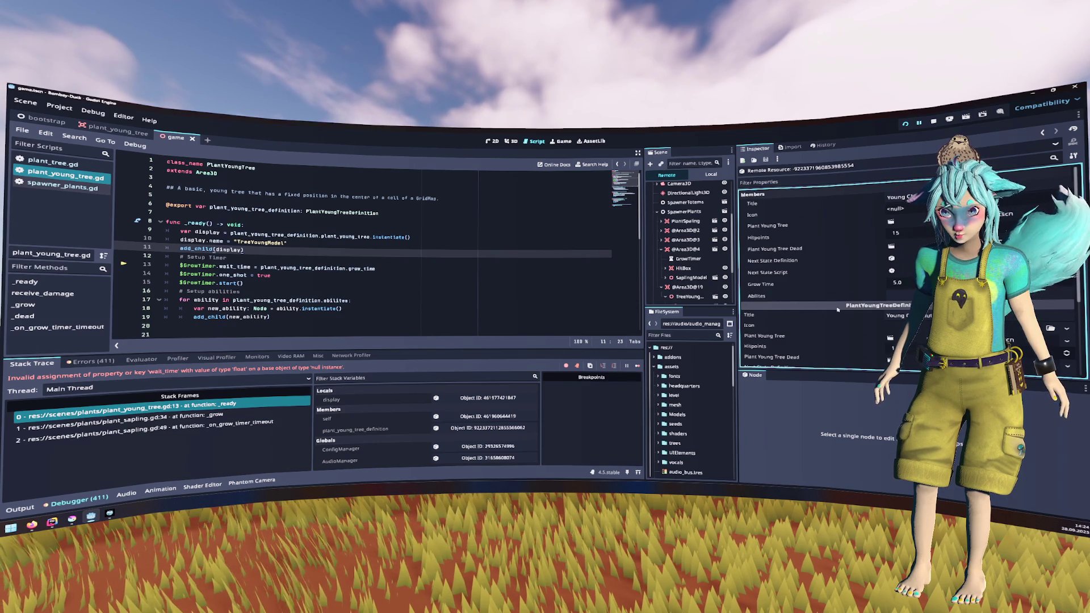
{"action": "left_click", "coordinate": [694, 249]}
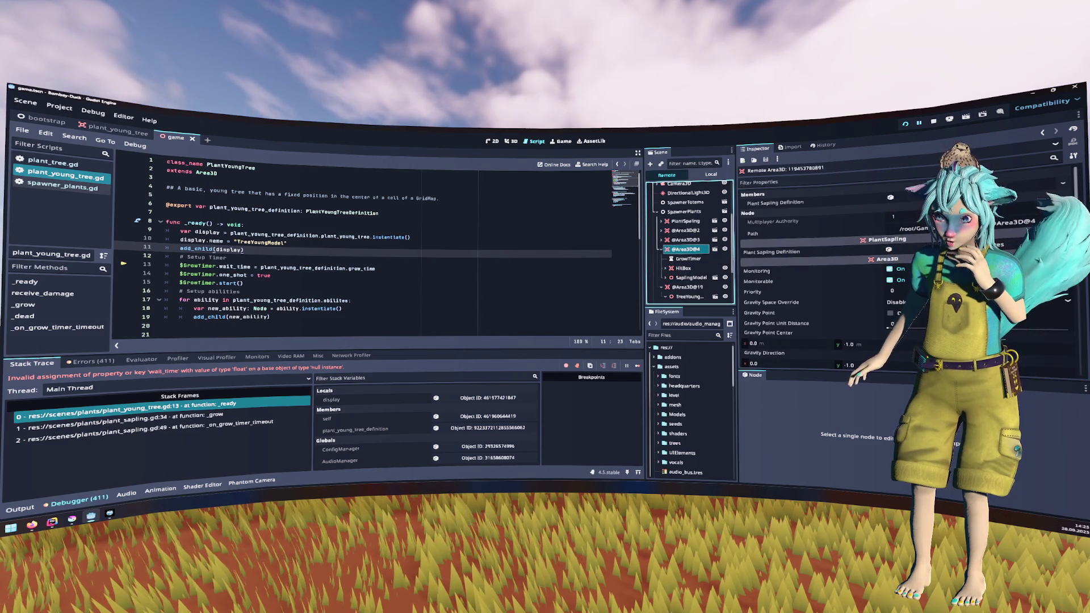
Step: Expand the sapling's Plant Sapling Definition and follow its Next State Script to PlantYoungTree
{"action": "left_click", "coordinate": [890, 197]}
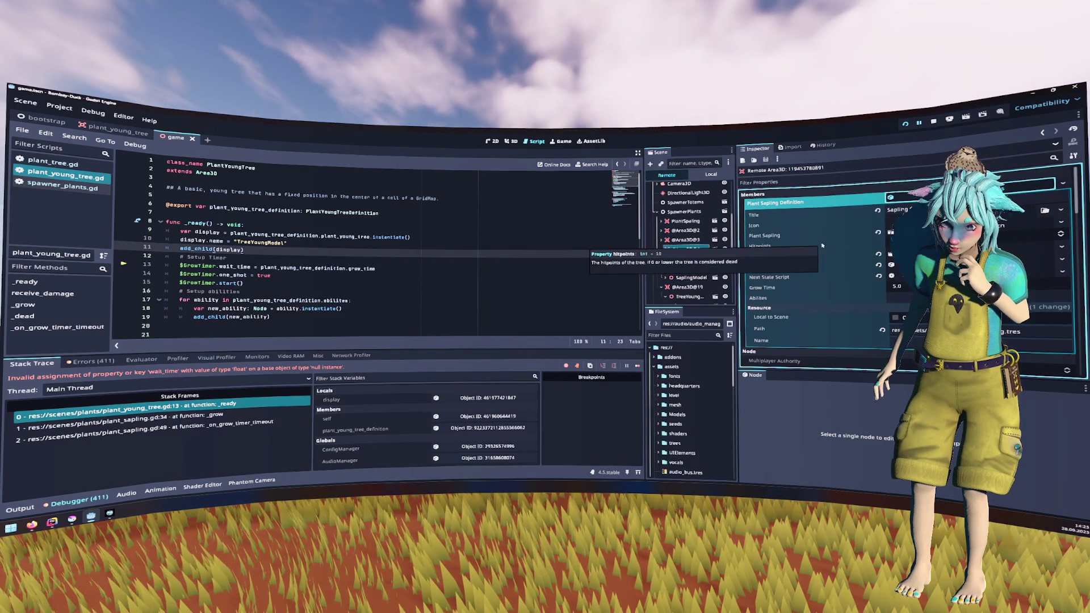
{"action": "left_click", "coordinate": [763, 276]}
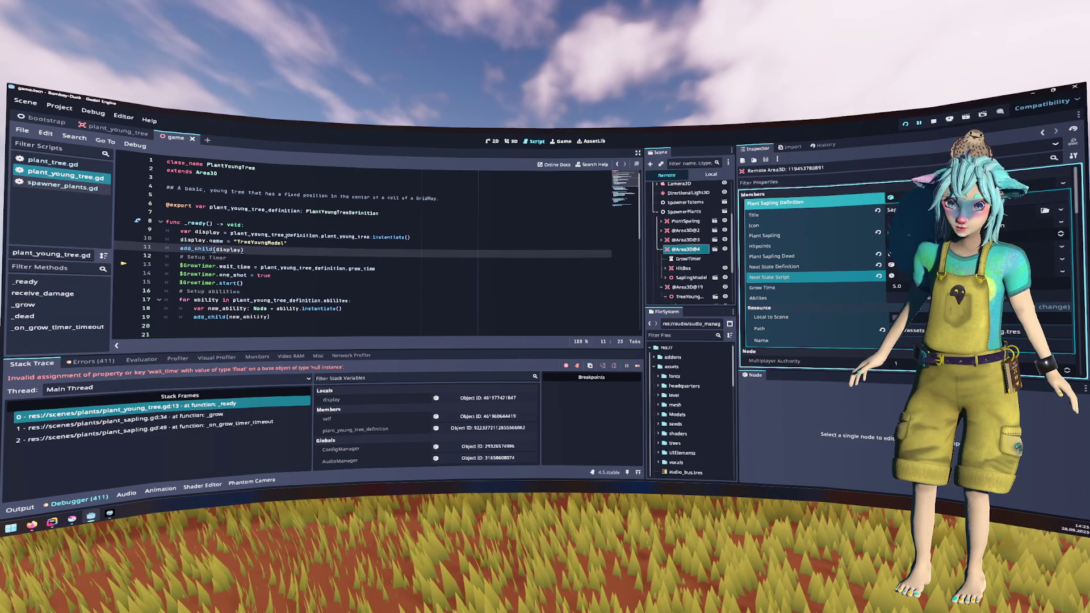
{"action": "double_click", "coordinate": [230, 166]}
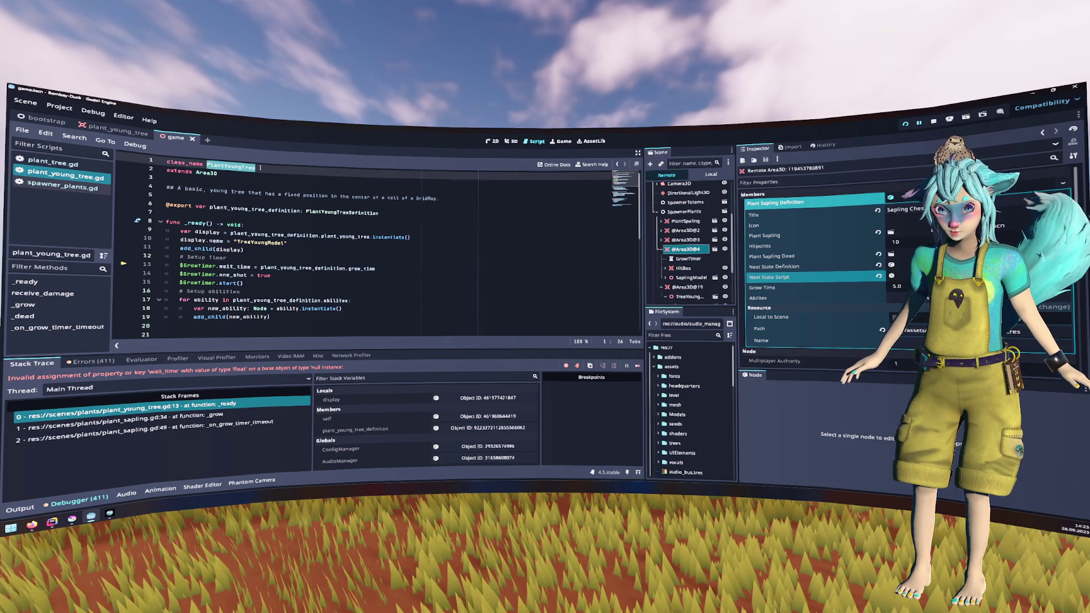
Step: Review the Setup Timer code and GrowTimer reference in plant_young_tree.gd, then return to spawner_plants.gd
{"action": "left_click", "coordinate": [227, 214]}
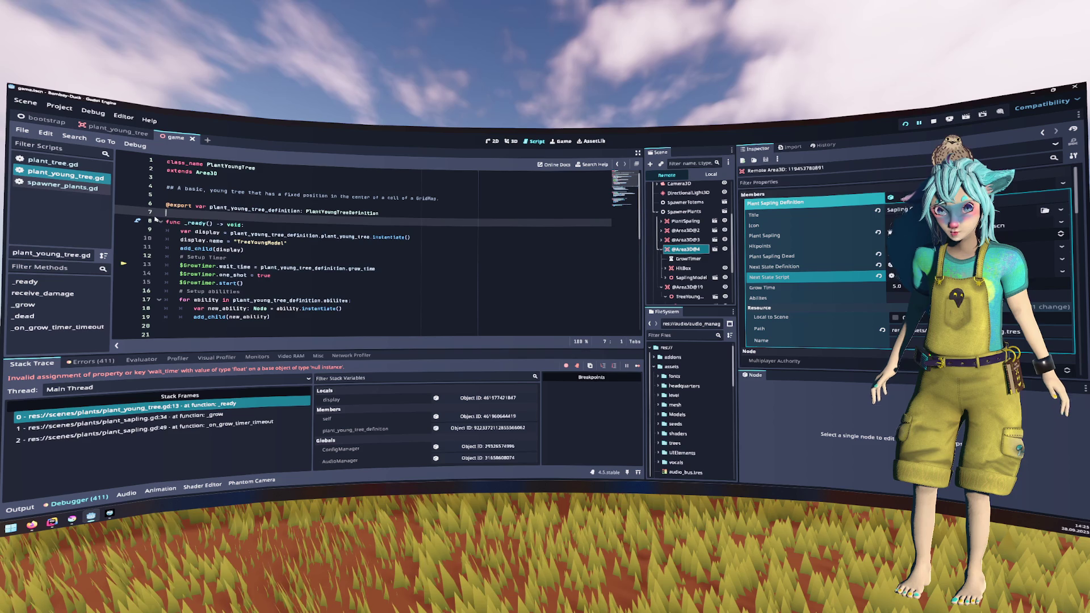
{"action": "left_click", "coordinate": [195, 257]}
{"action": "double_click", "coordinate": [199, 266]}
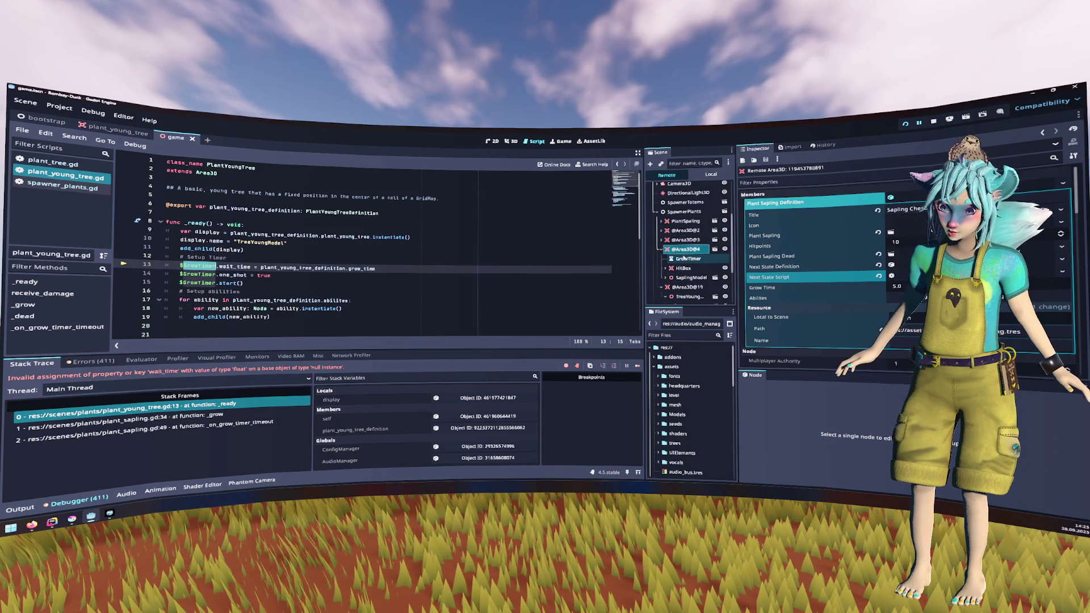
{"action": "mouse_move", "coordinate": [750, 254]}
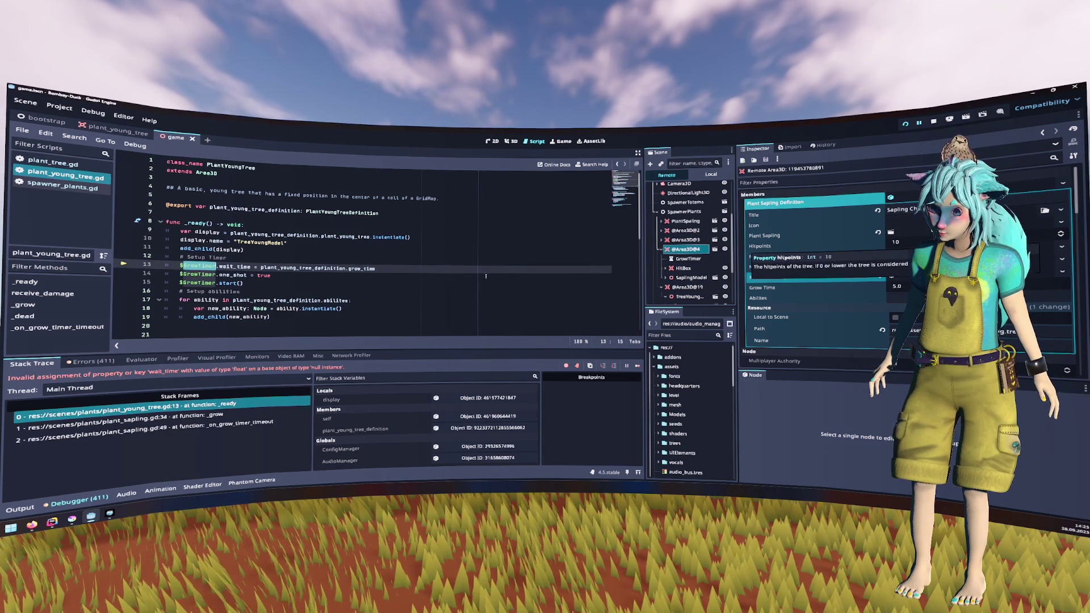
{"action": "left_click", "coordinate": [375, 260]}
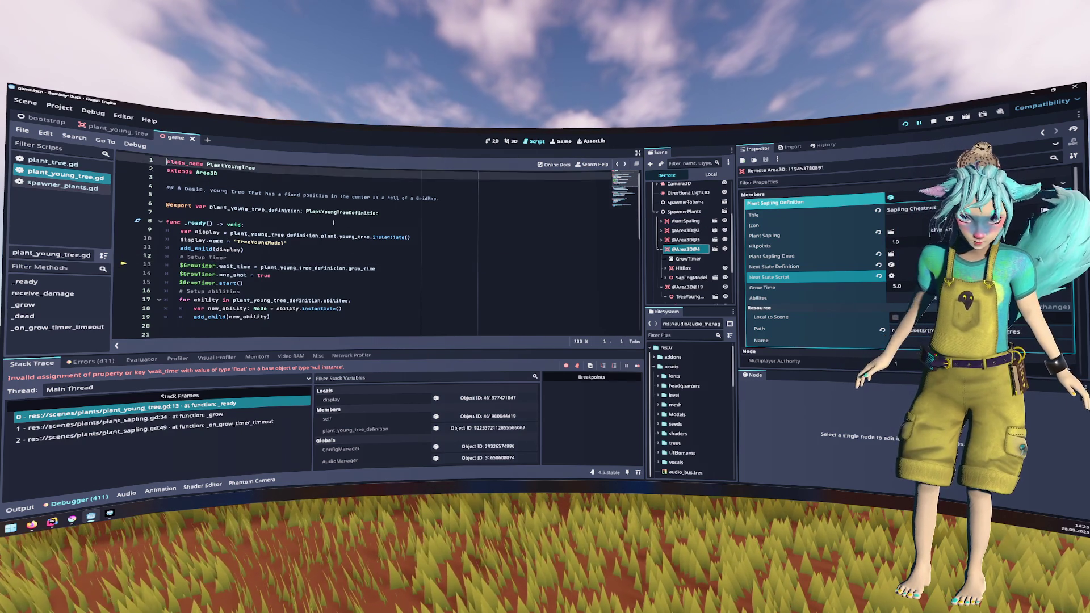
{"action": "left_click", "coordinate": [63, 187]}
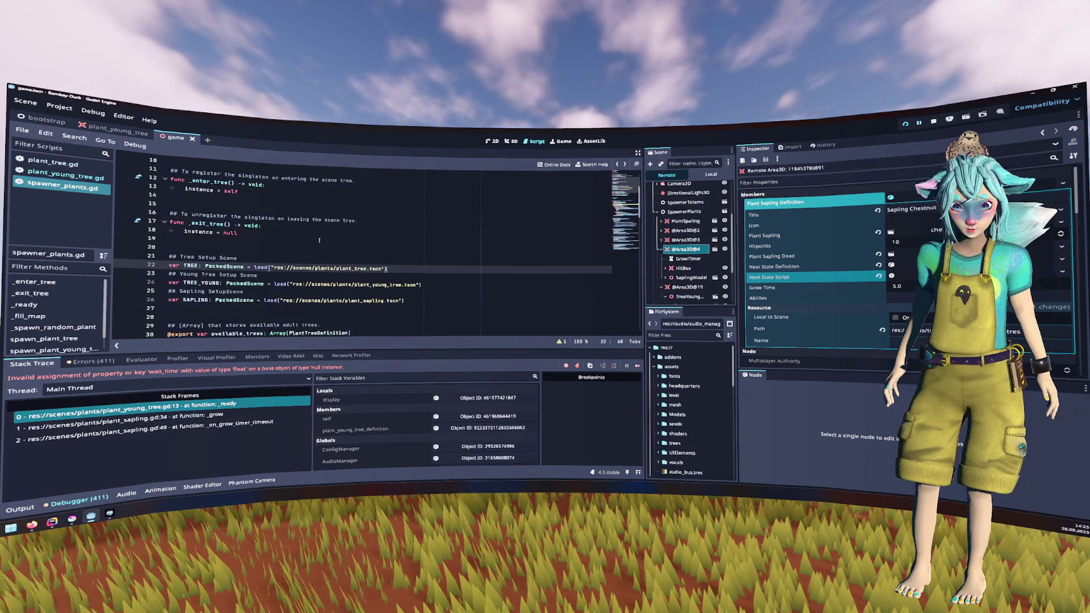
{"action": "double_click", "coordinate": [279, 284]}
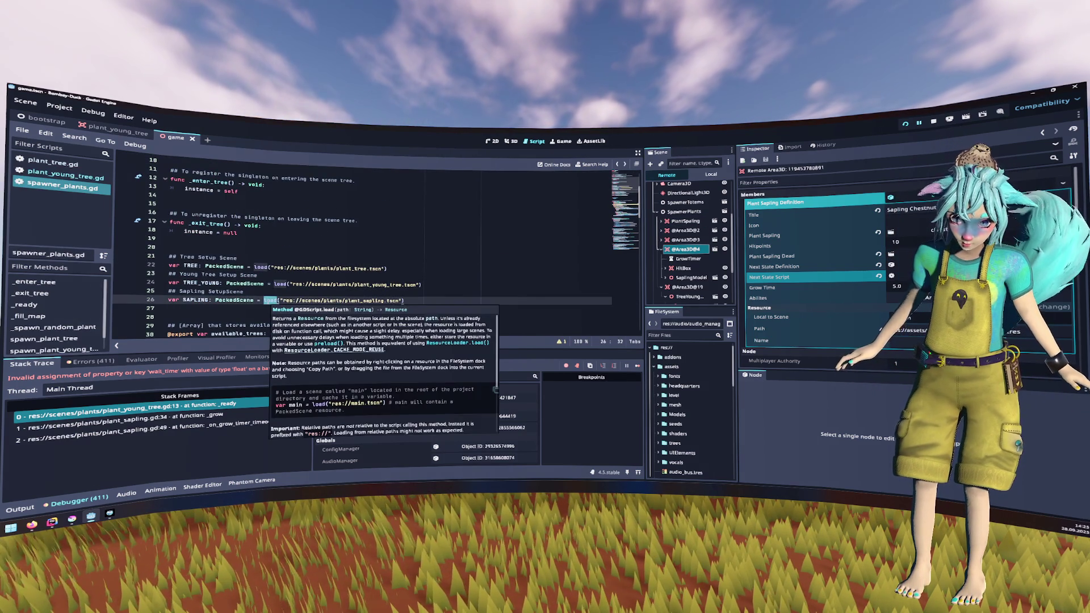
{"action": "left_click", "coordinate": [508, 278]}
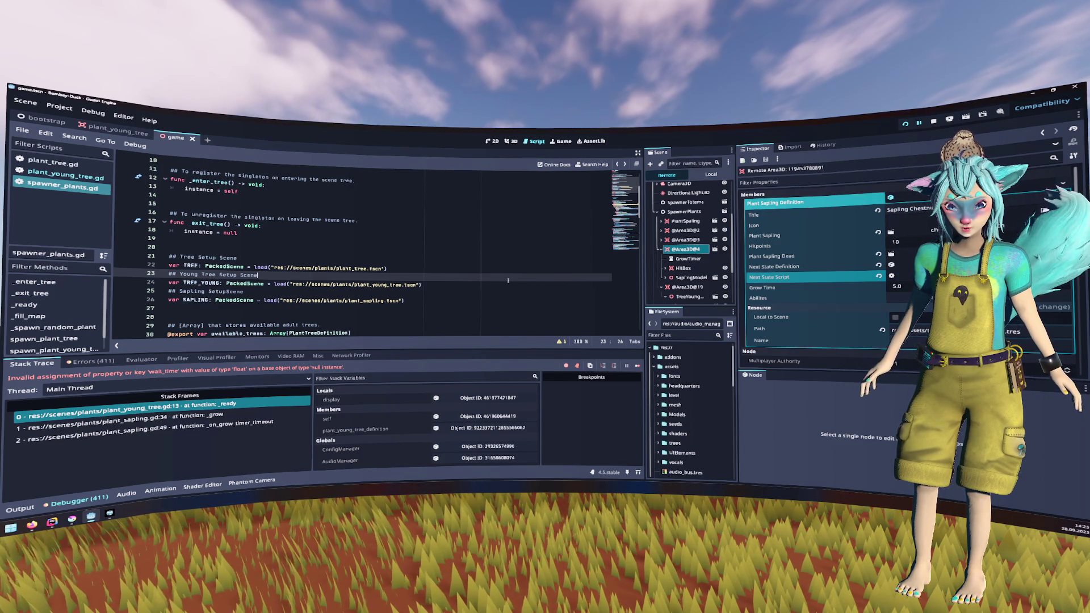
{"action": "mouse_move", "coordinate": [423, 284]}
{"action": "left_mouse_down"}
{"action": "mouse_move", "coordinate": [239, 284]}
{"action": "mouse_move", "coordinate": [168, 275]}
{"action": "mouse_move", "coordinate": [157, 254]}
{"action": "left_mouse_up"}
{"action": "left_click", "coordinate": [316, 264]}
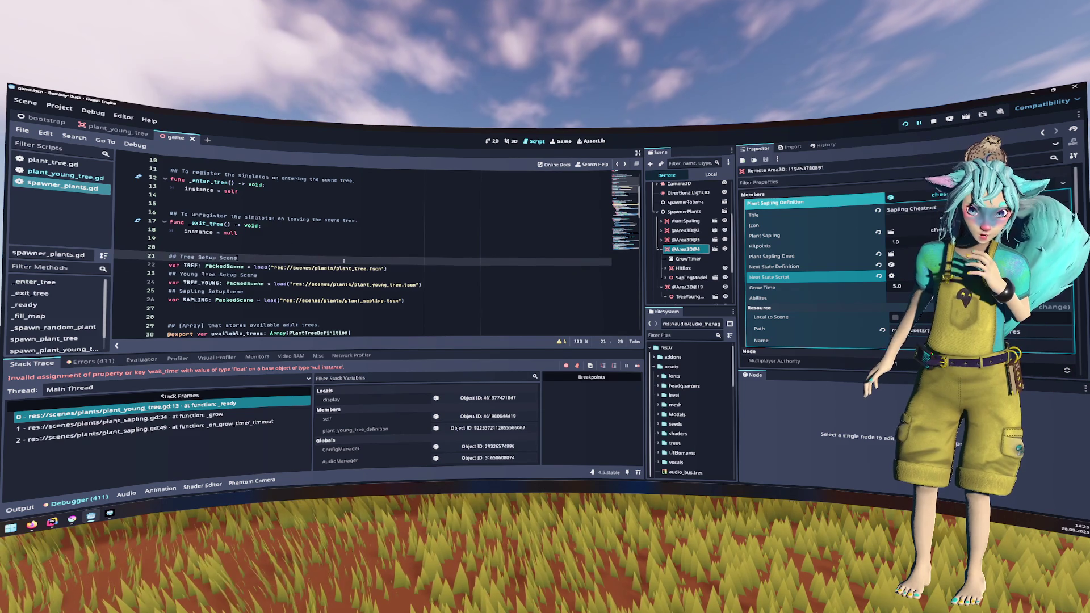